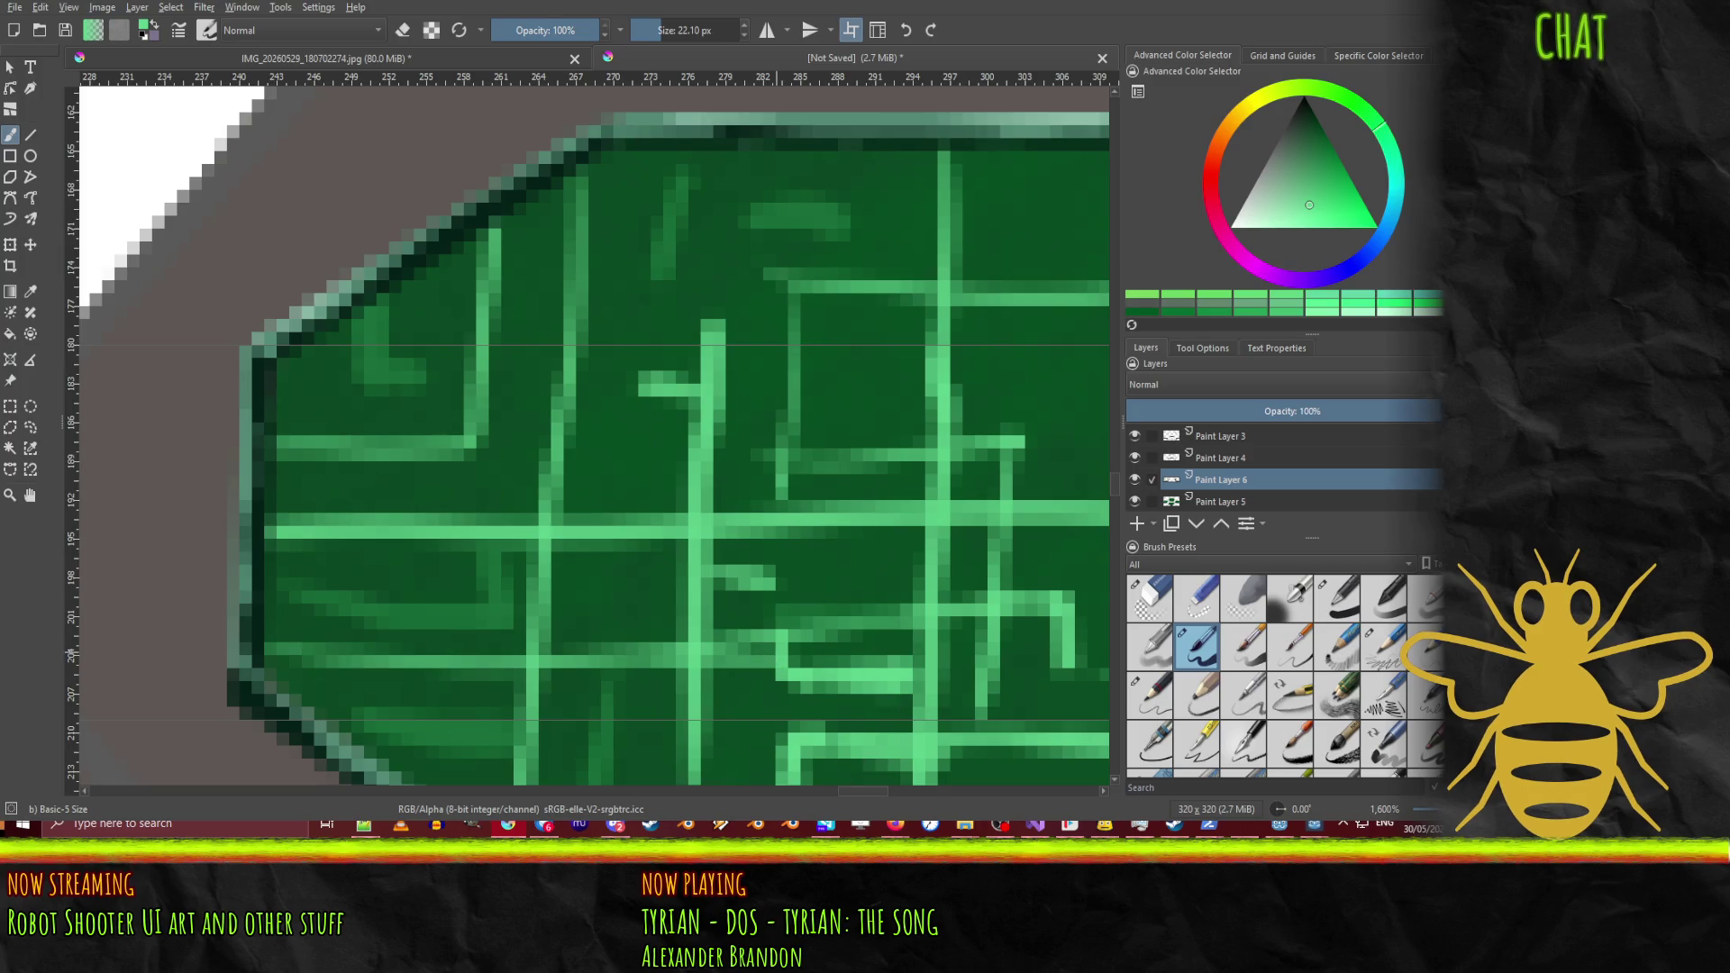
Step: Darken the green paint colour, try a dark stroke on the circuit panel, then undo it
key(k)
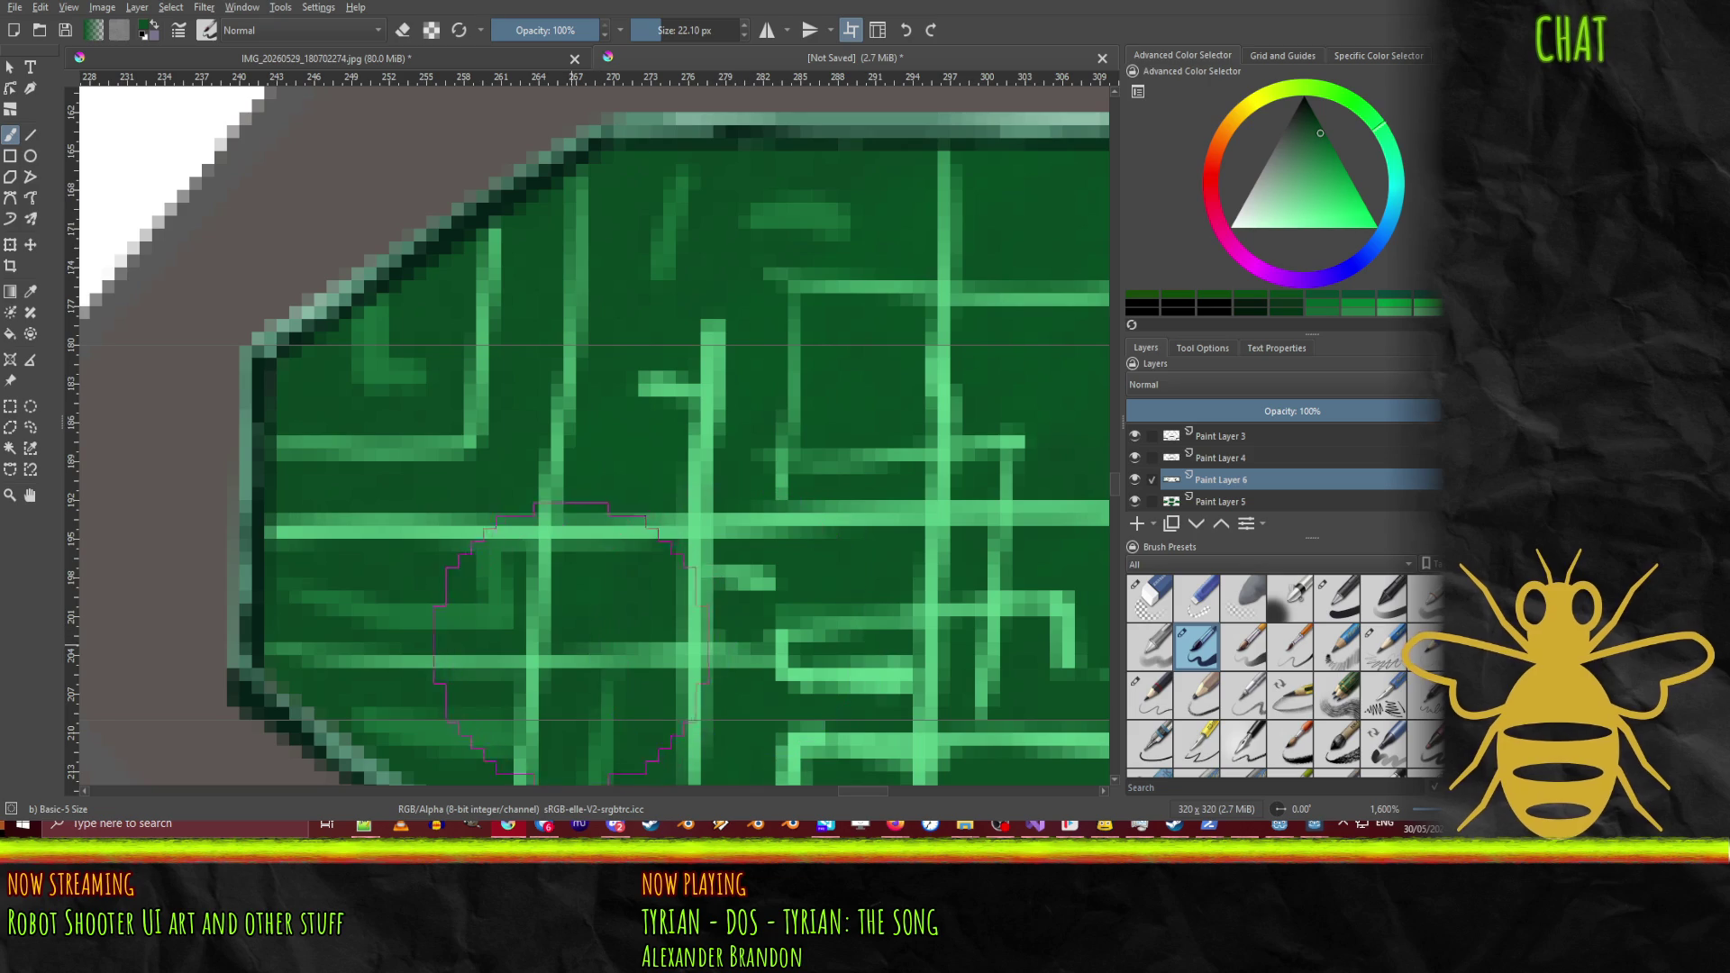
mouse_move(618, 640)
mouse_down()
mouse_move(607, 630)
mouse_move(665, 628)
mouse_up()
key(ctrl+z)
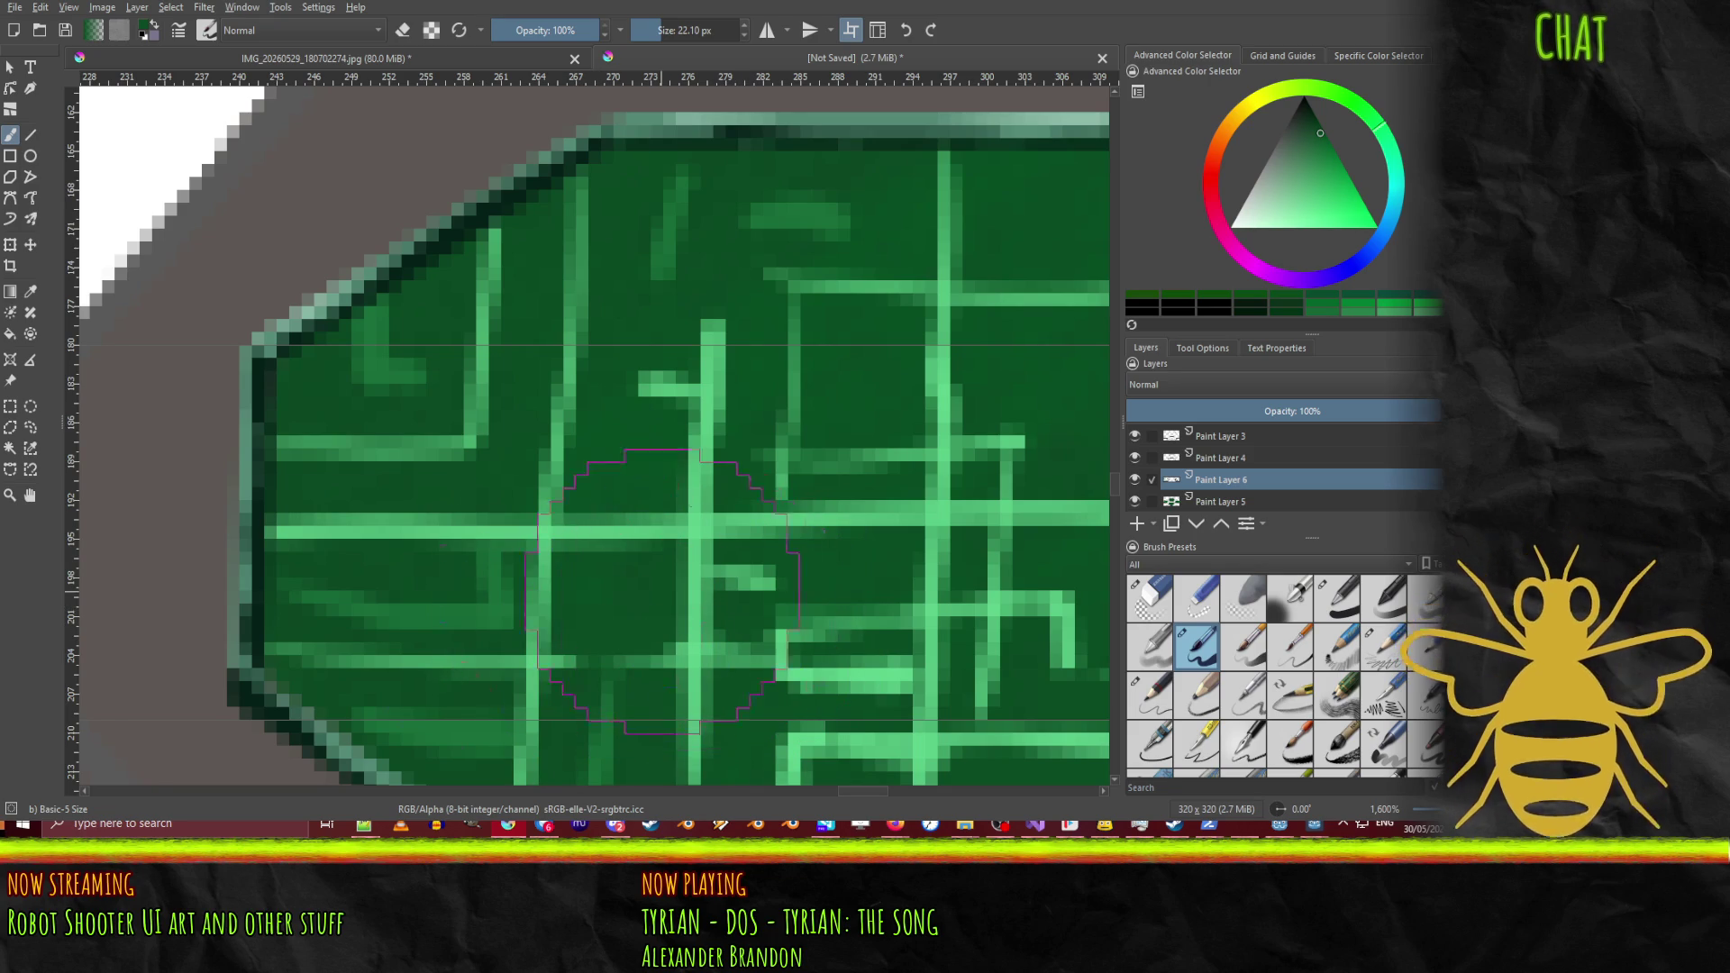
scroll(721, 549, down, 4)
mouse_move(720, 550)
mouse_down()
mouse_move(262, 568)
mouse_move(171, 545)
mouse_move(502, 580)
mouse_up()
scroll(514, 572, down, 3)
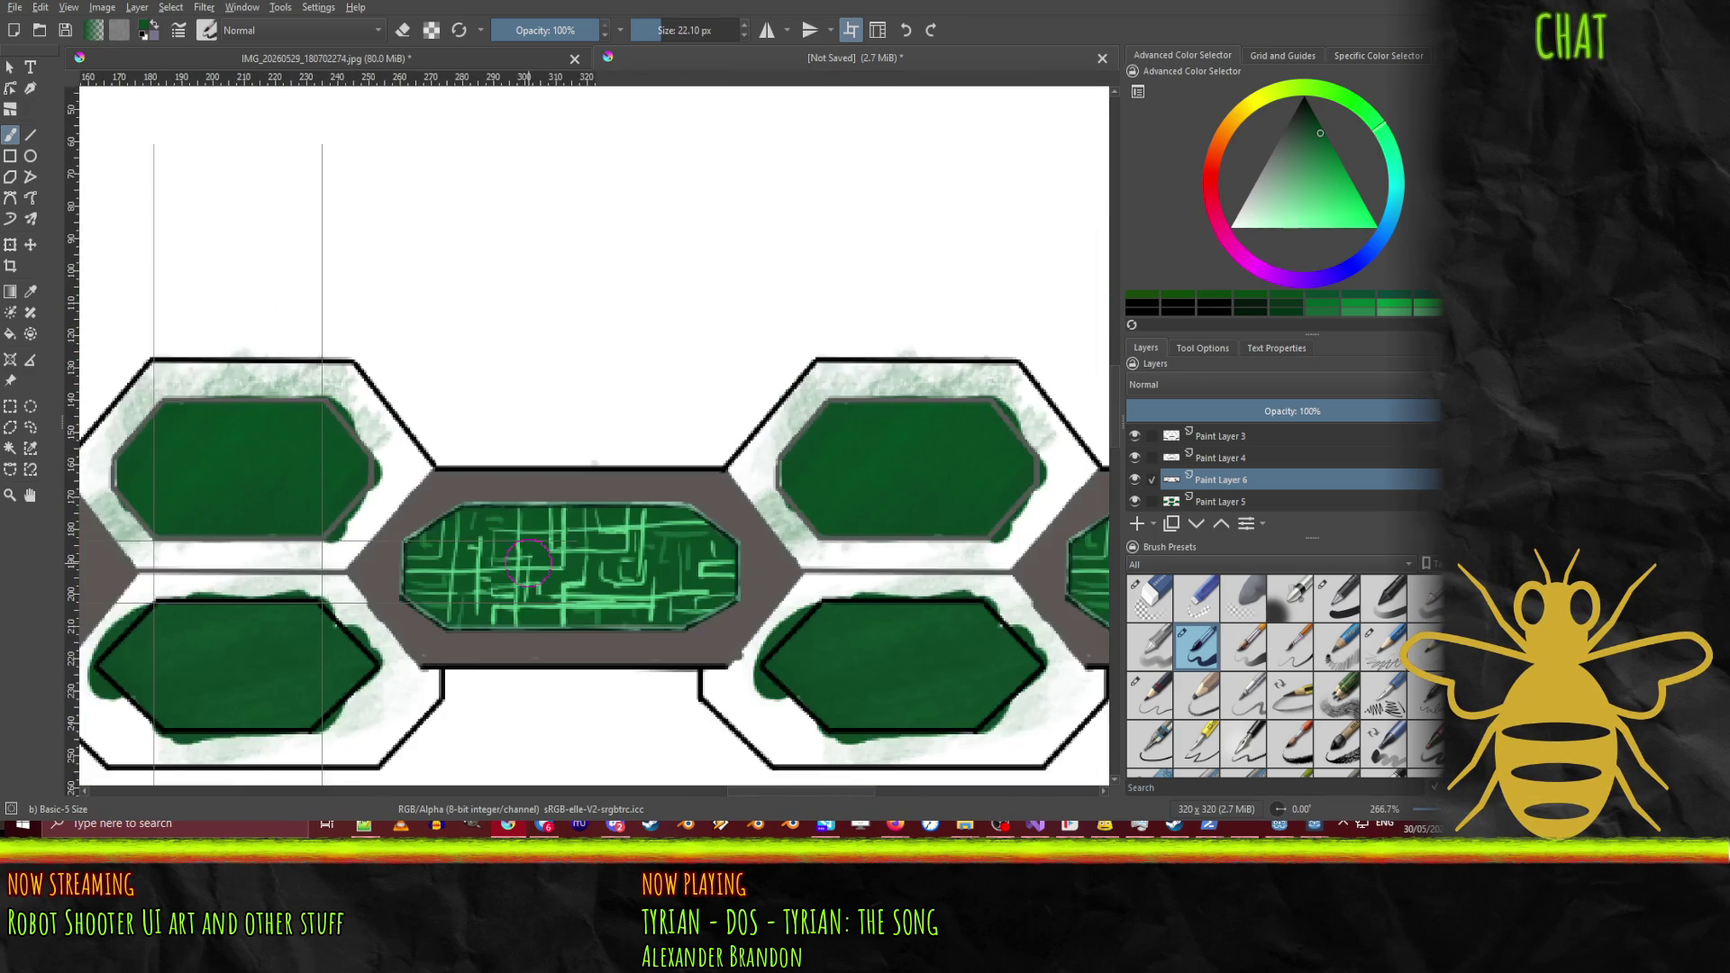
Step: Dab dark green on the grey bar above the circuit hexagon, then undo the dab
click(513, 505)
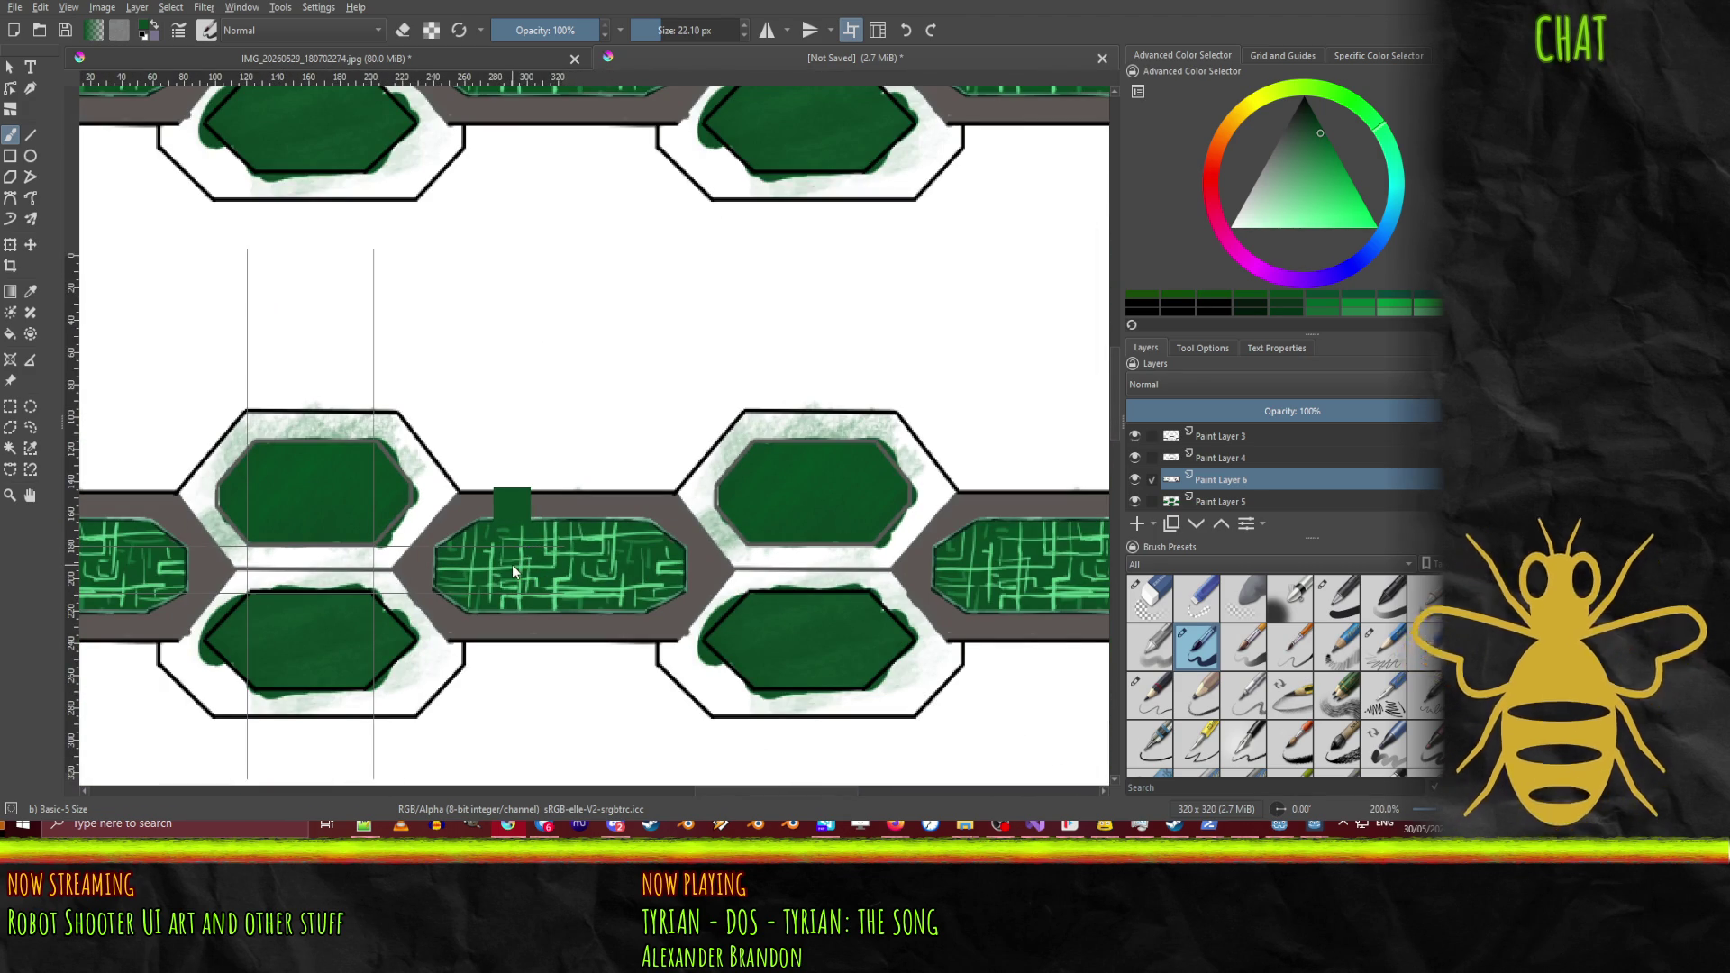
key(ctrl+z)
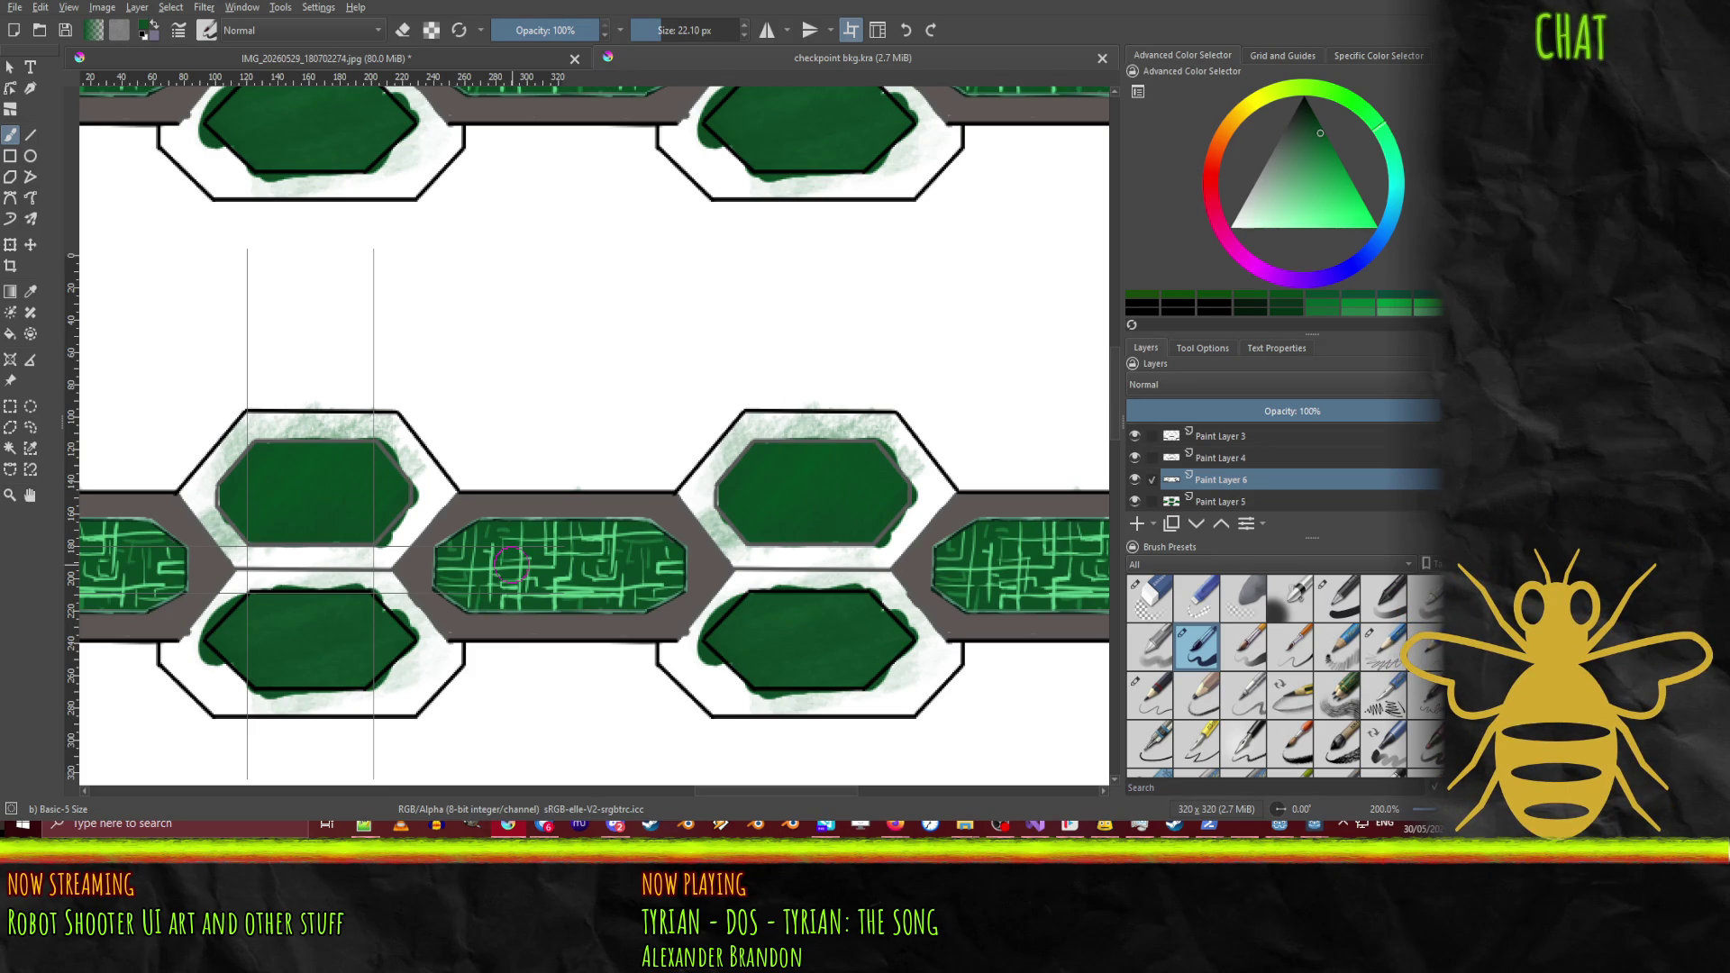
Step: Hide and reshow Paint Layers 3 and 4 to check their contents
click(1228, 438)
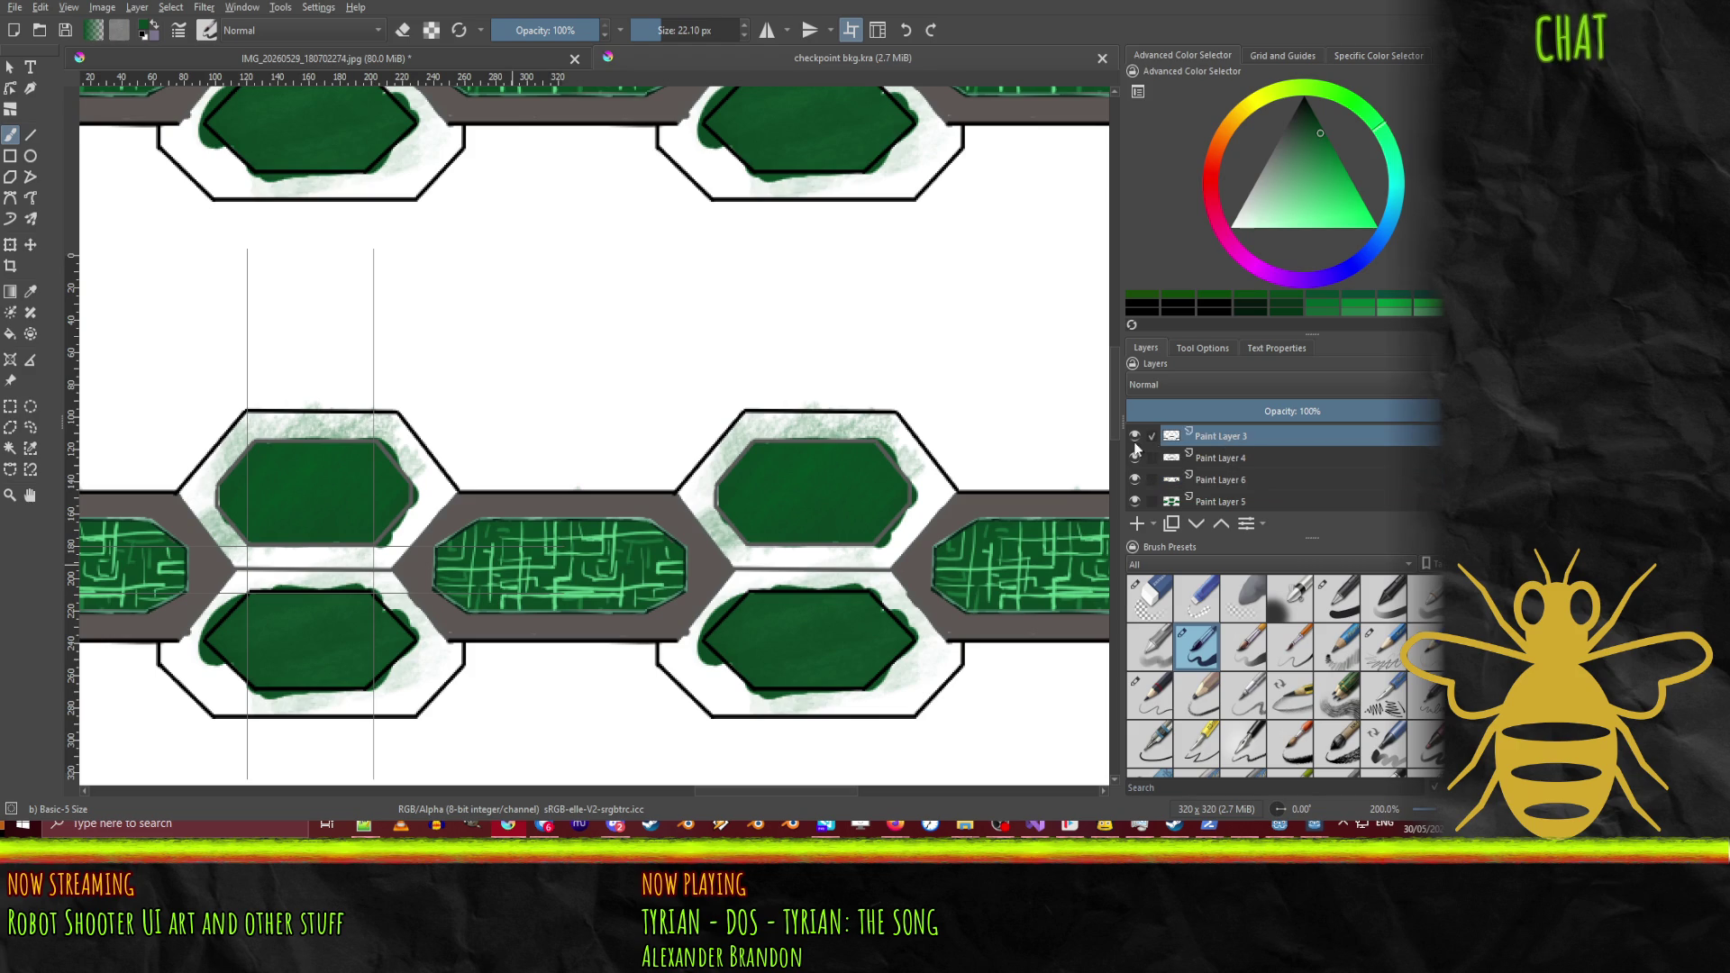
click(1135, 438)
double_click(1135, 438)
click(1134, 437)
click(1243, 459)
click(1134, 458)
click(1135, 458)
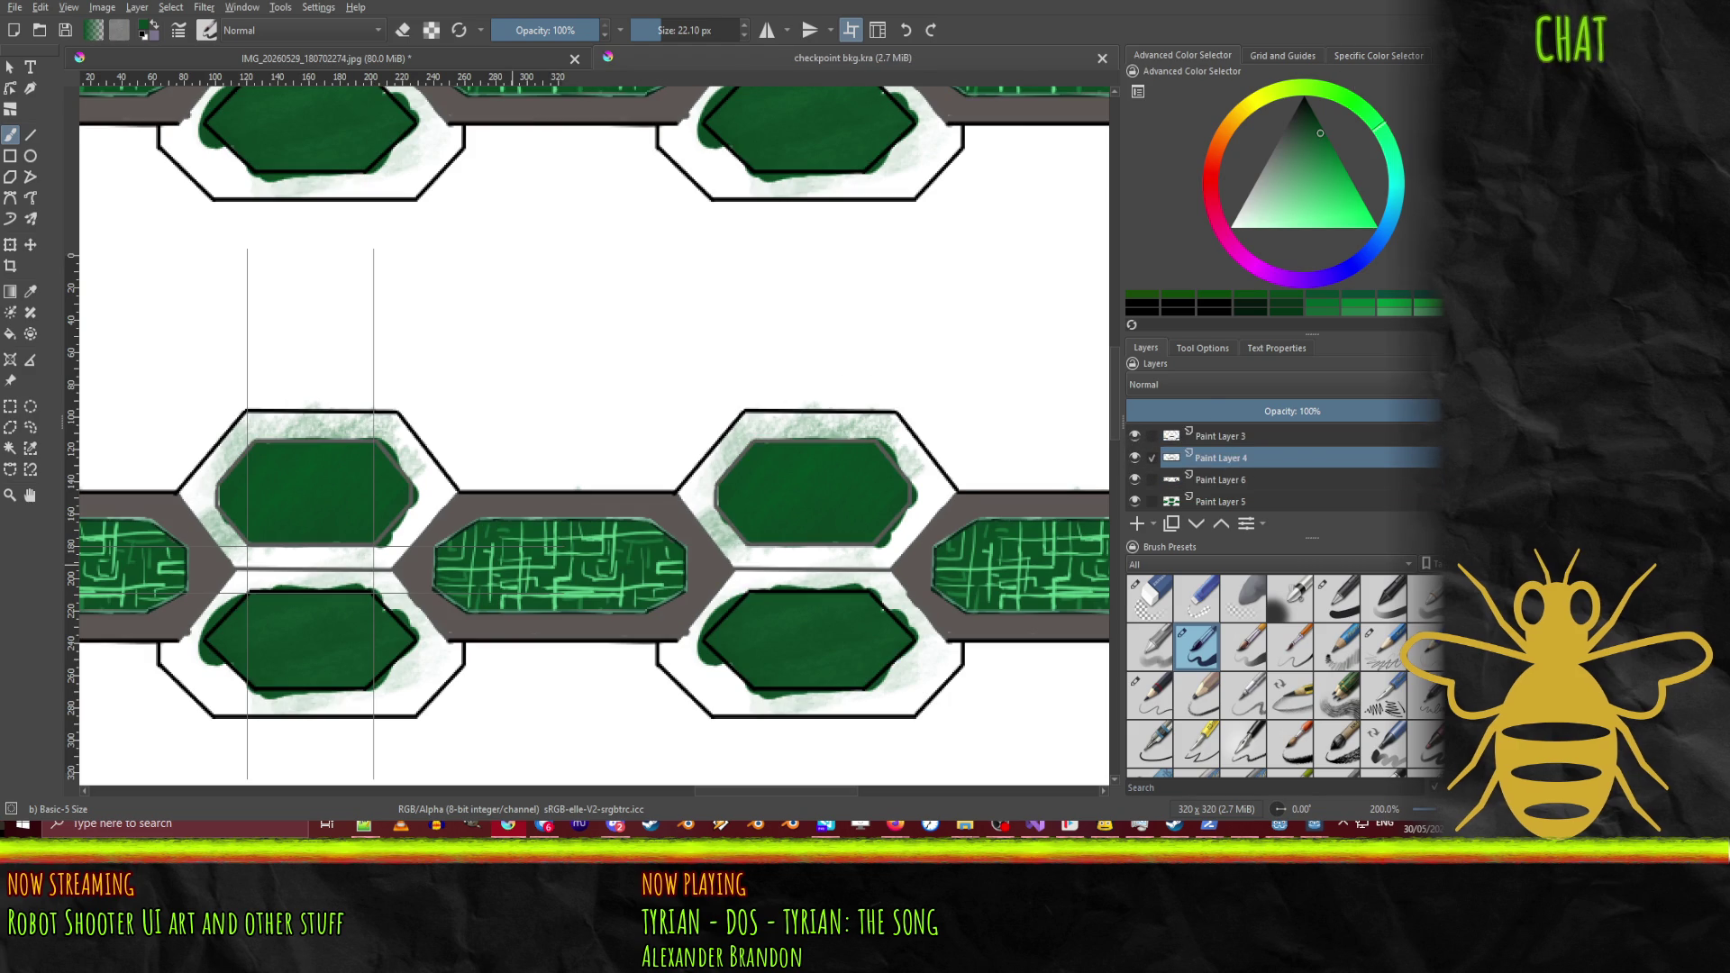
Step: Sample the road's grey-brown colour from the canvas and fine-tune its shade
ctrl+click(1027, 505)
key(l)
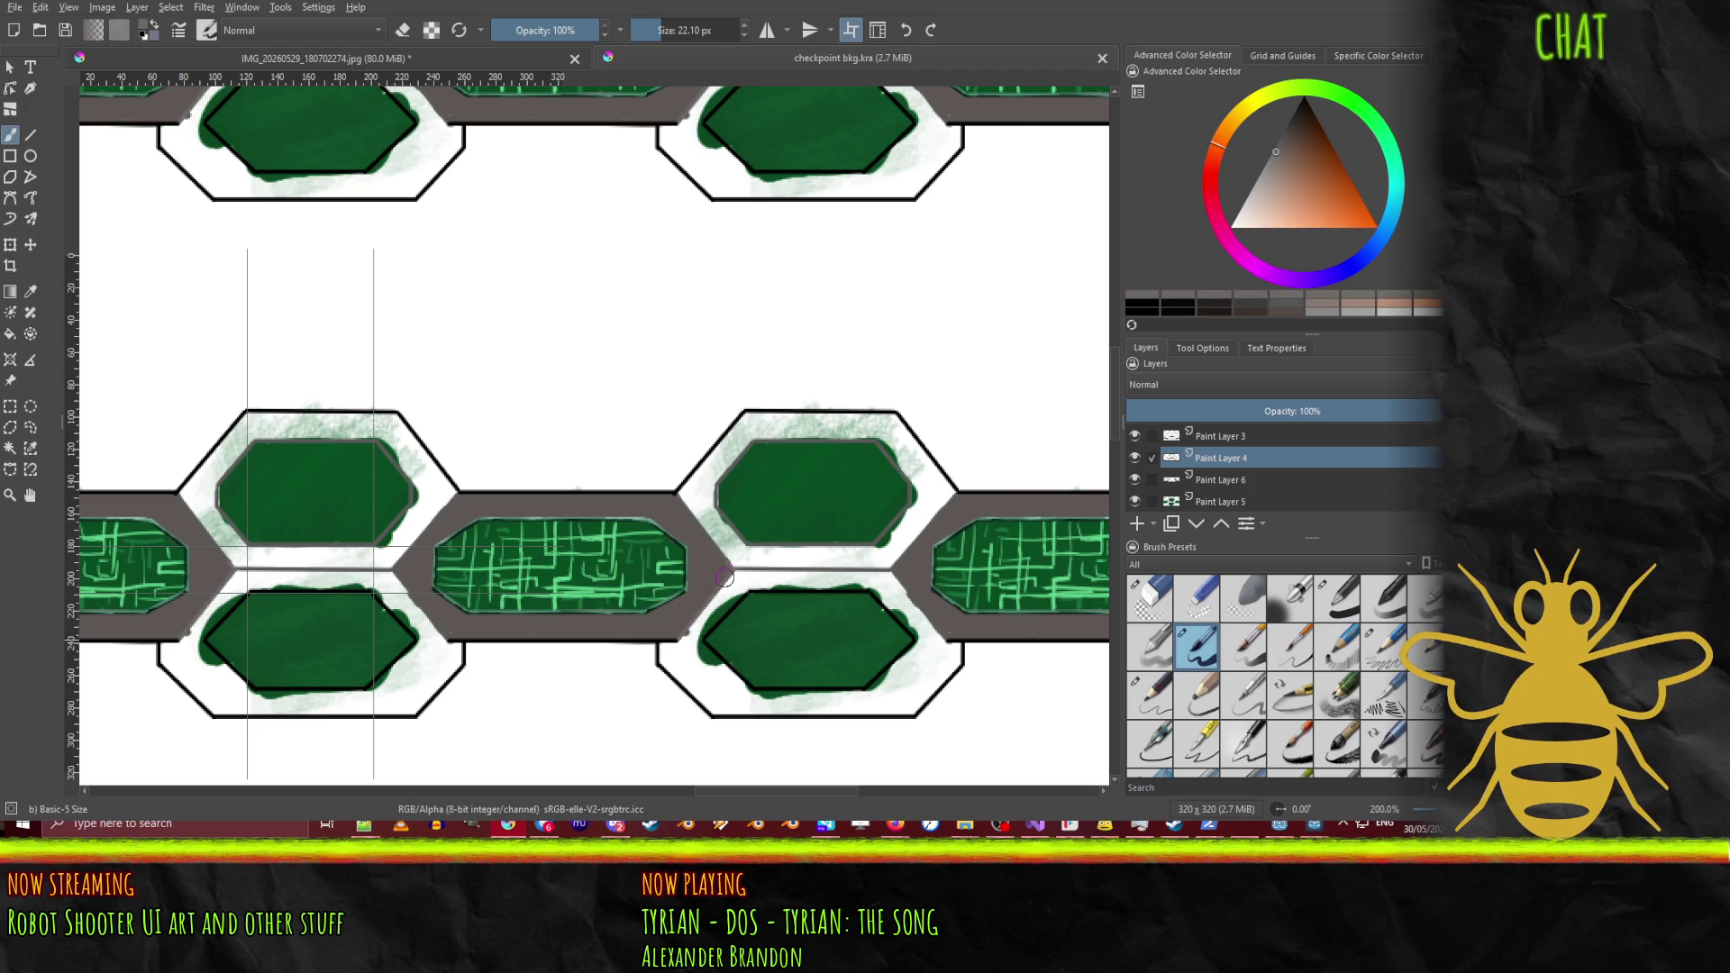
click(686, 635)
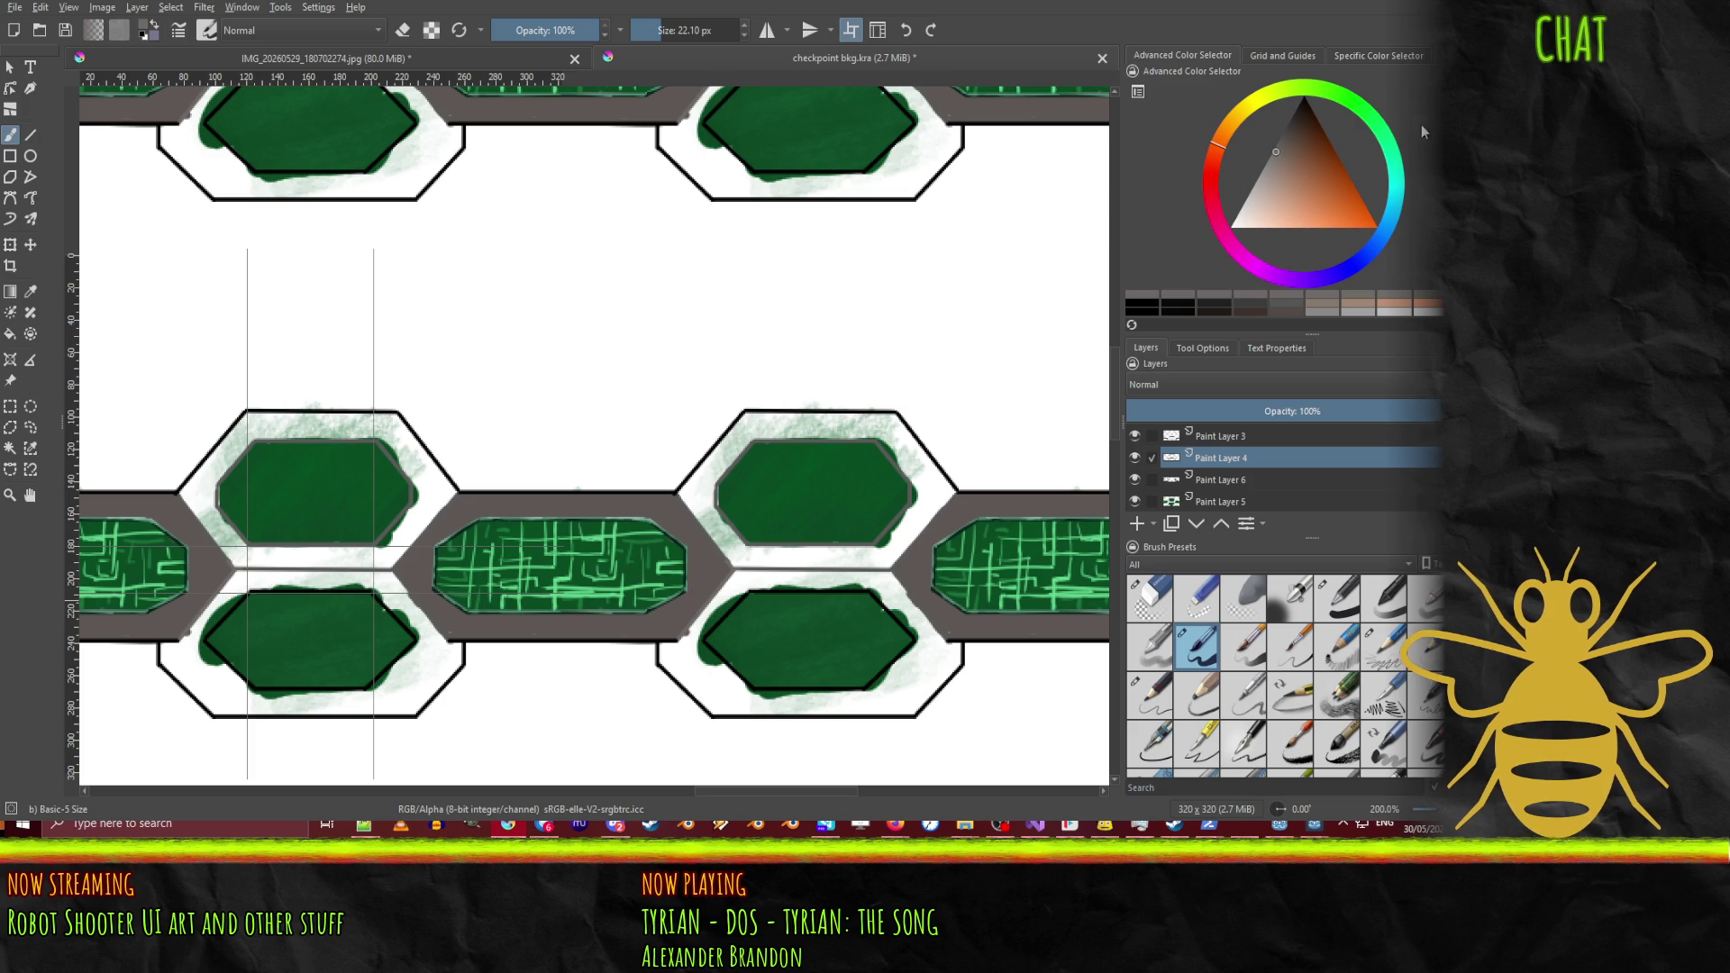
click(1276, 163)
click(1270, 167)
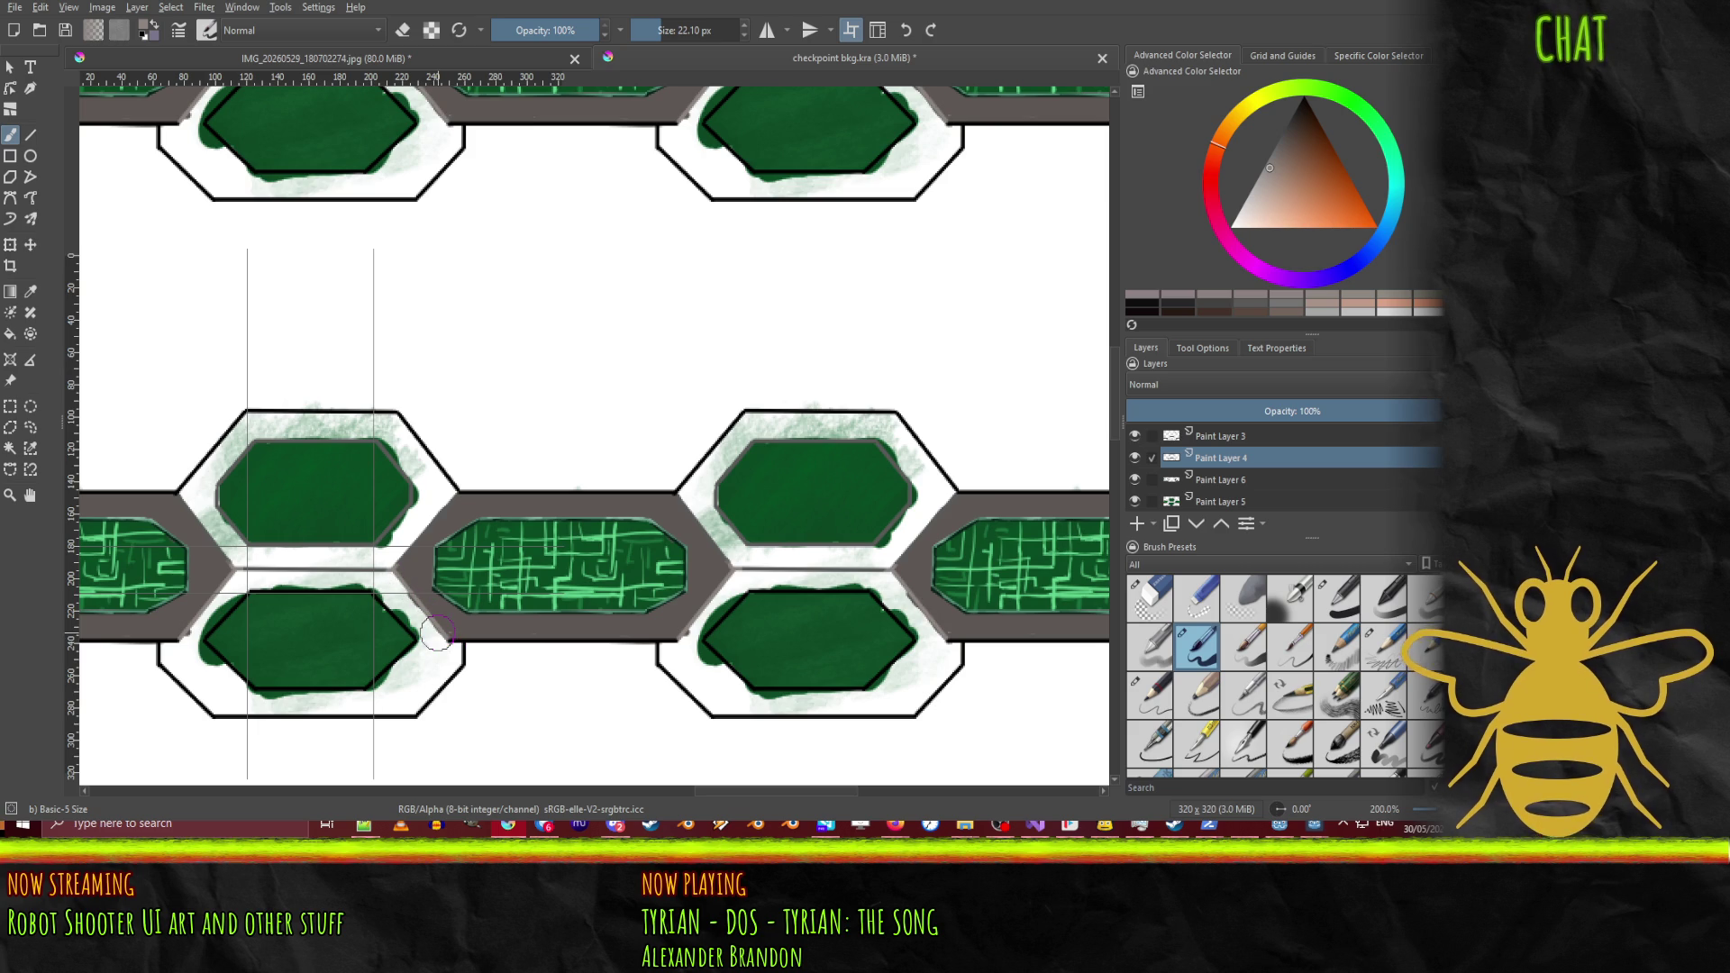
Step: Toggle Paint Layer 6 to compare it, make it active, and darken the paint colour twice
click(1238, 482)
click(1135, 479)
click(1134, 479)
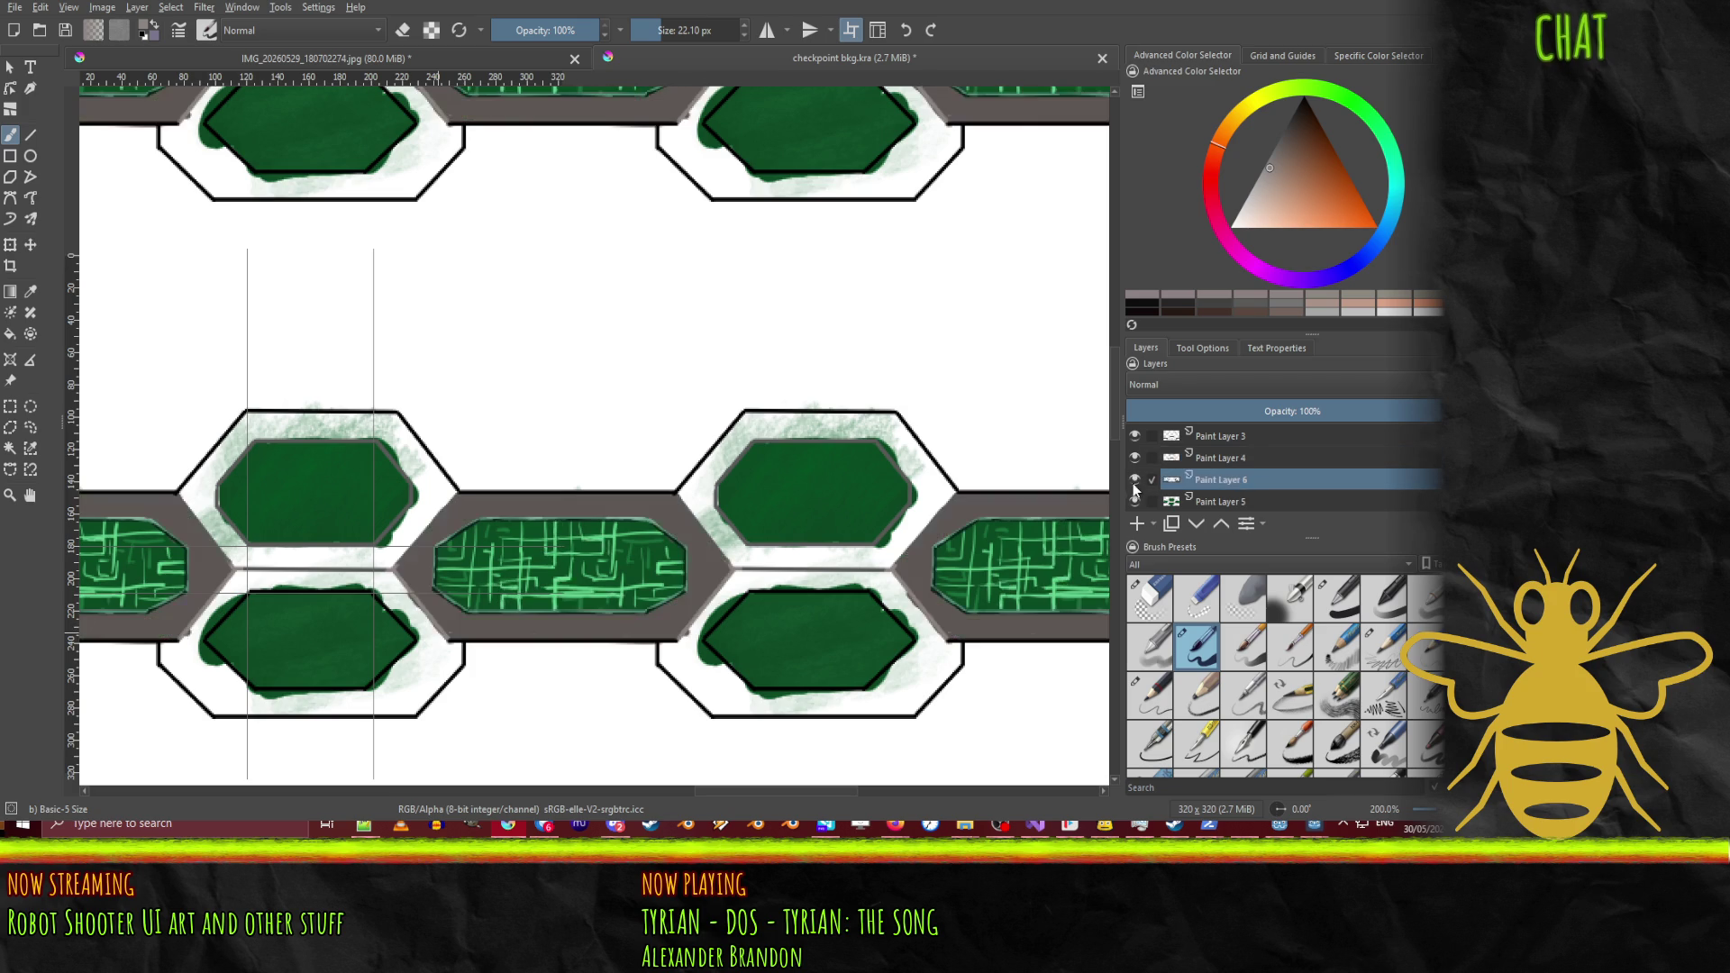
click(1213, 456)
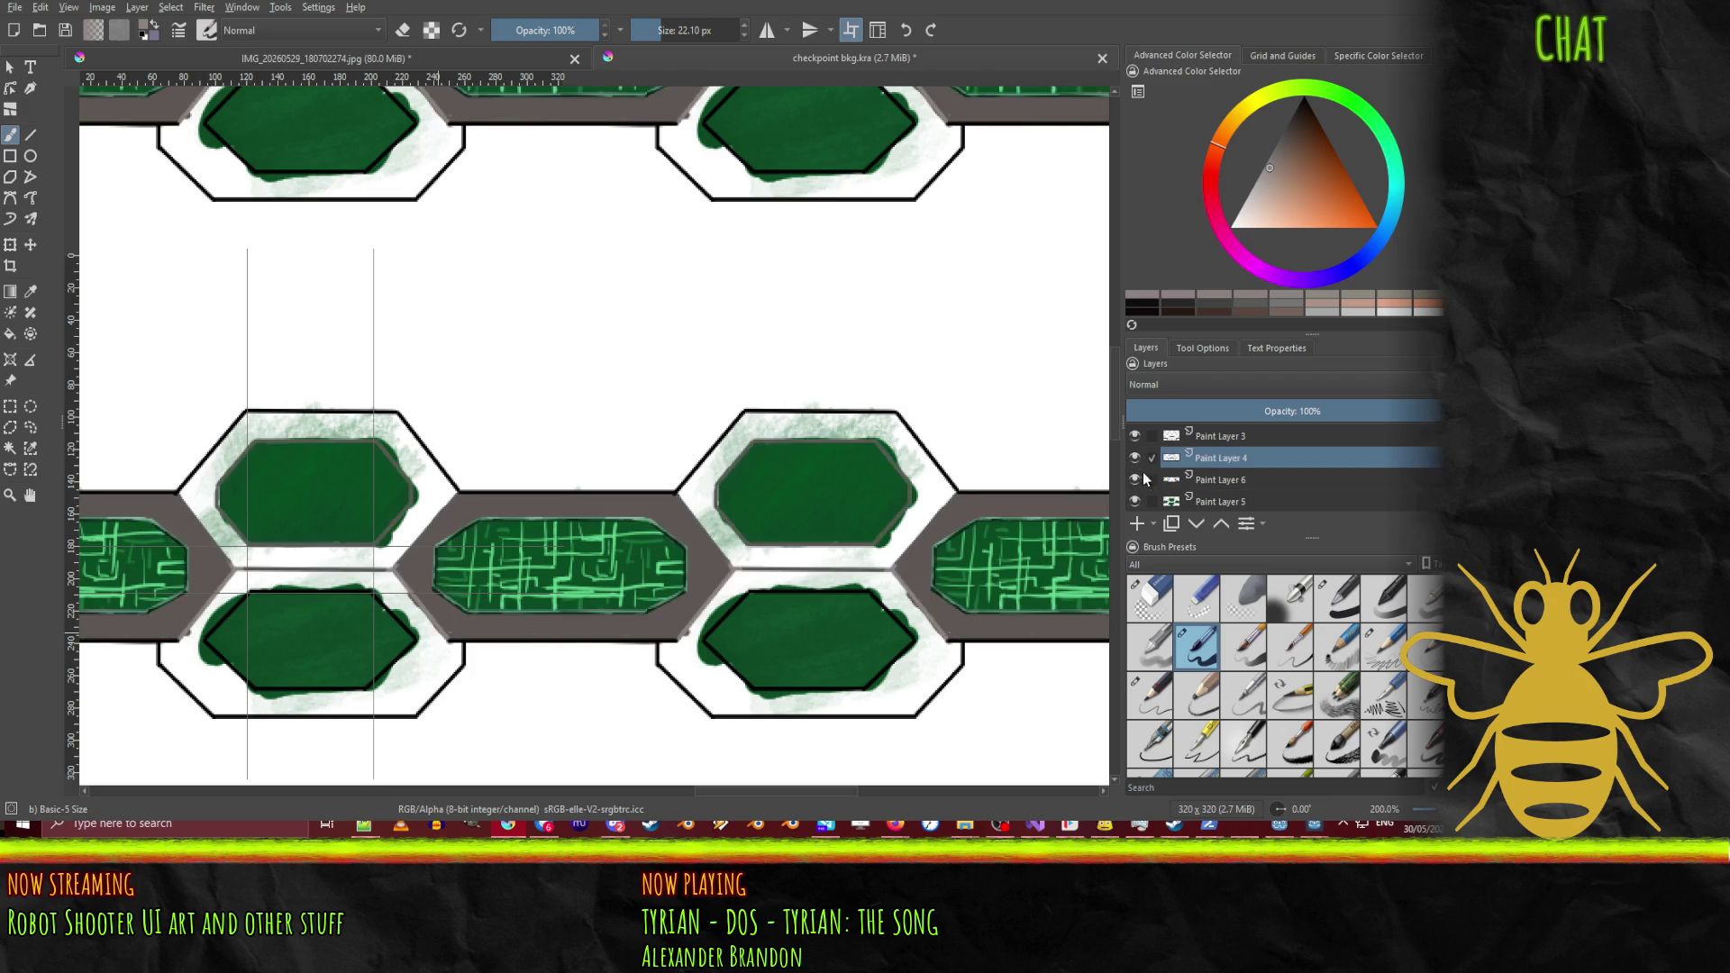
click(1135, 479)
click(1136, 479)
click(1230, 483)
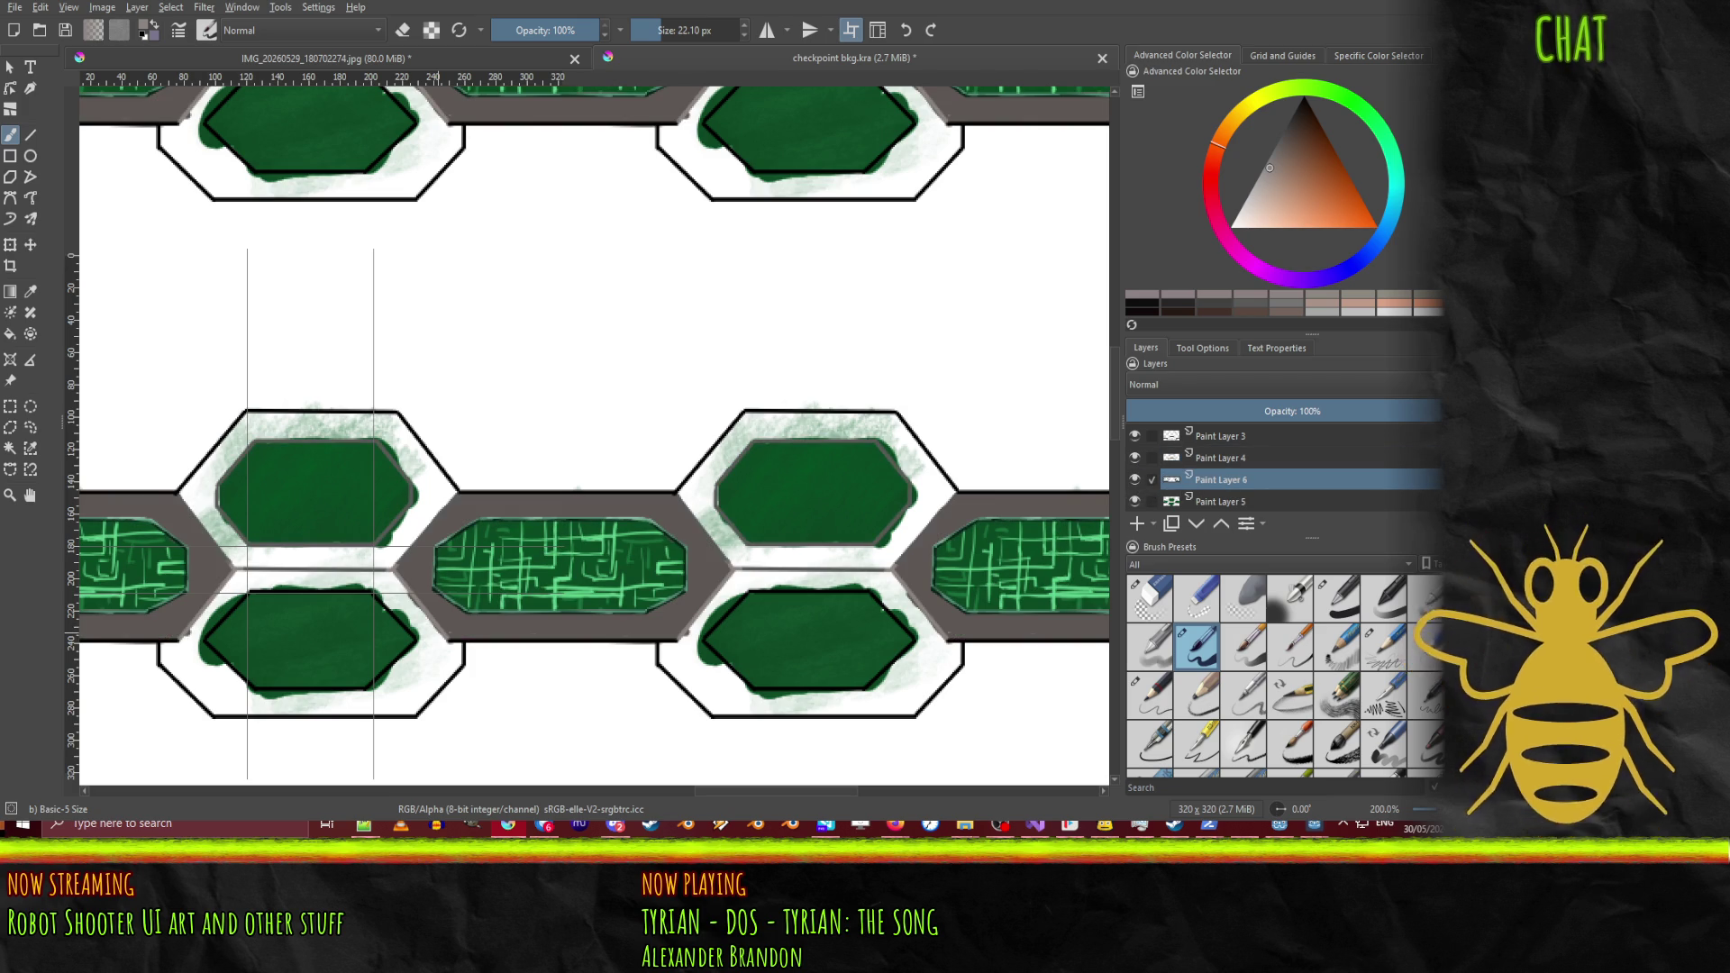
key(k)
key(k)
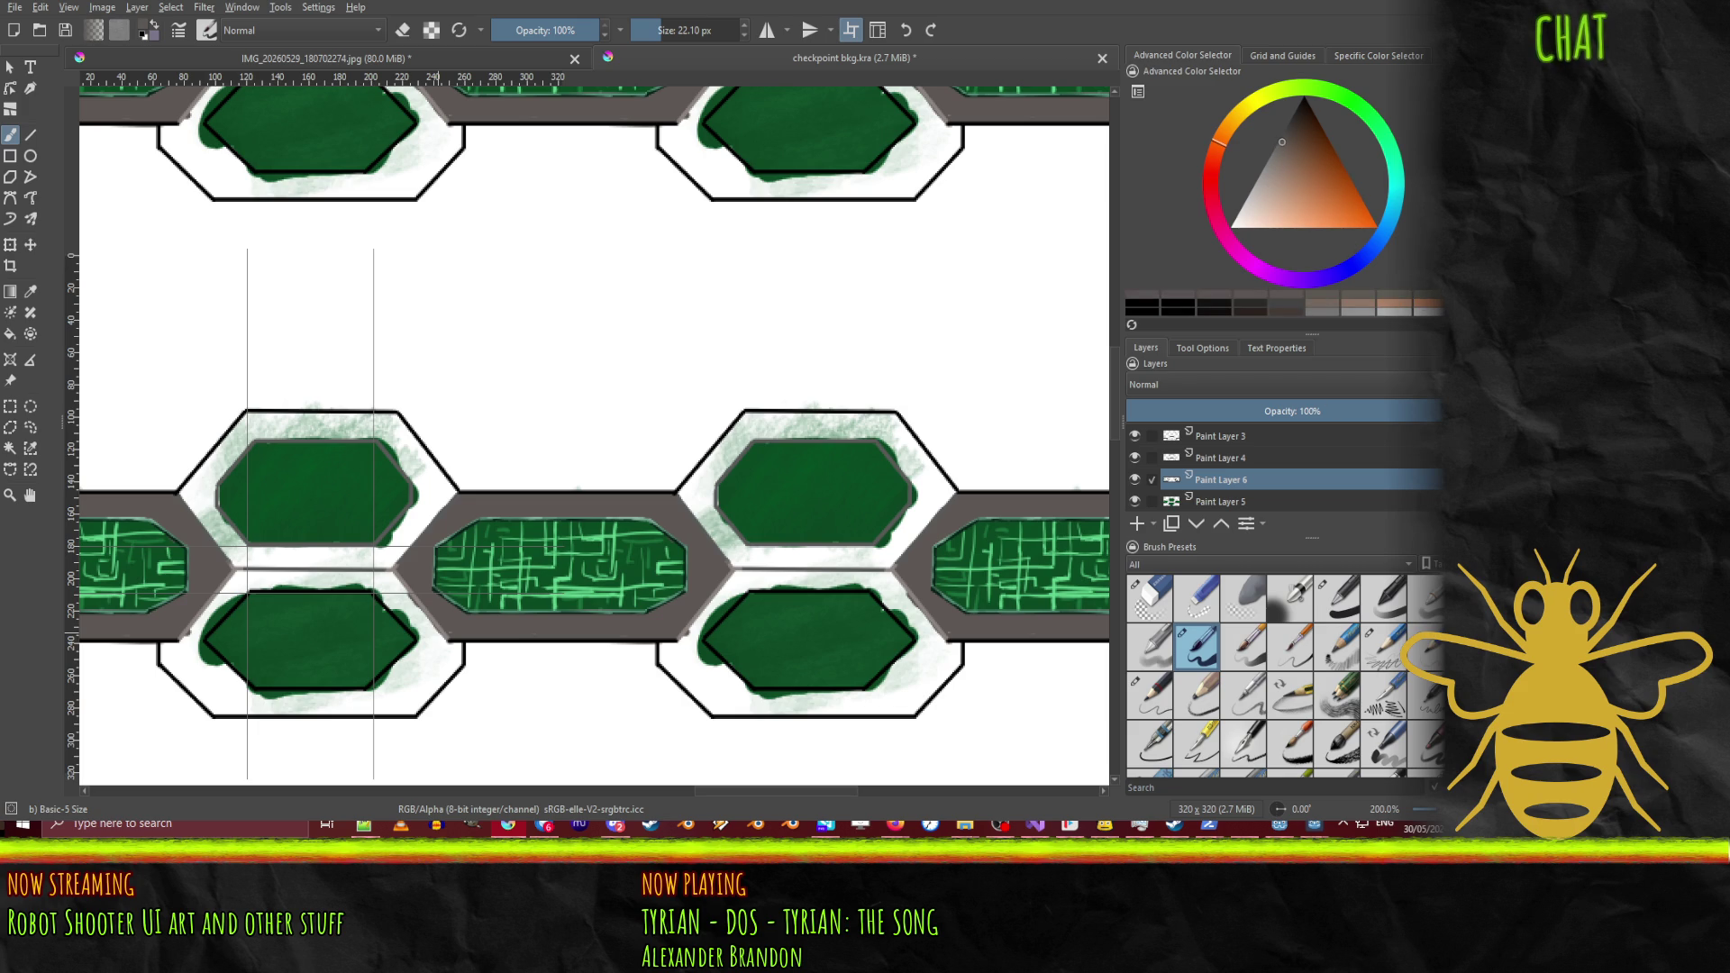
key(k)
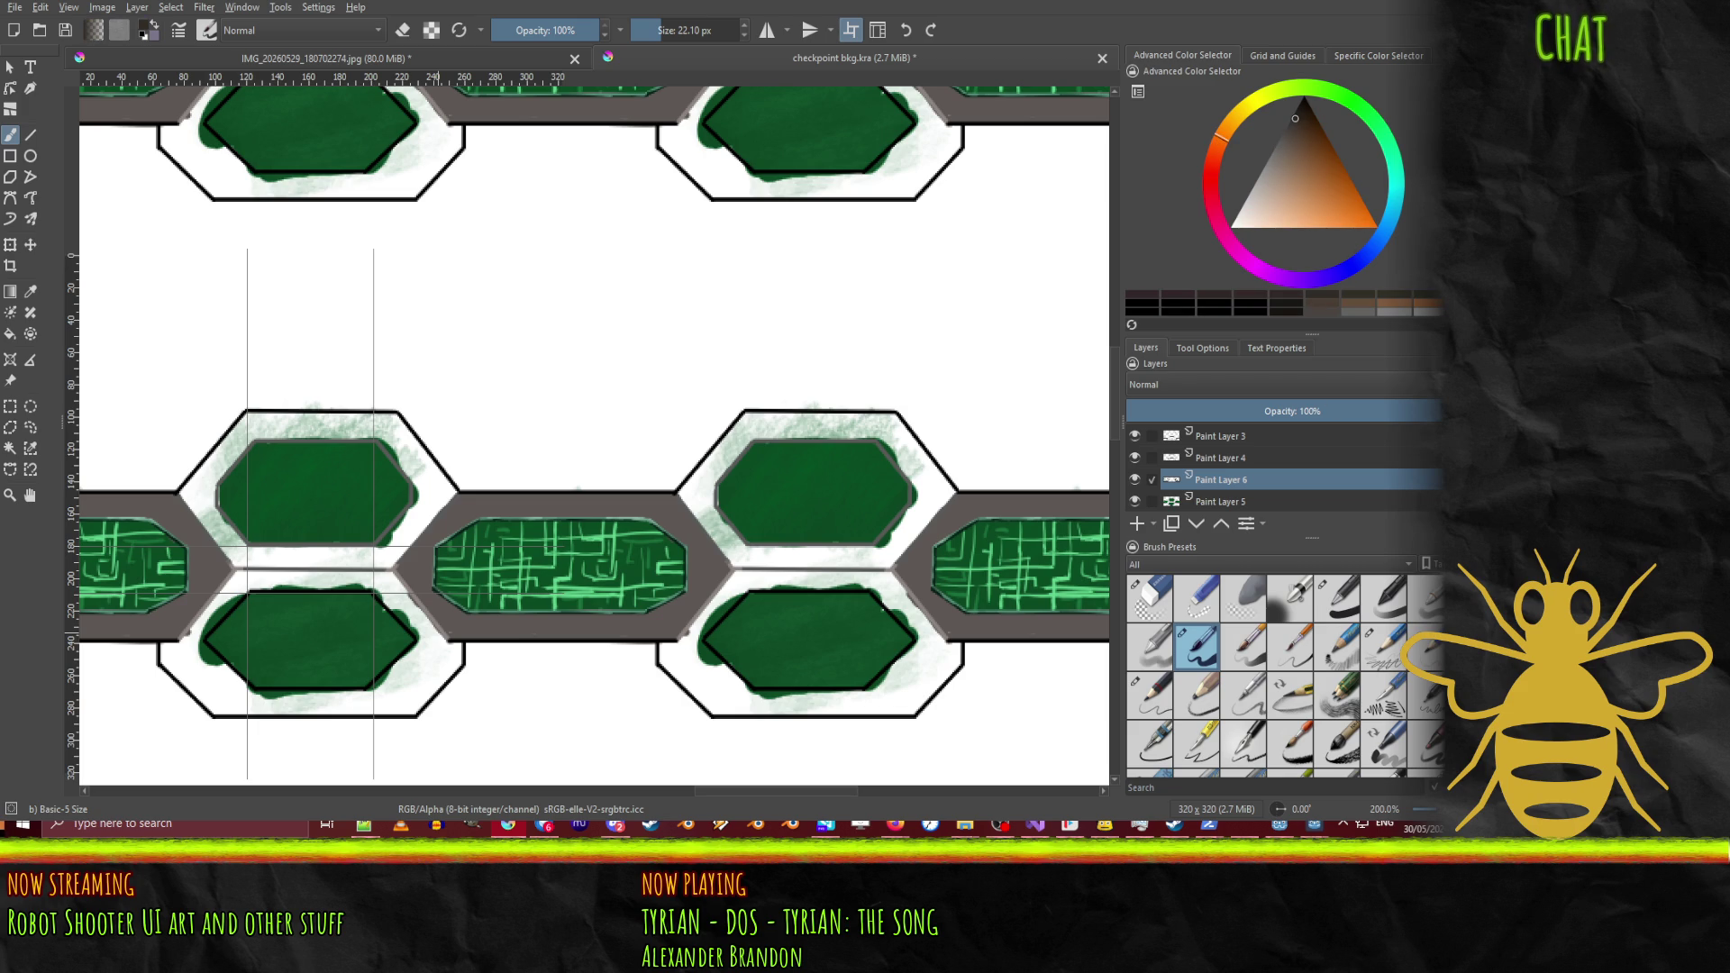
Step: Paint road grey over a stray dark mark and the lower hexagons' corners and right edges
drag(692, 638, 680, 656)
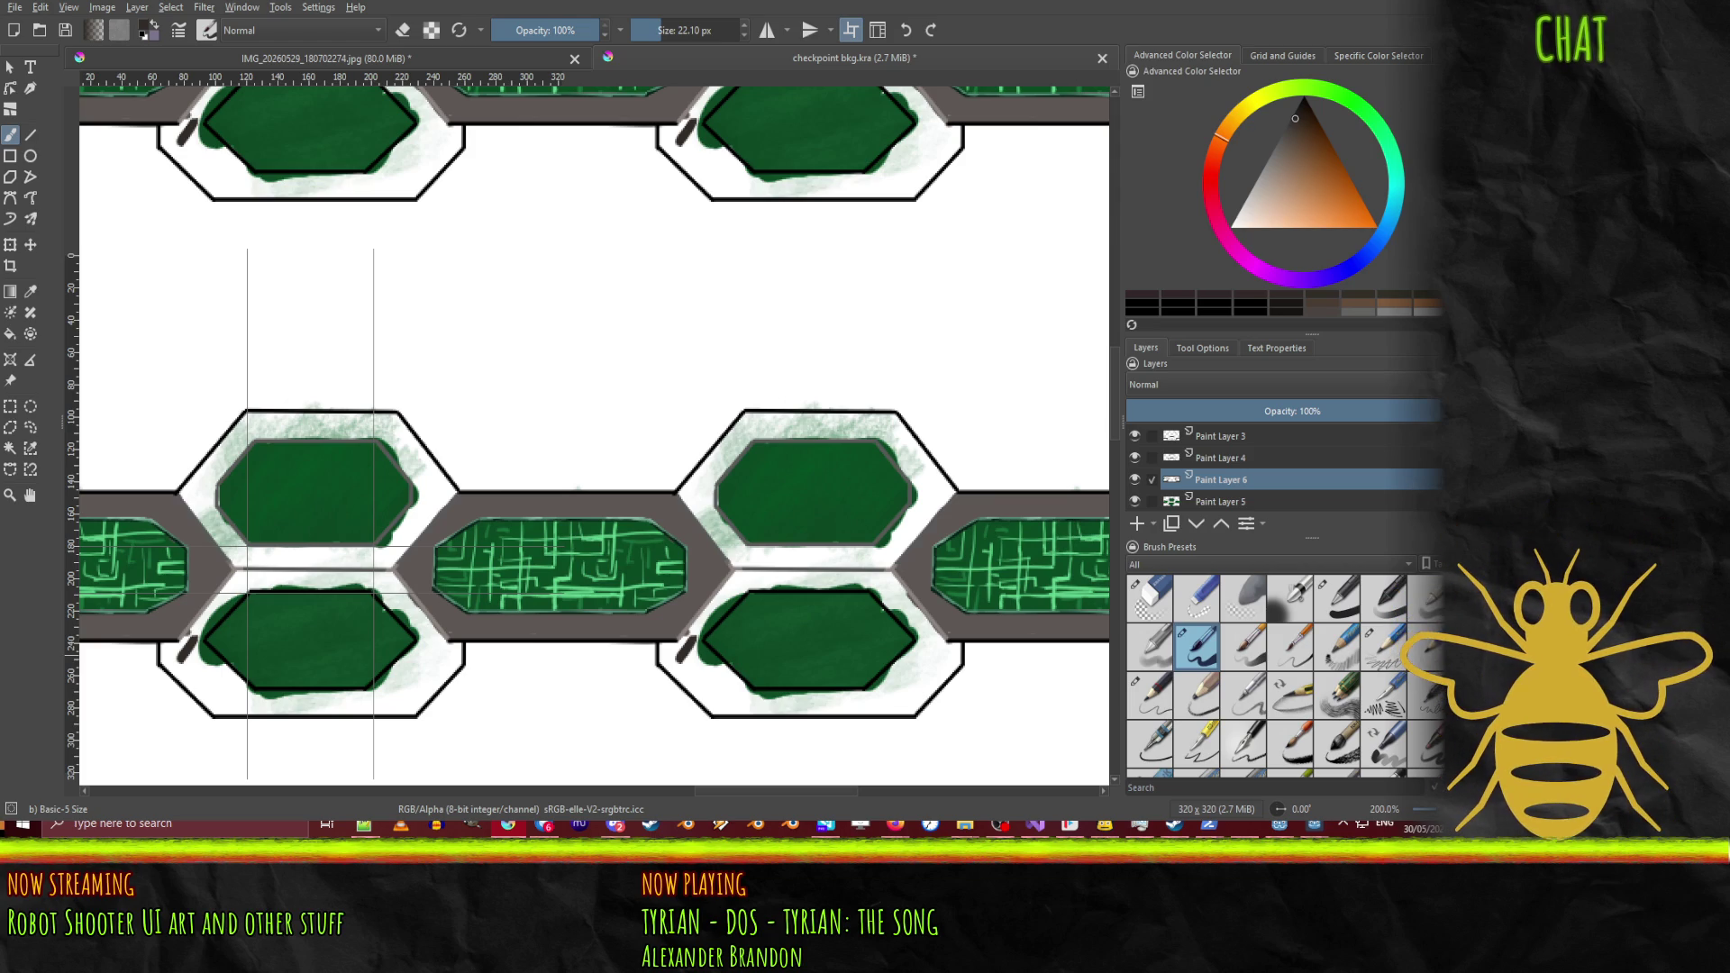
ctrl+click(698, 622)
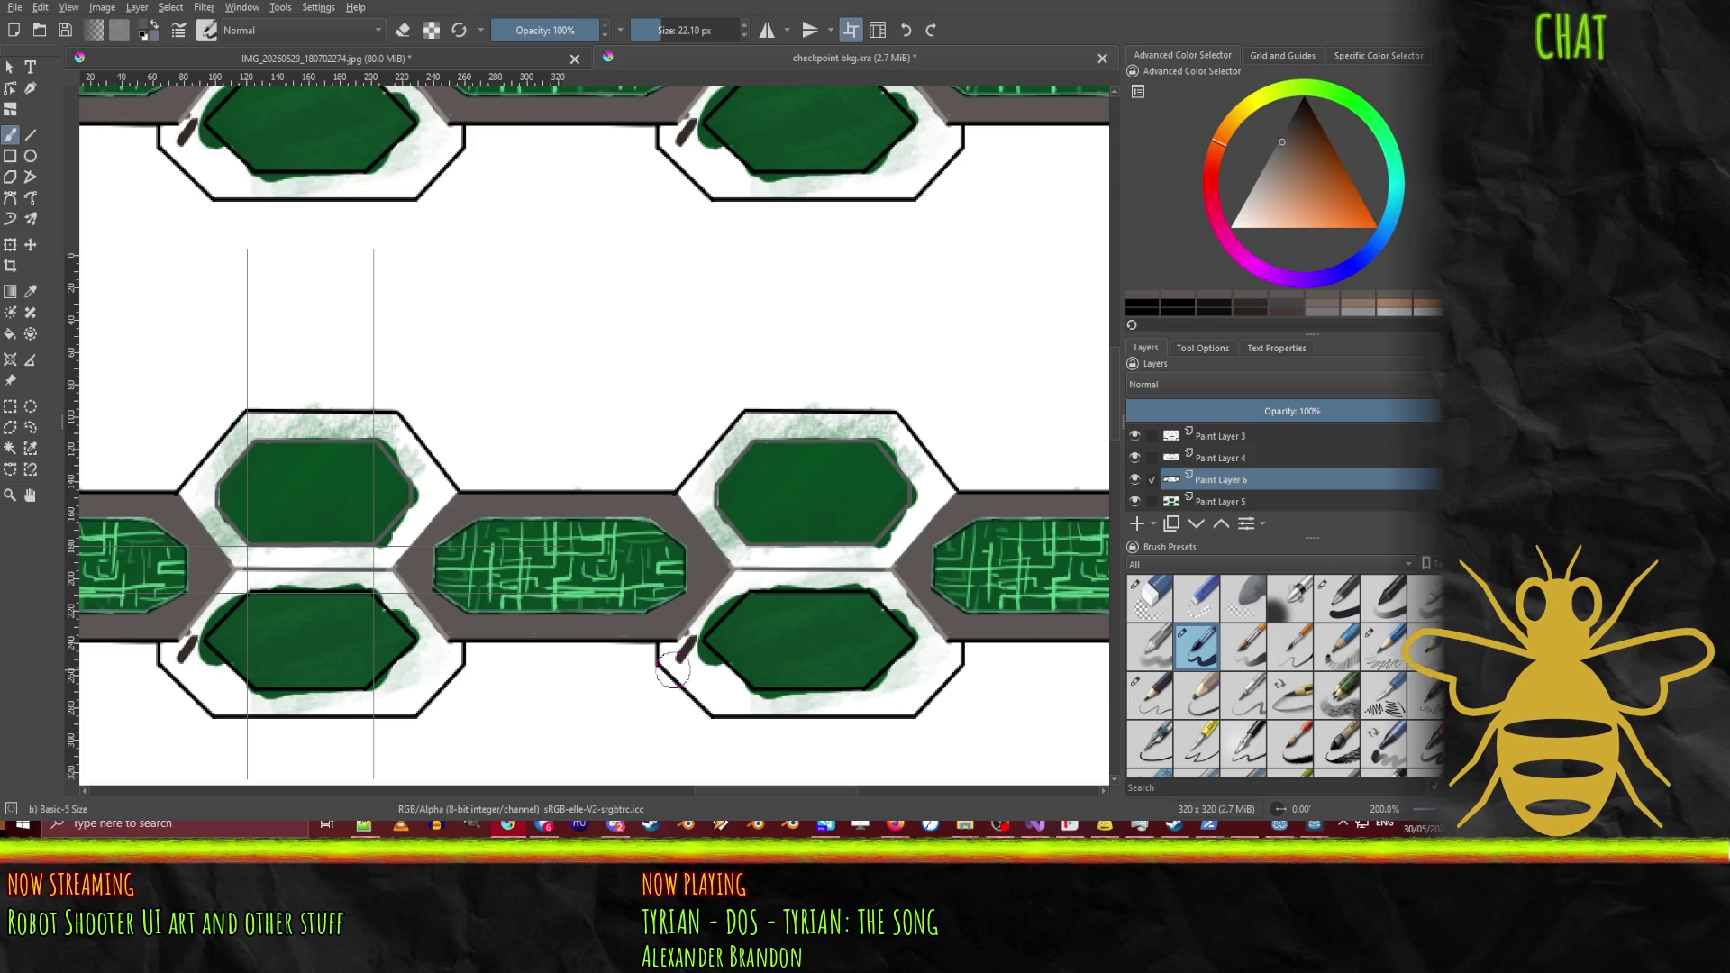
mouse_move(706, 623)
mouse_down()
mouse_move(682, 660)
mouse_move(744, 587)
mouse_move(729, 577)
mouse_move(796, 579)
mouse_up()
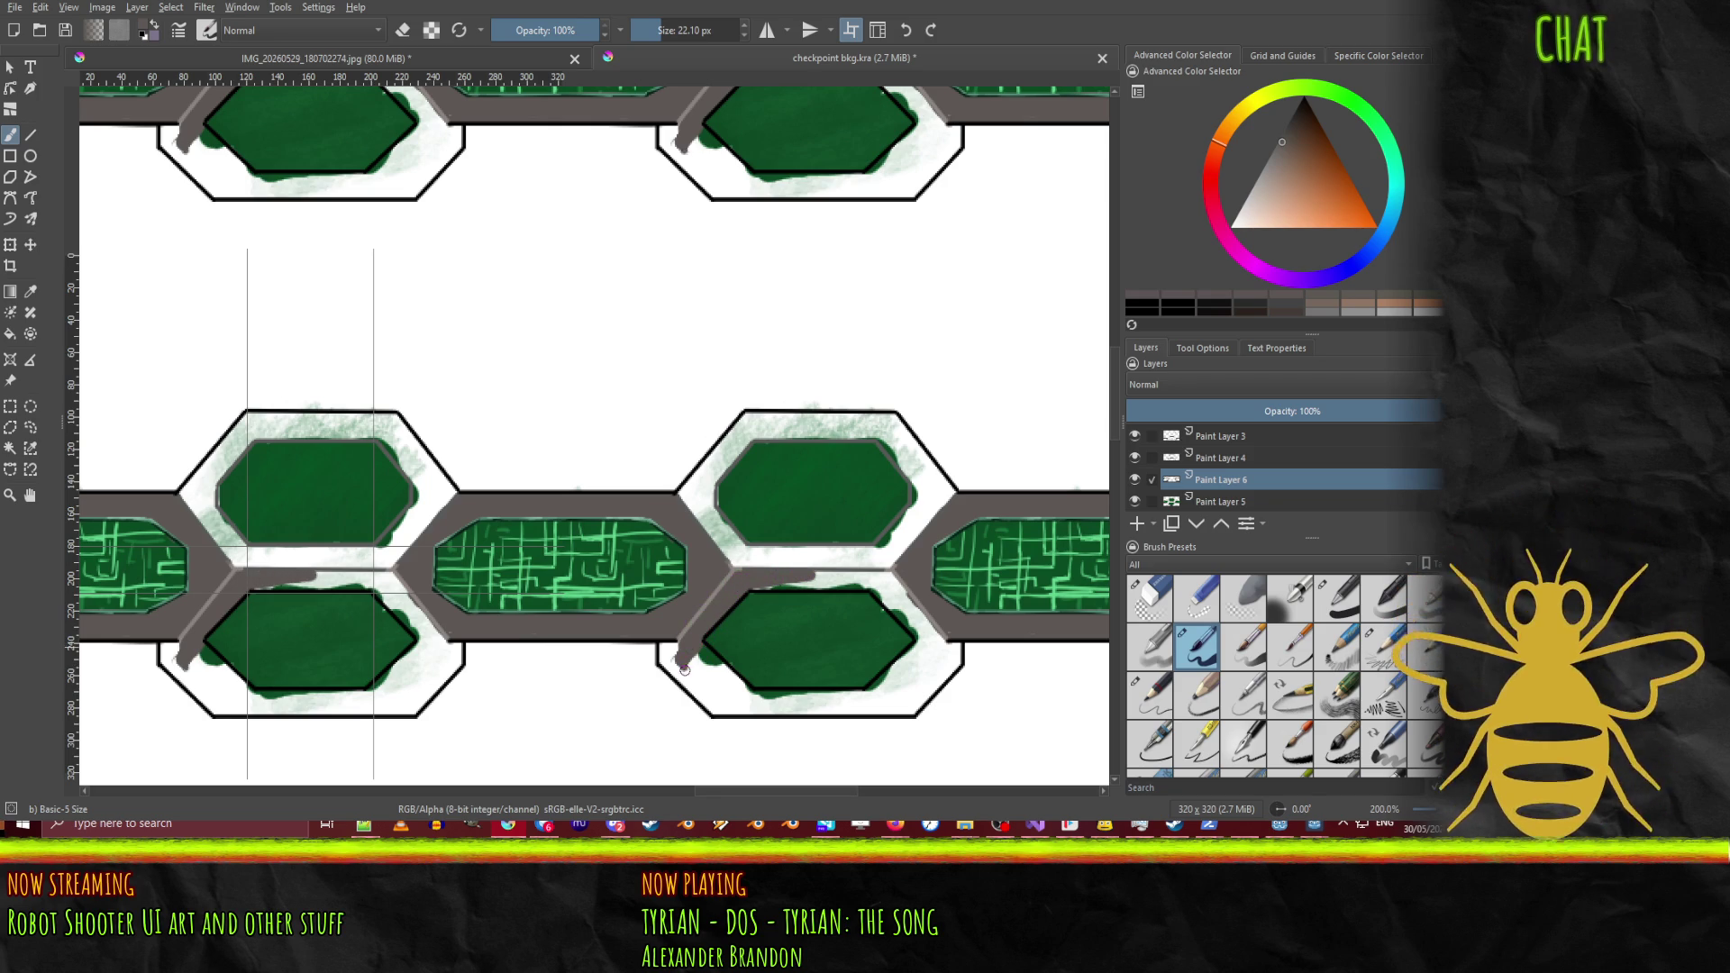
drag(689, 656, 674, 656)
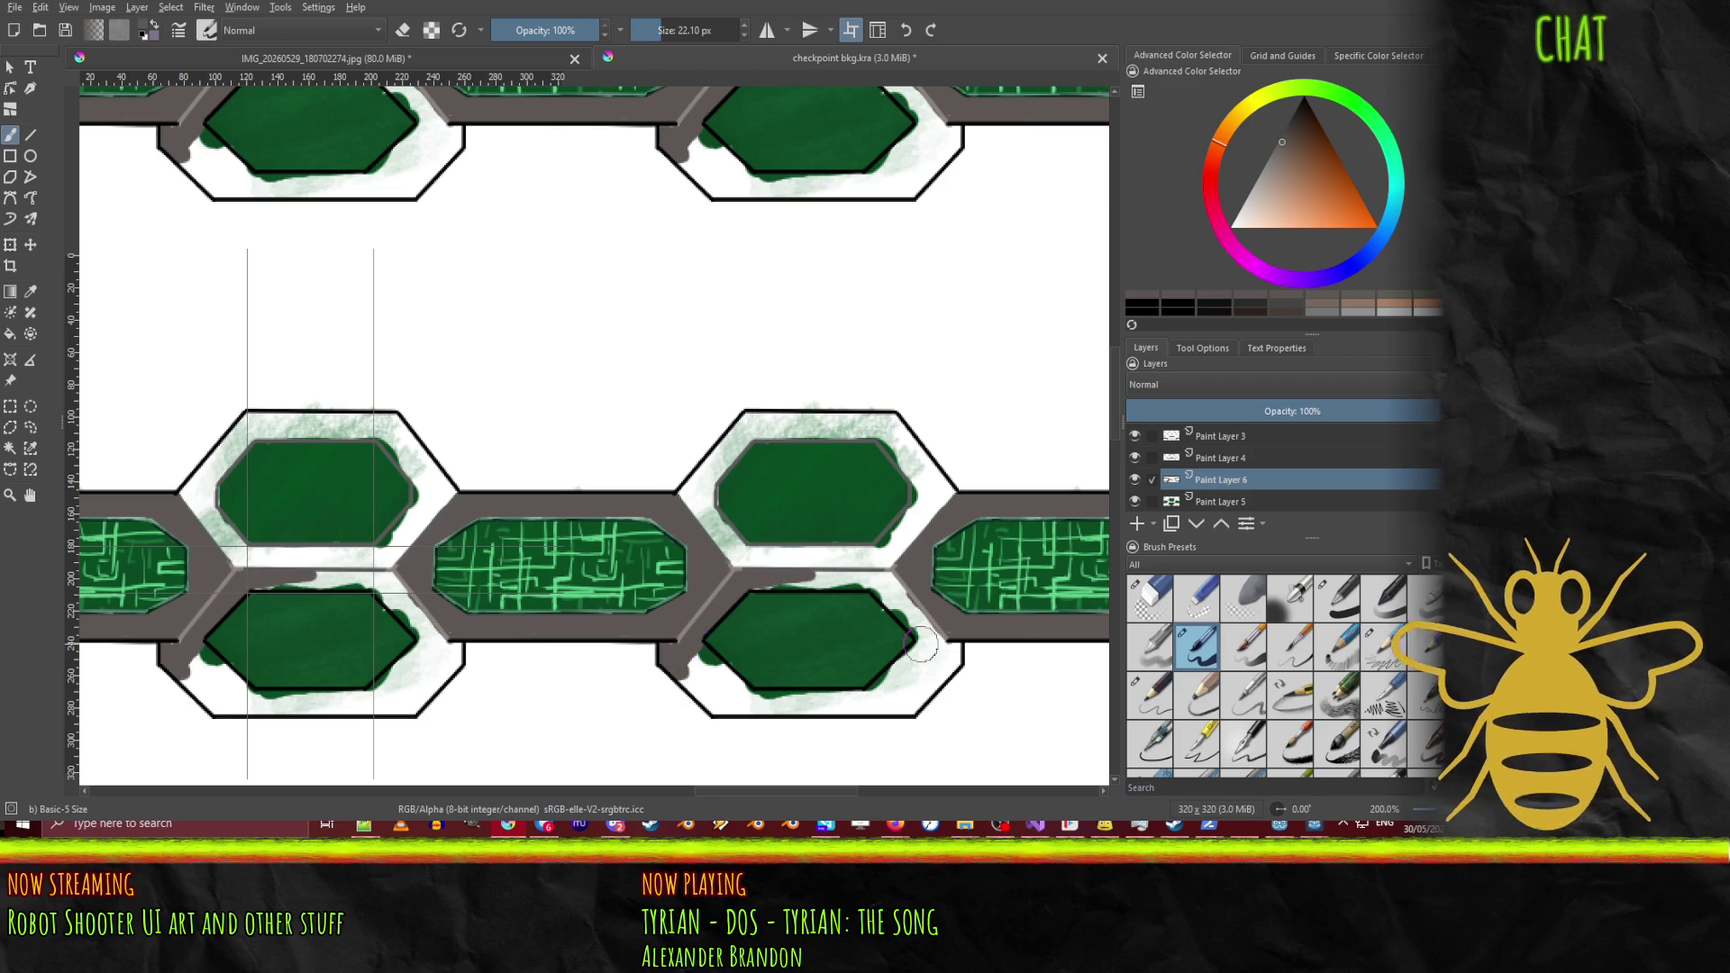
mouse_move(901, 665)
mouse_down()
mouse_move(863, 700)
mouse_move(911, 651)
mouse_move(901, 669)
mouse_up()
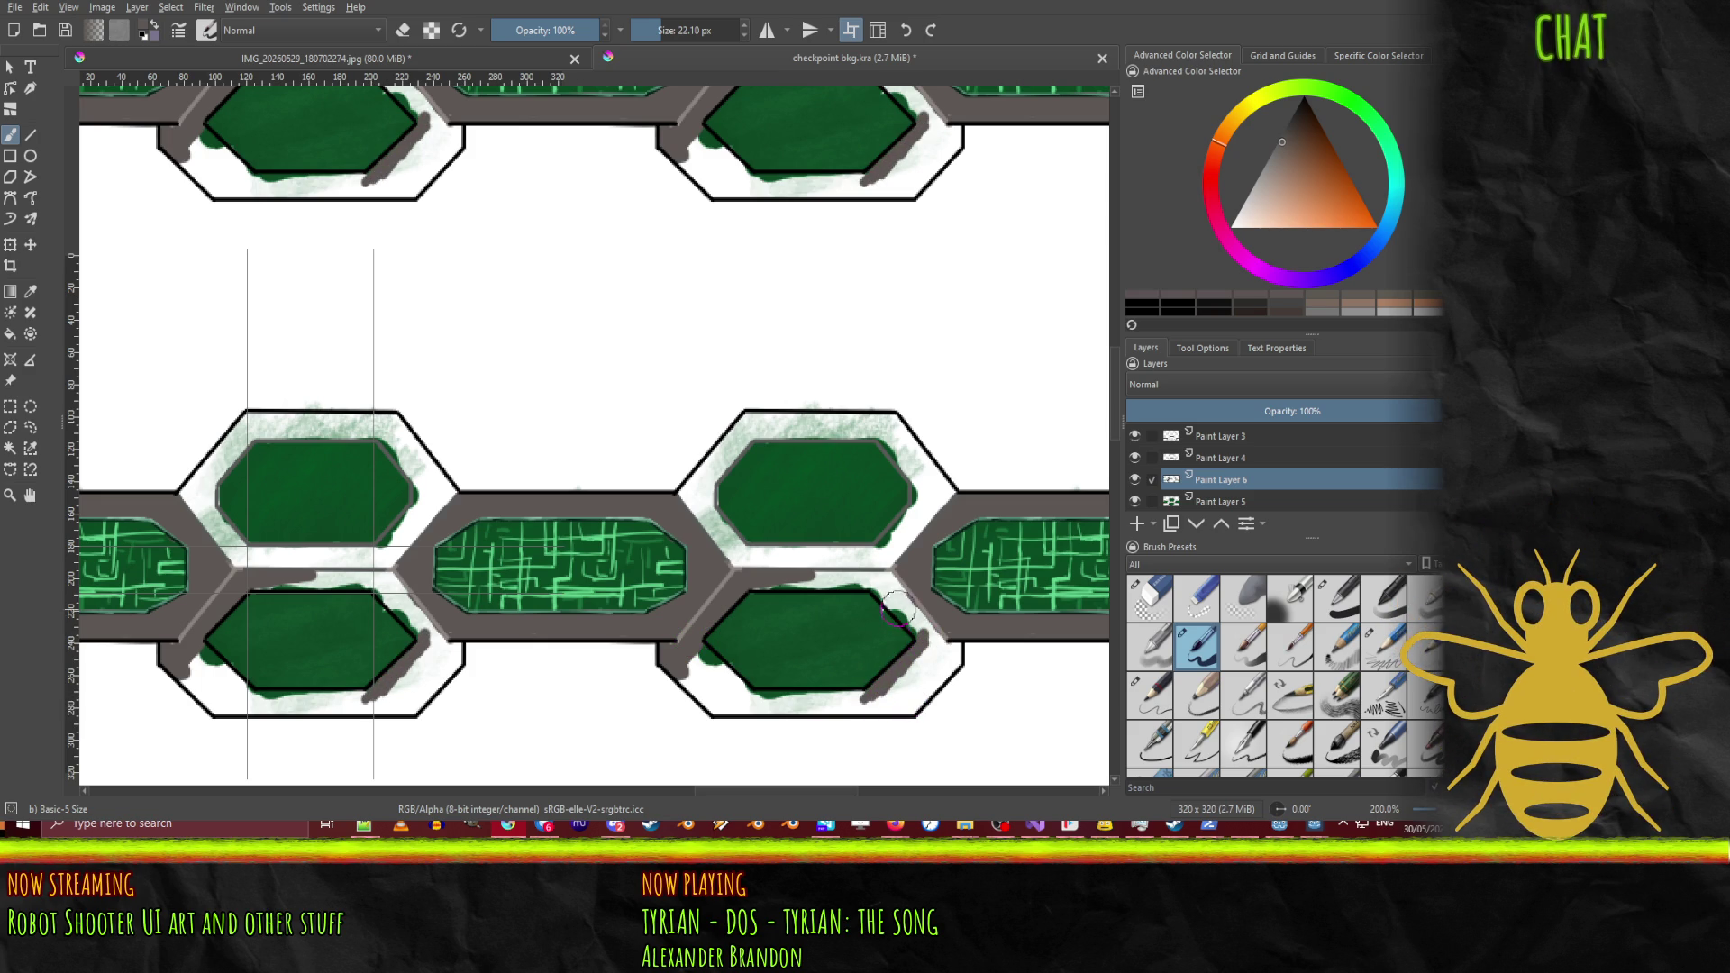
mouse_move(894, 595)
mouse_down()
mouse_move(912, 631)
mouse_move(897, 602)
mouse_move(820, 568)
mouse_move(757, 586)
mouse_move(890, 578)
mouse_move(957, 663)
mouse_move(909, 712)
mouse_move(937, 671)
mouse_move(888, 691)
mouse_move(906, 700)
mouse_up()
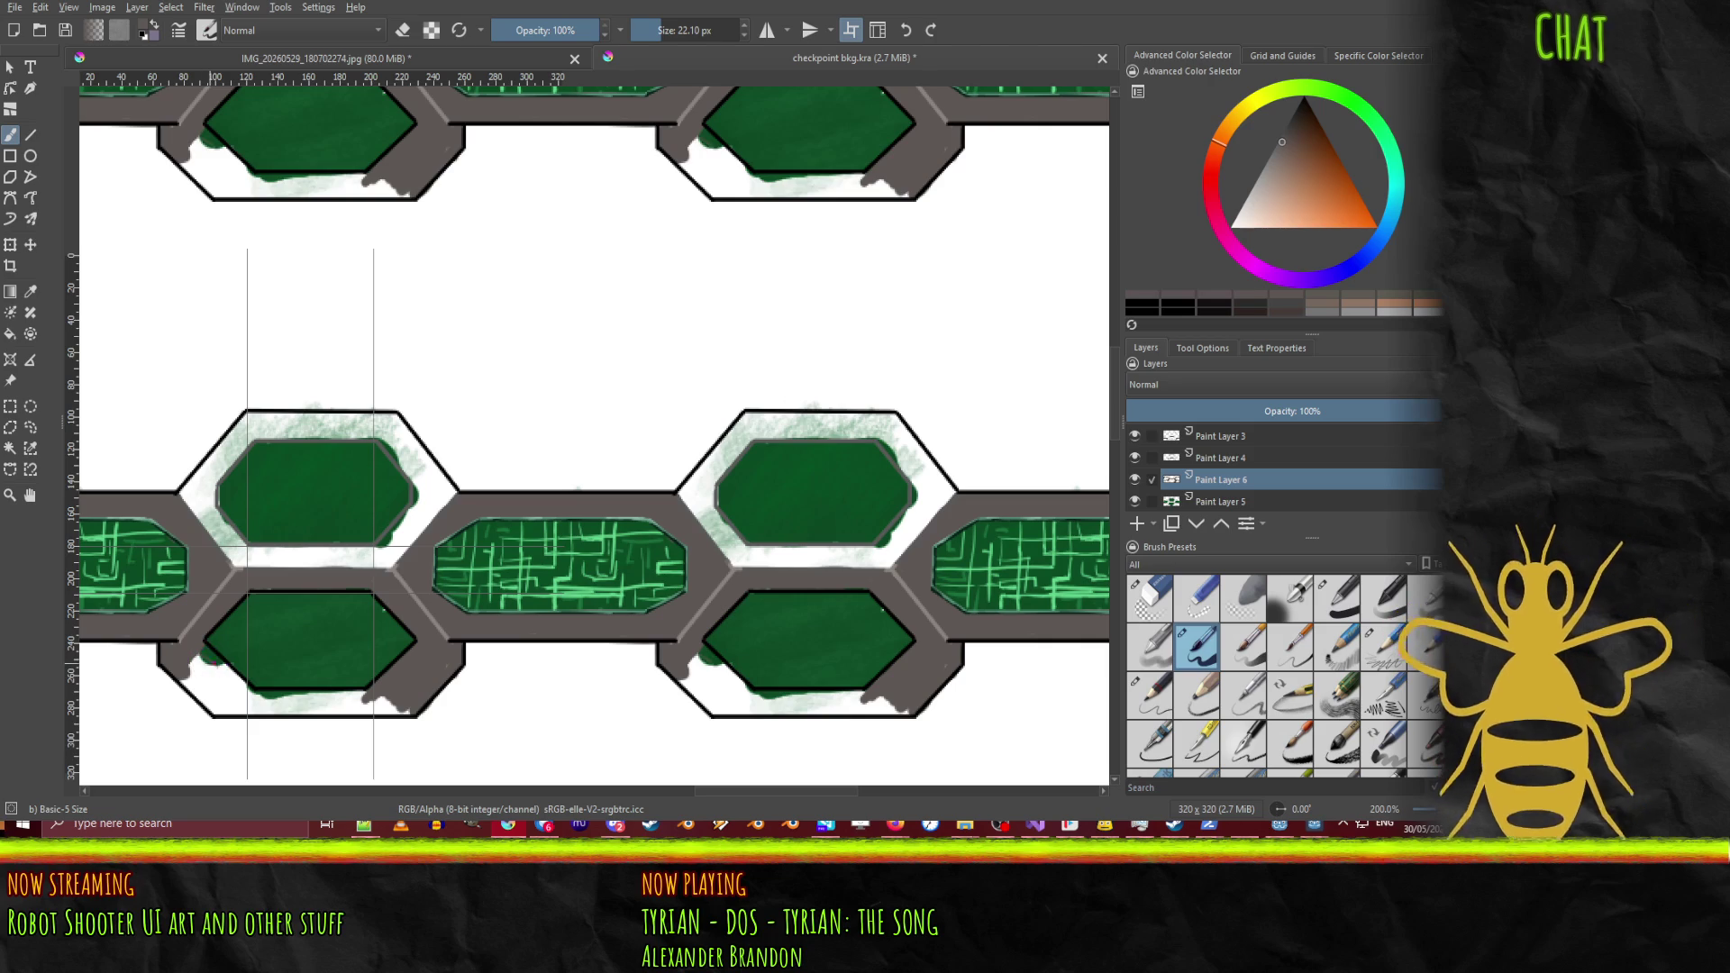
Step: Brush darker shading and a dark line along the bottom of the lower hexagon frame
mouse_move(218, 665)
mouse_down()
mouse_move(263, 706)
mouse_move(209, 684)
mouse_move(199, 695)
mouse_move(223, 713)
mouse_move(267, 696)
mouse_up()
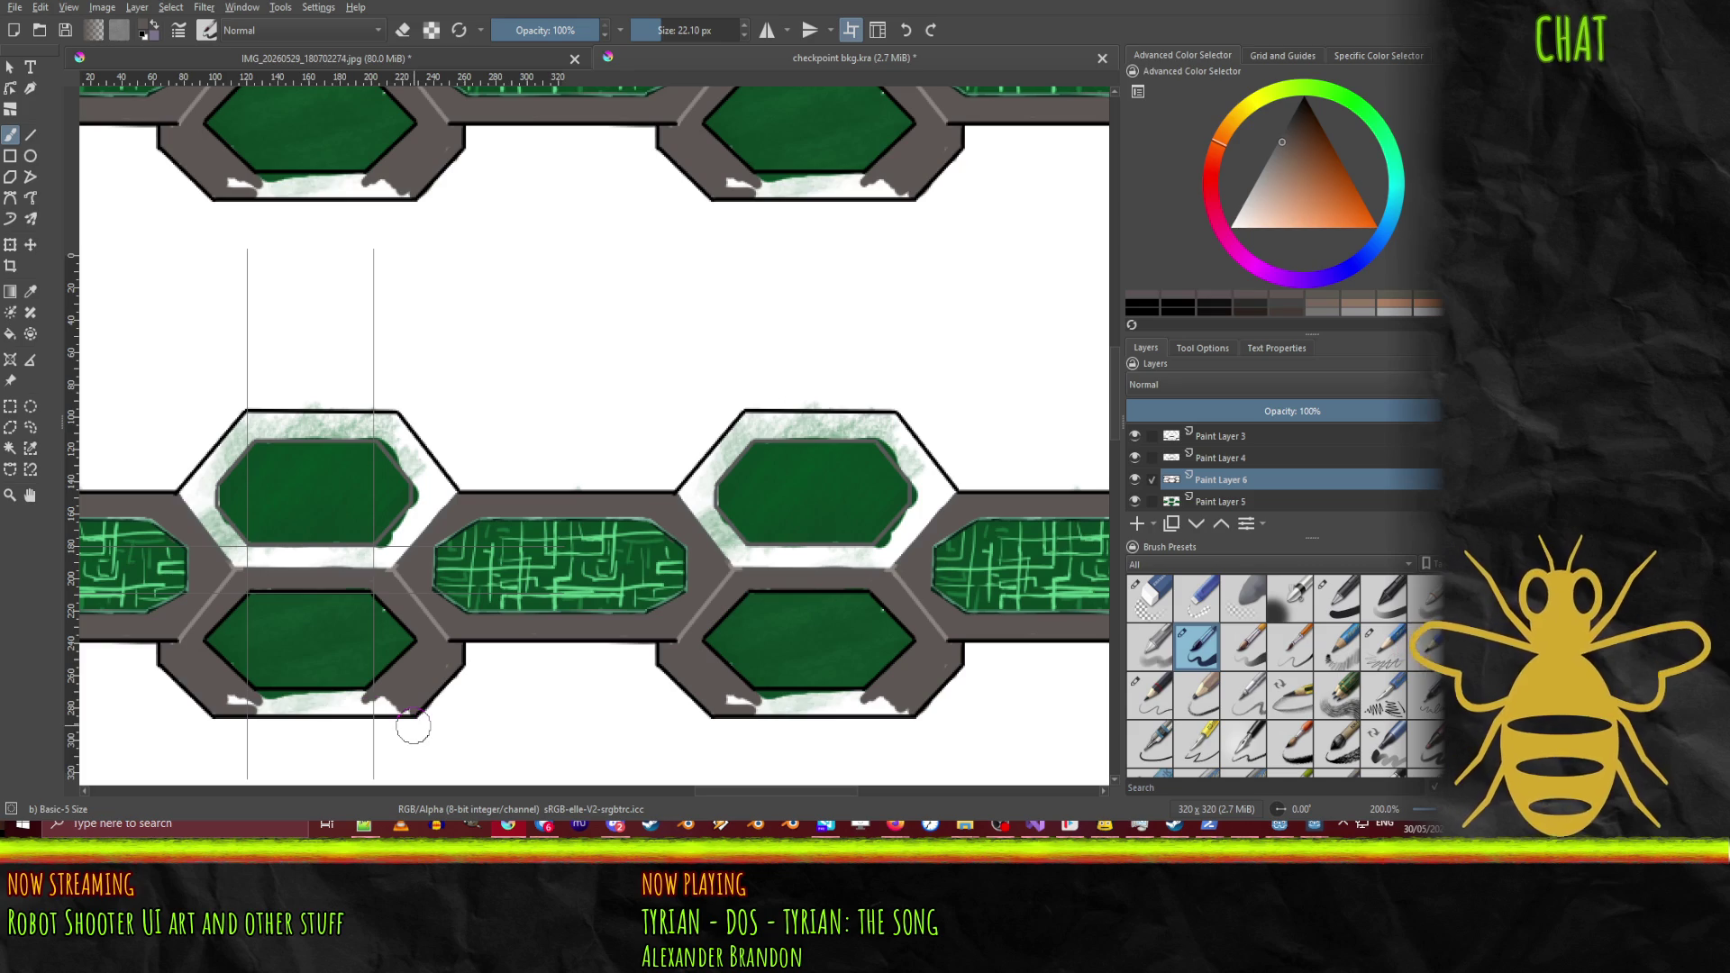
drag(230, 701, 390, 701)
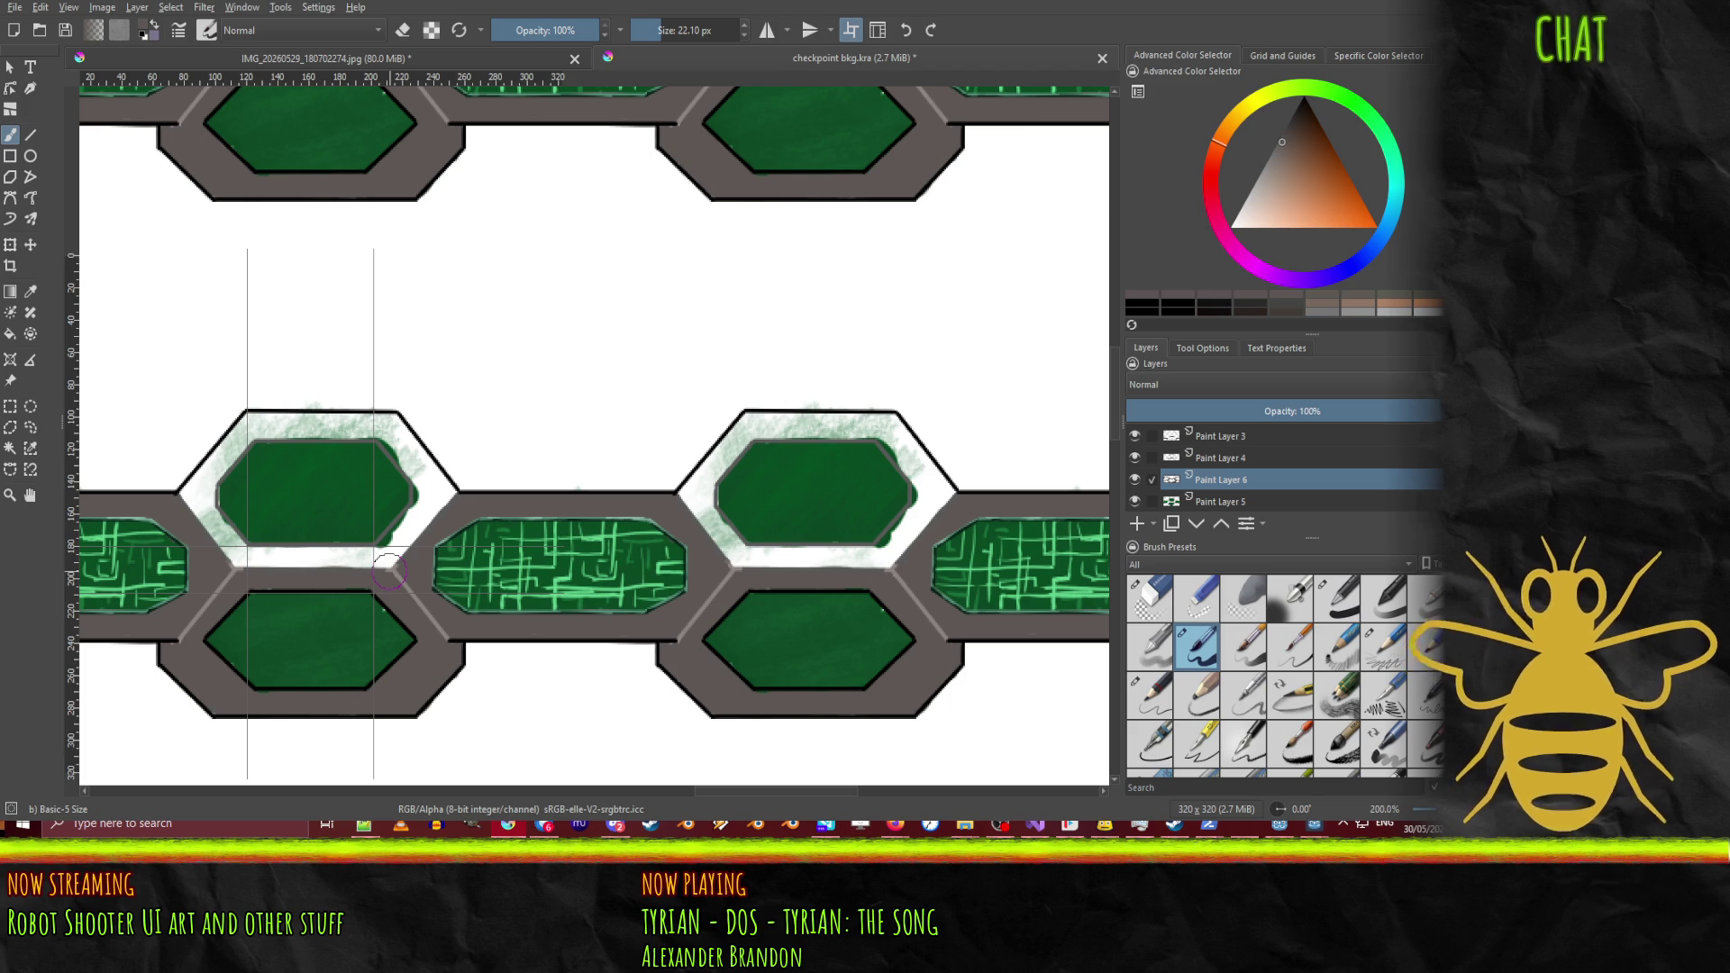
click(1233, 460)
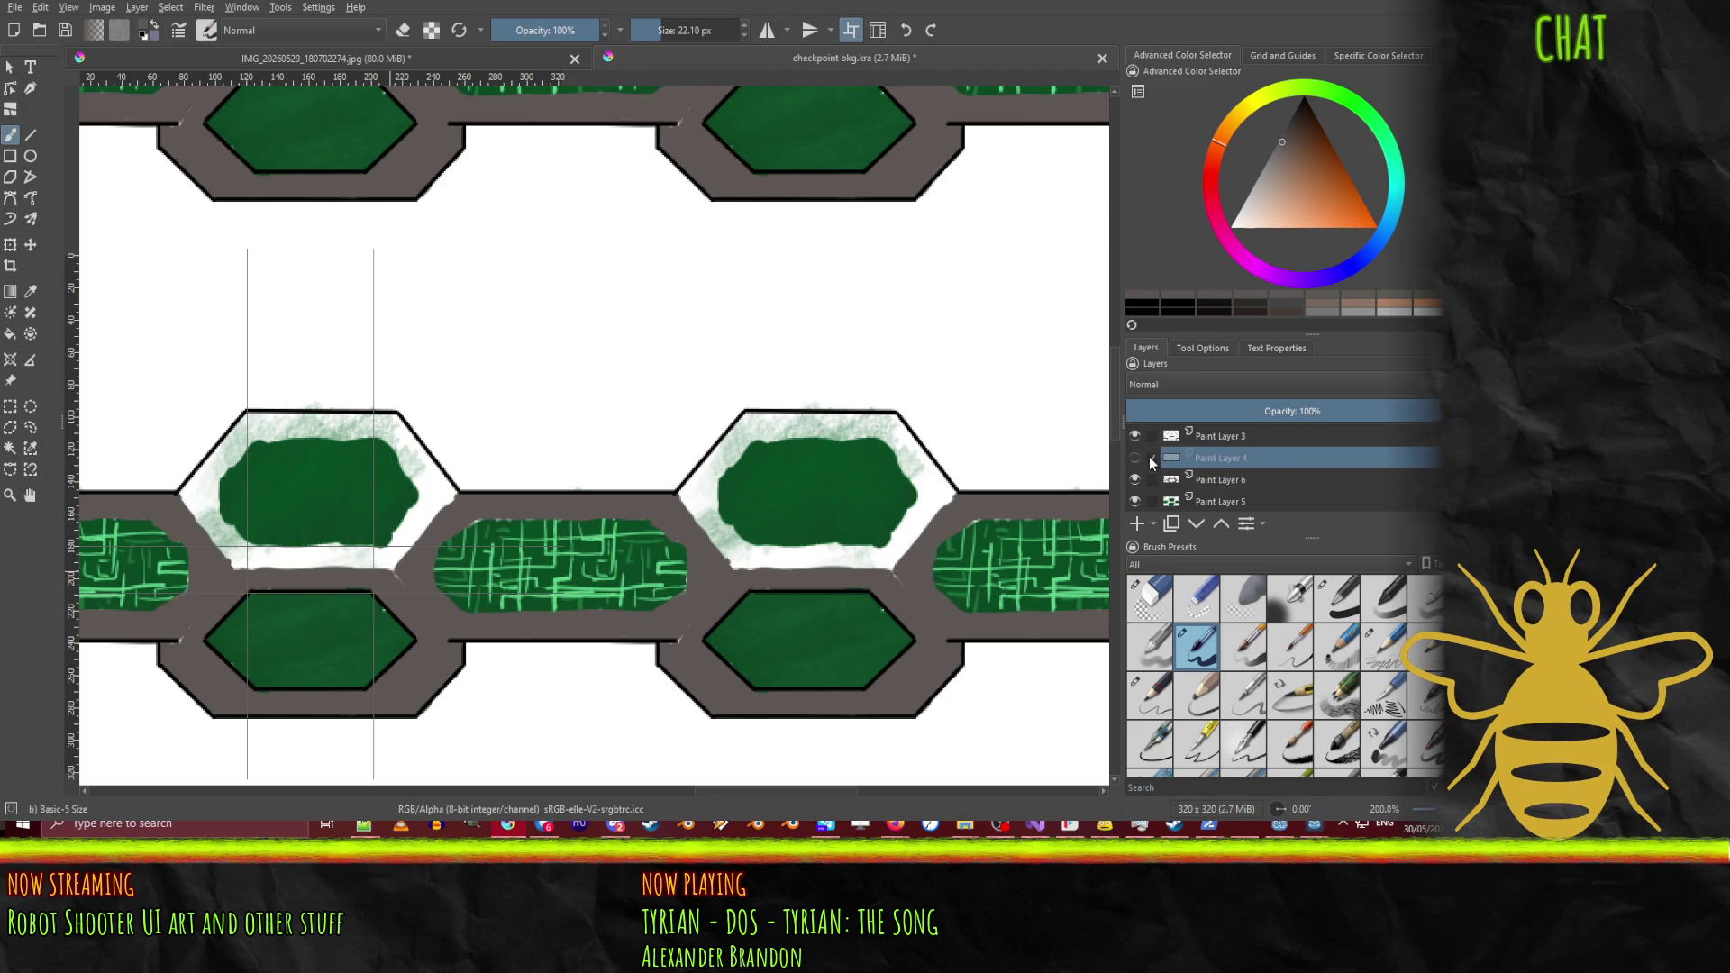
click(1214, 432)
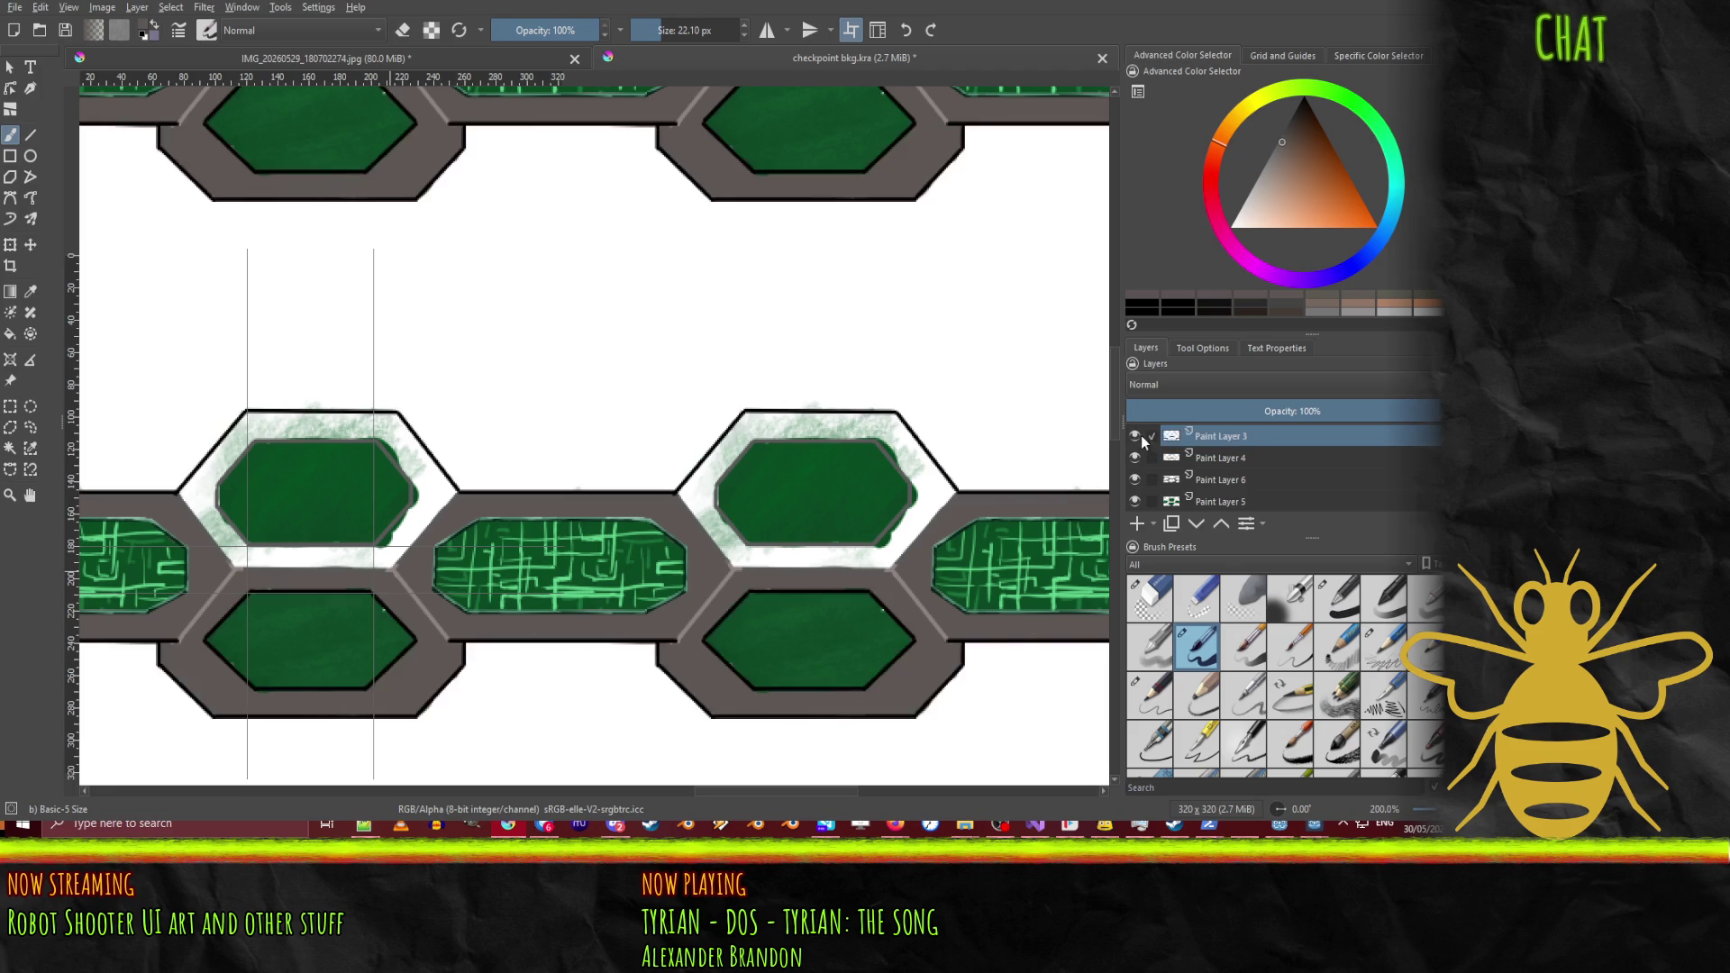
click(1248, 479)
click(1236, 501)
click(1139, 501)
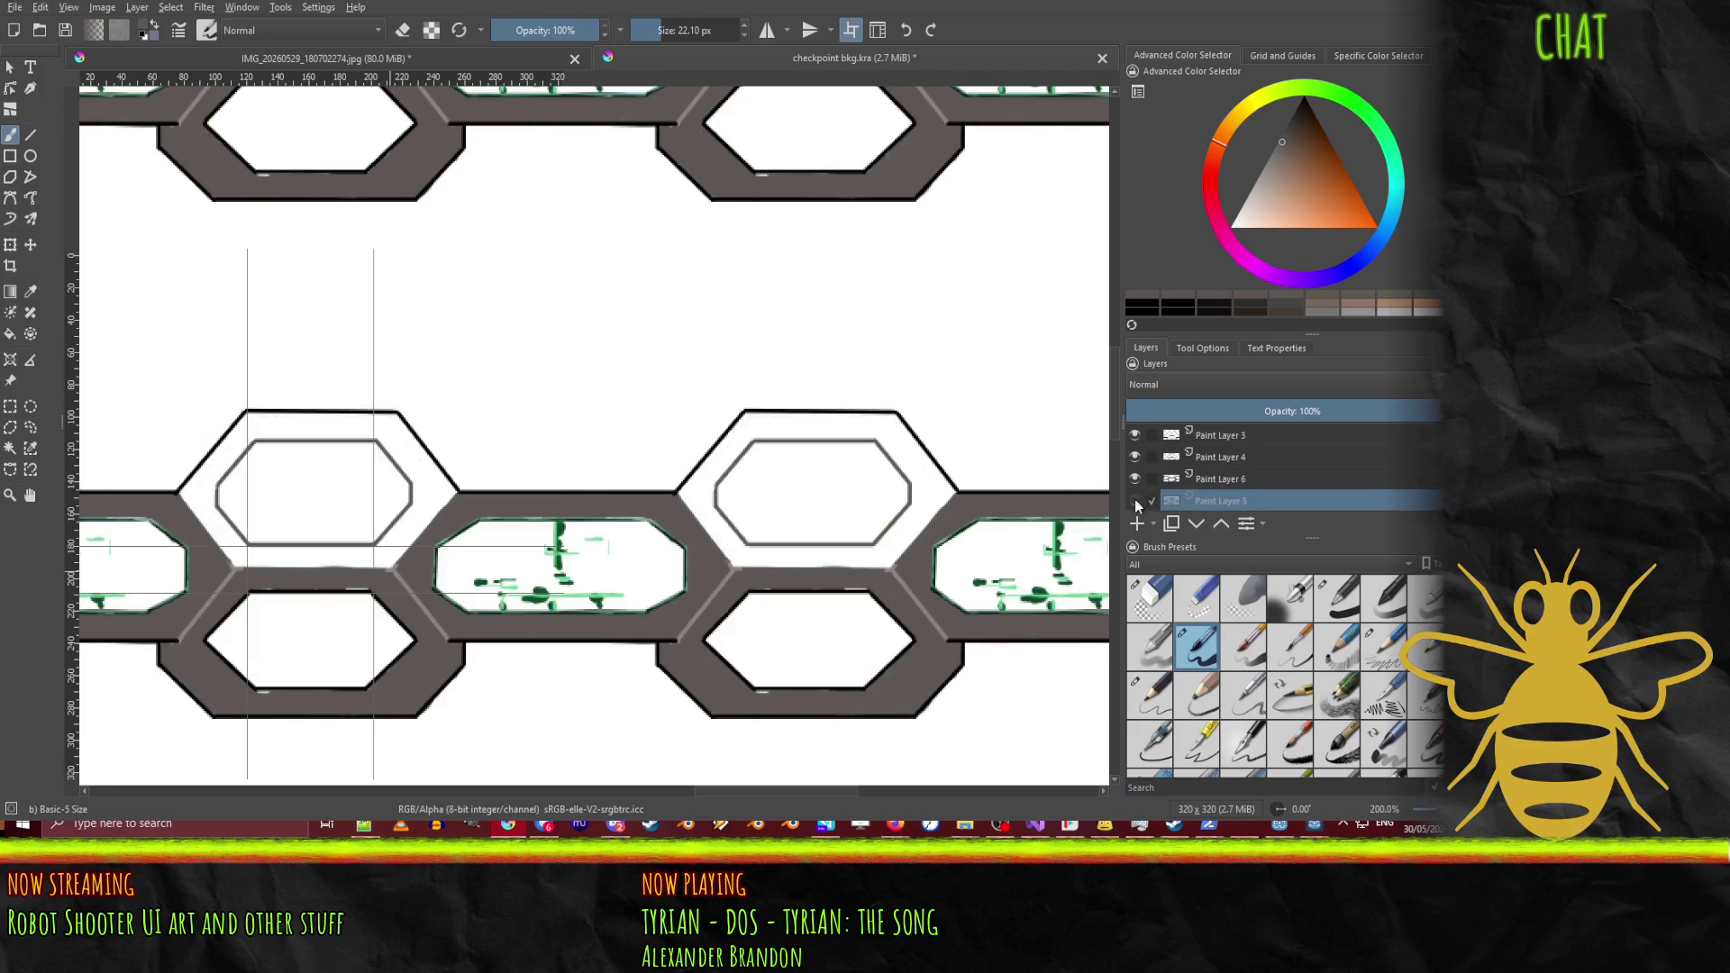
click(1141, 500)
click(1137, 501)
click(1137, 501)
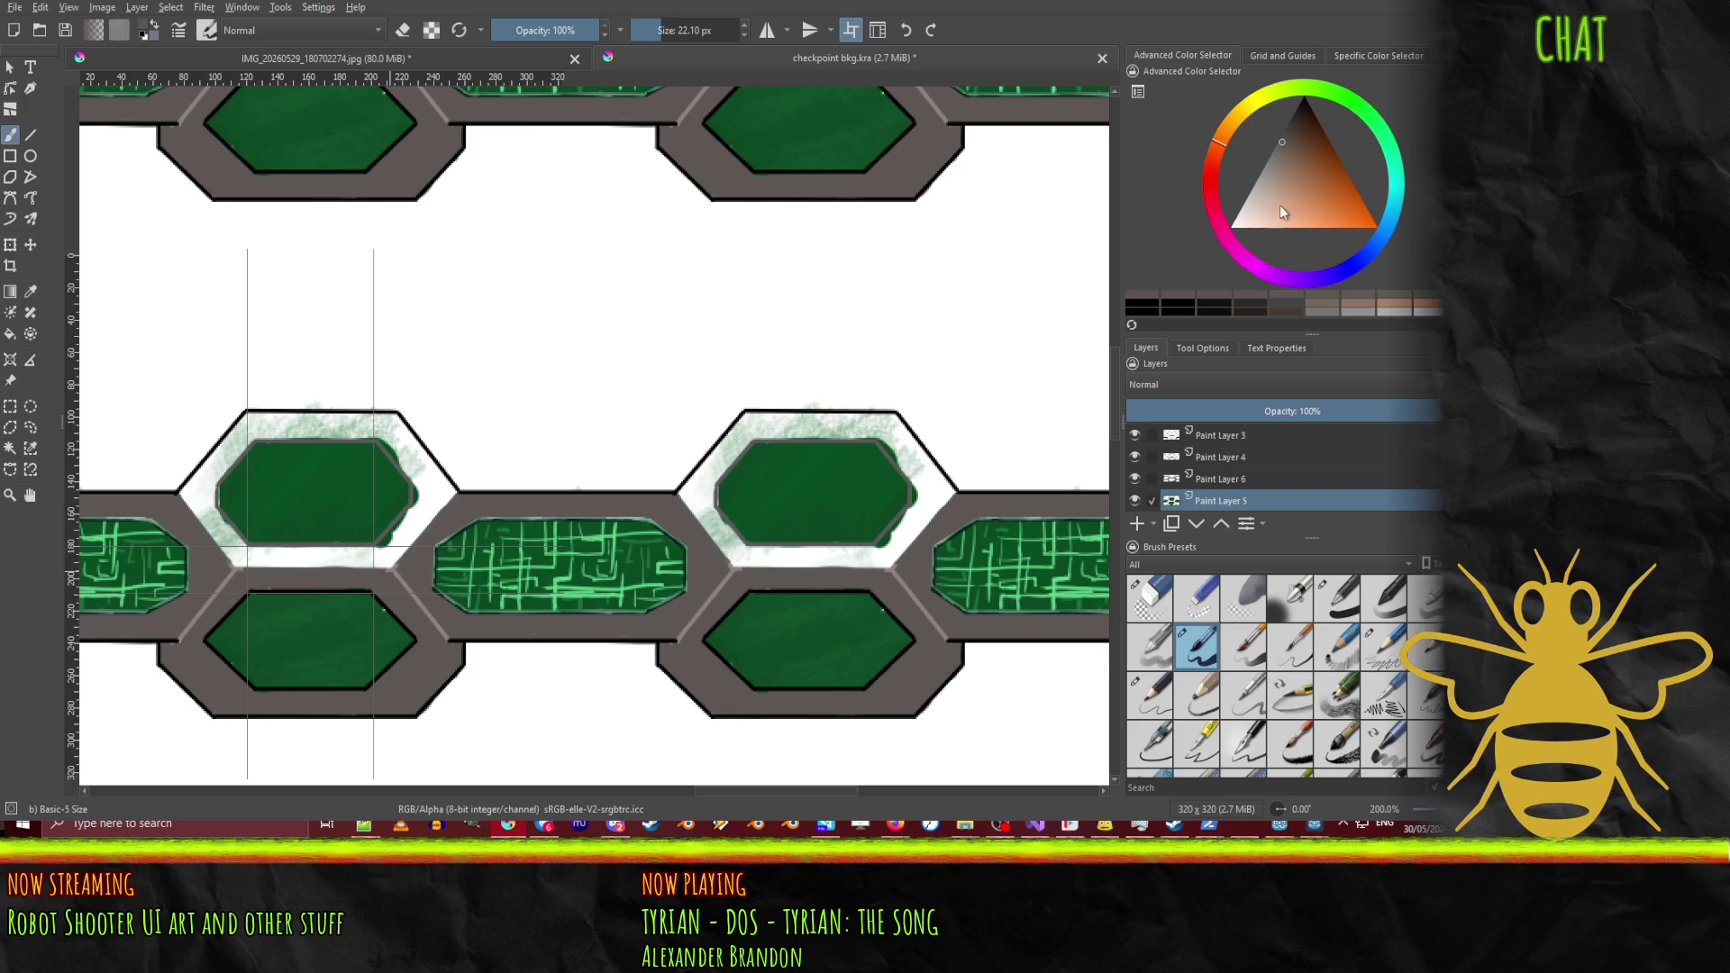
Step: Sample the hexagon's dark green and dab it below the hexagon with the Basic-5 Size brush
click(32, 290)
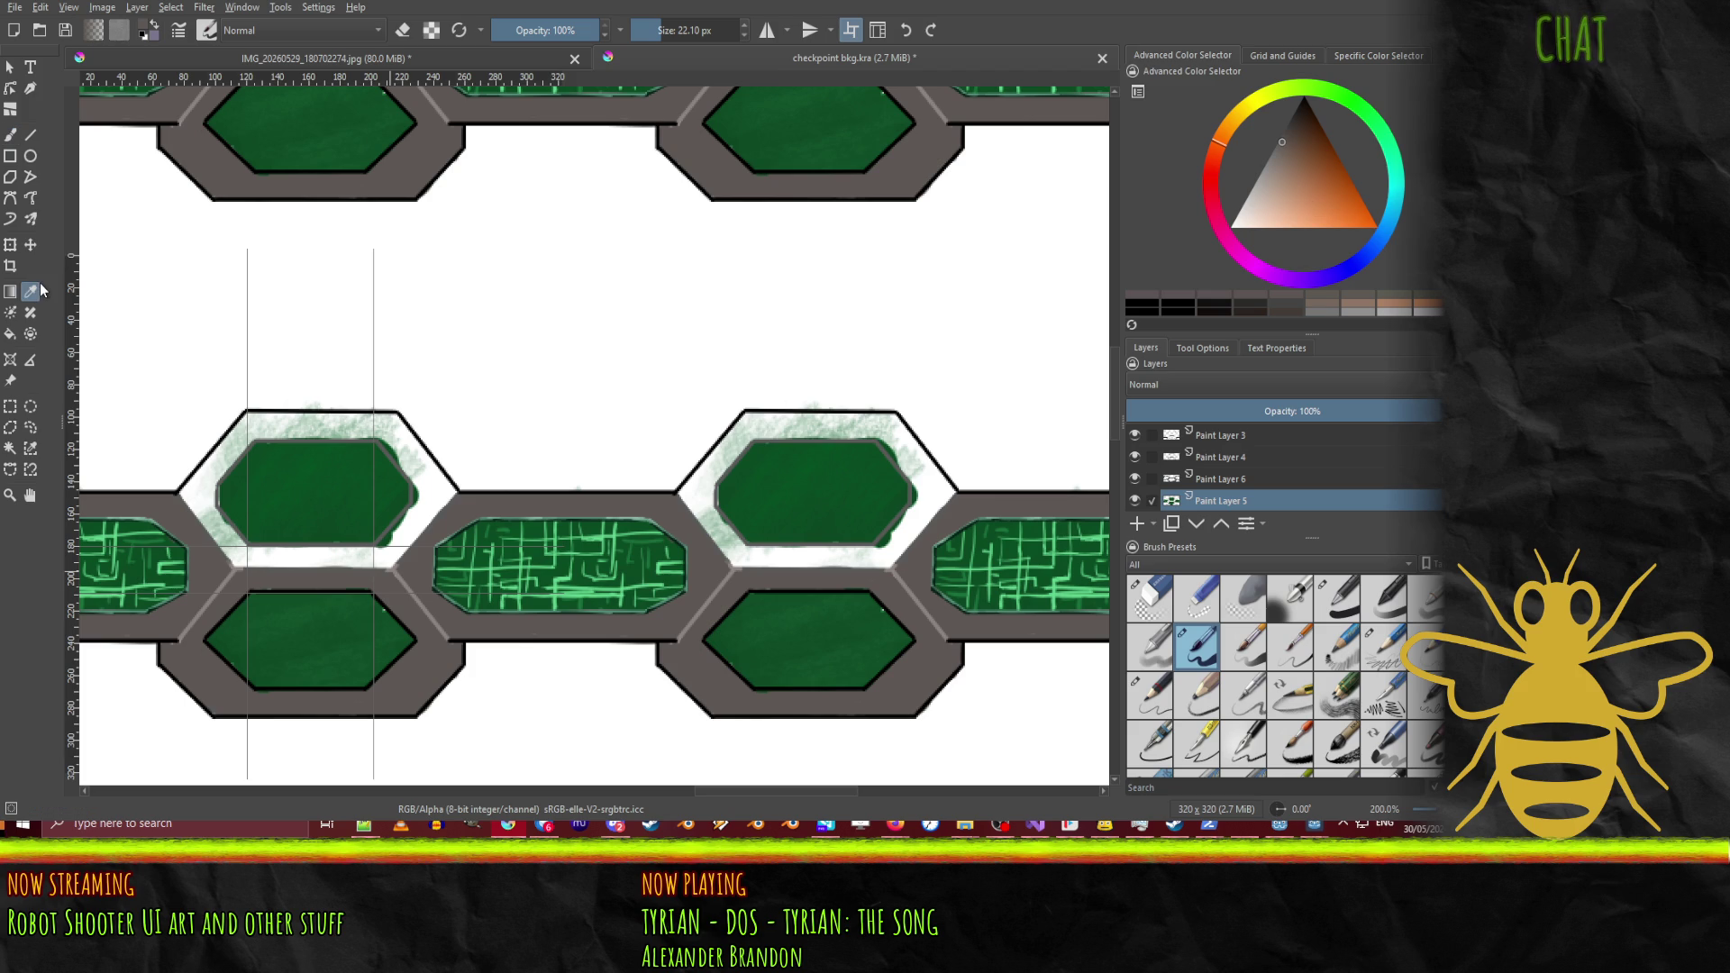
click(368, 514)
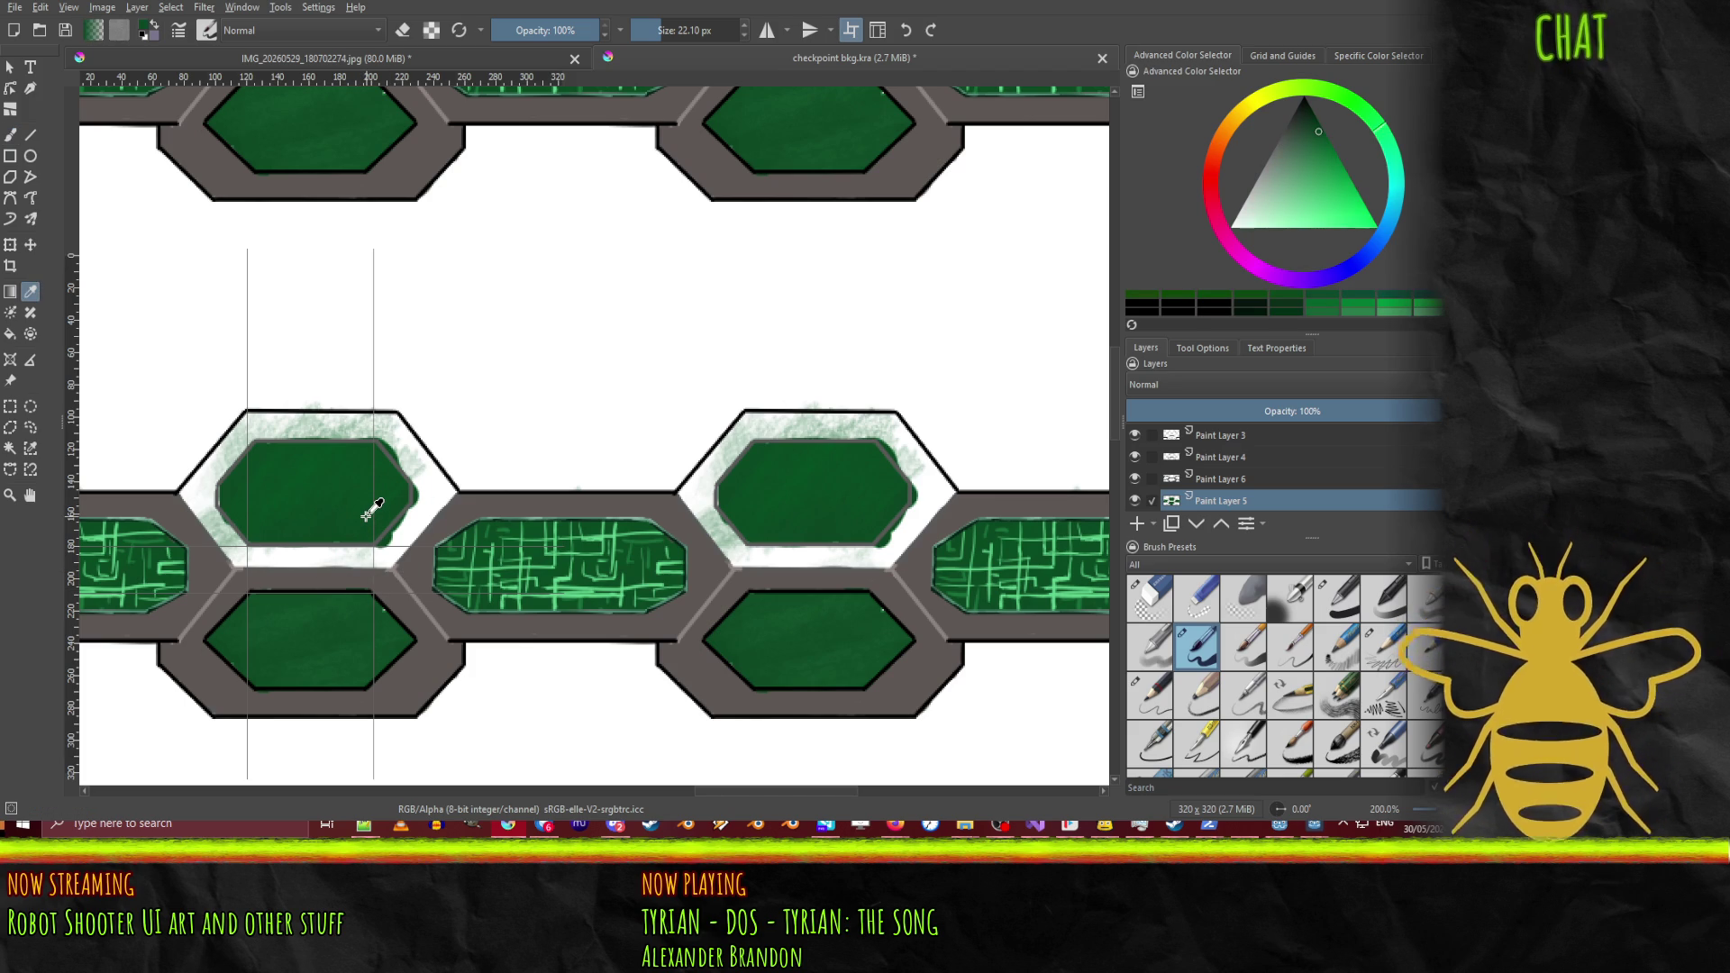
click(1182, 647)
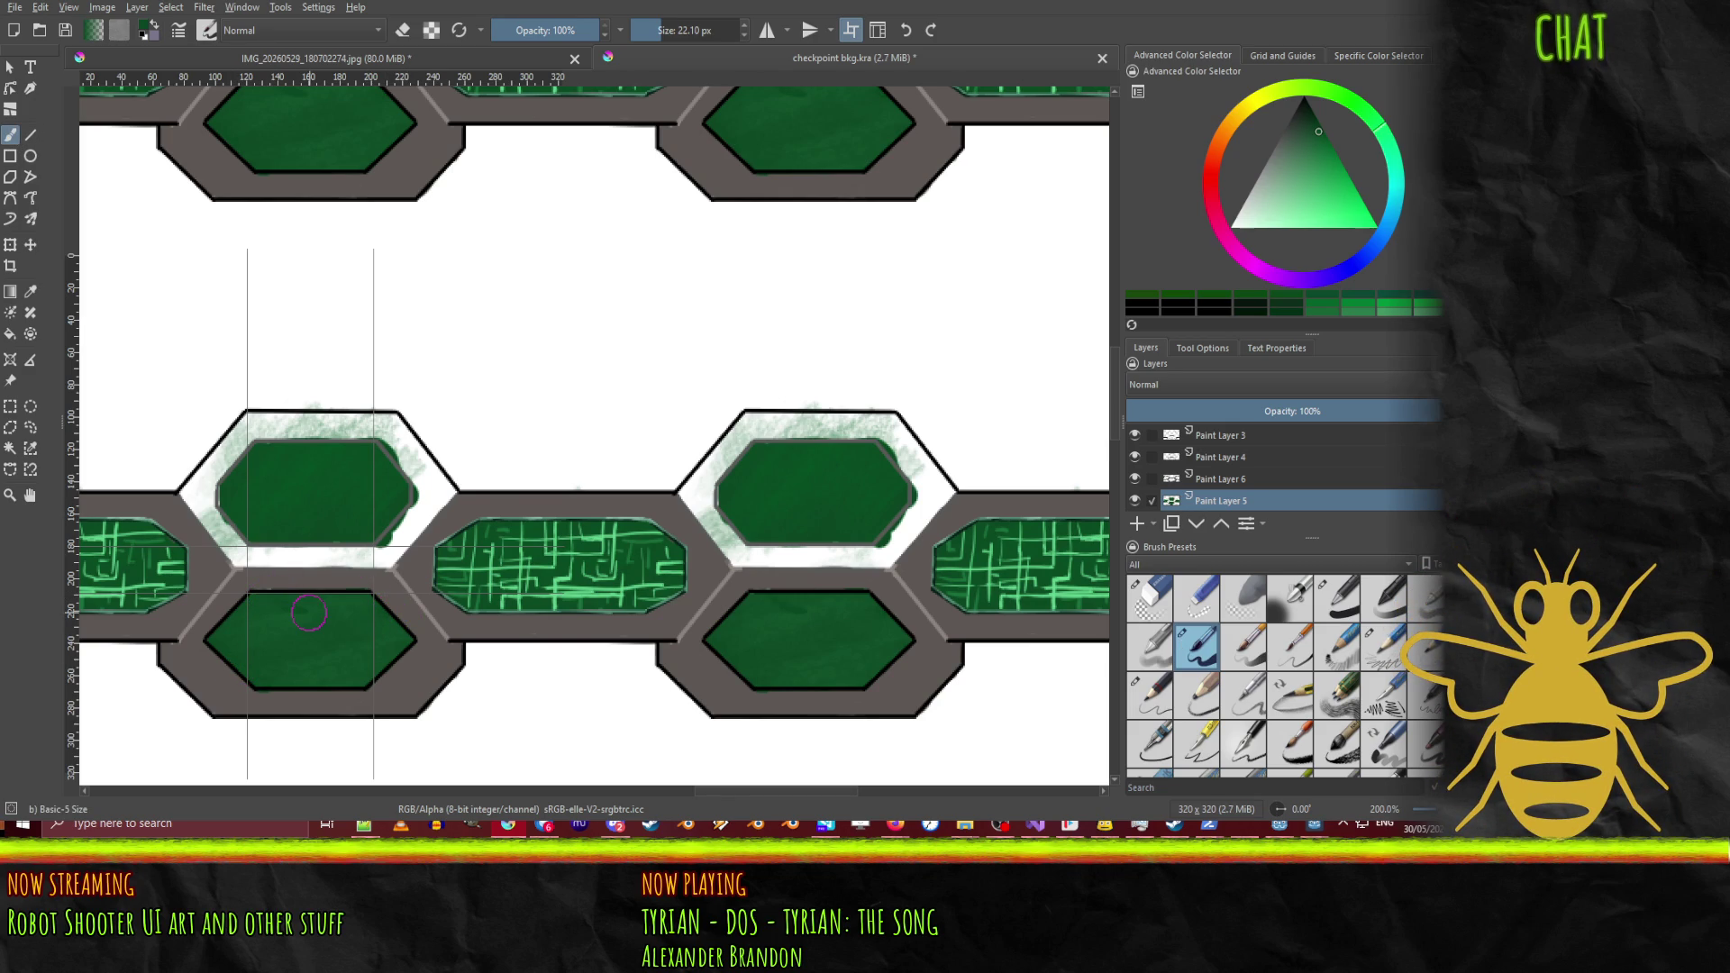
click(309, 555)
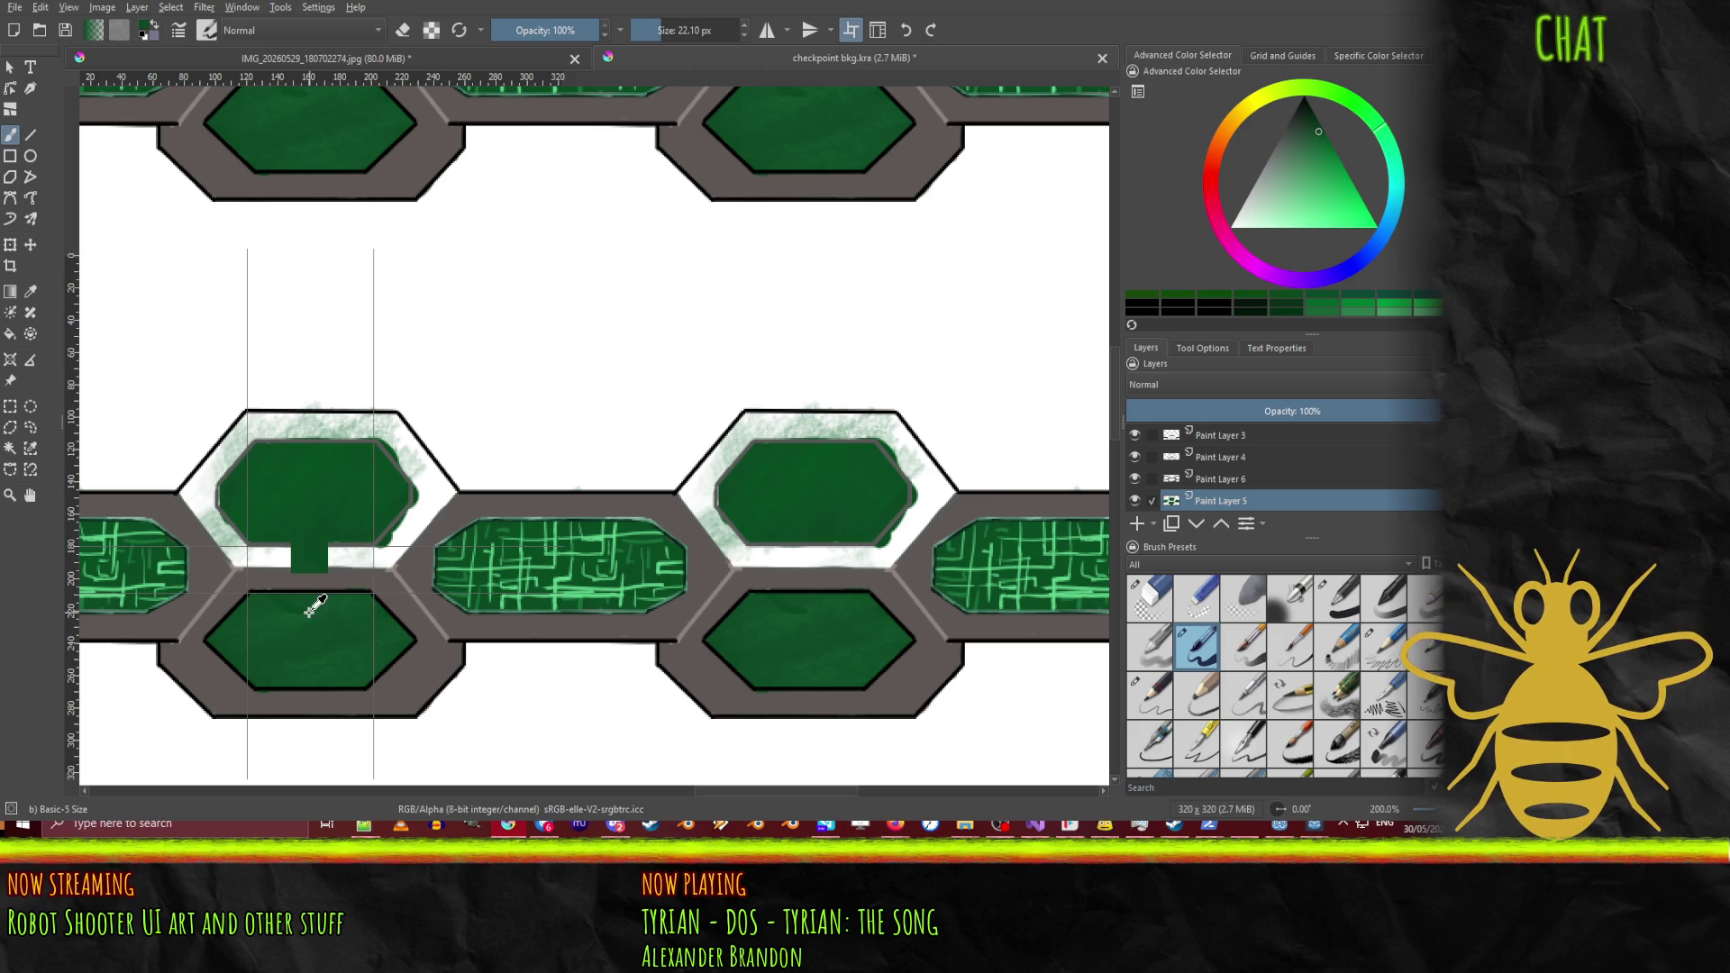
Step: Undo the green dab below the upper-left hexagon
key(ctrl+z)
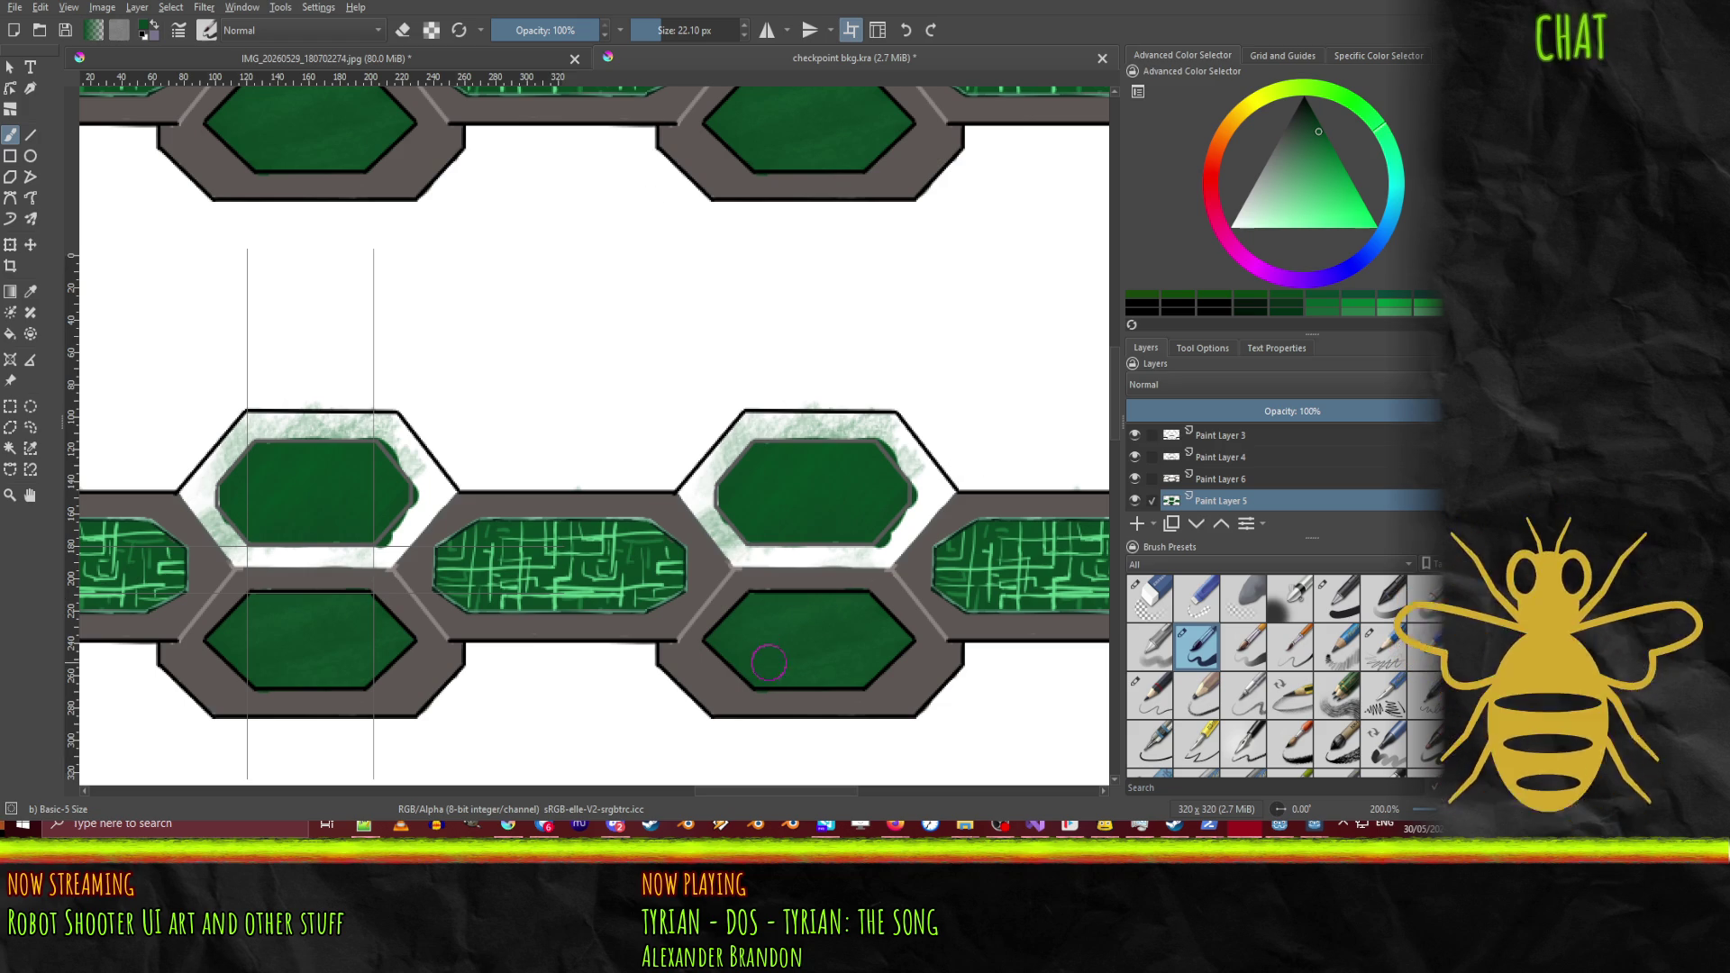
Step: Try several detail and pencil brush presets and raise the brush opacity to full
scroll(728, 609, up, 1)
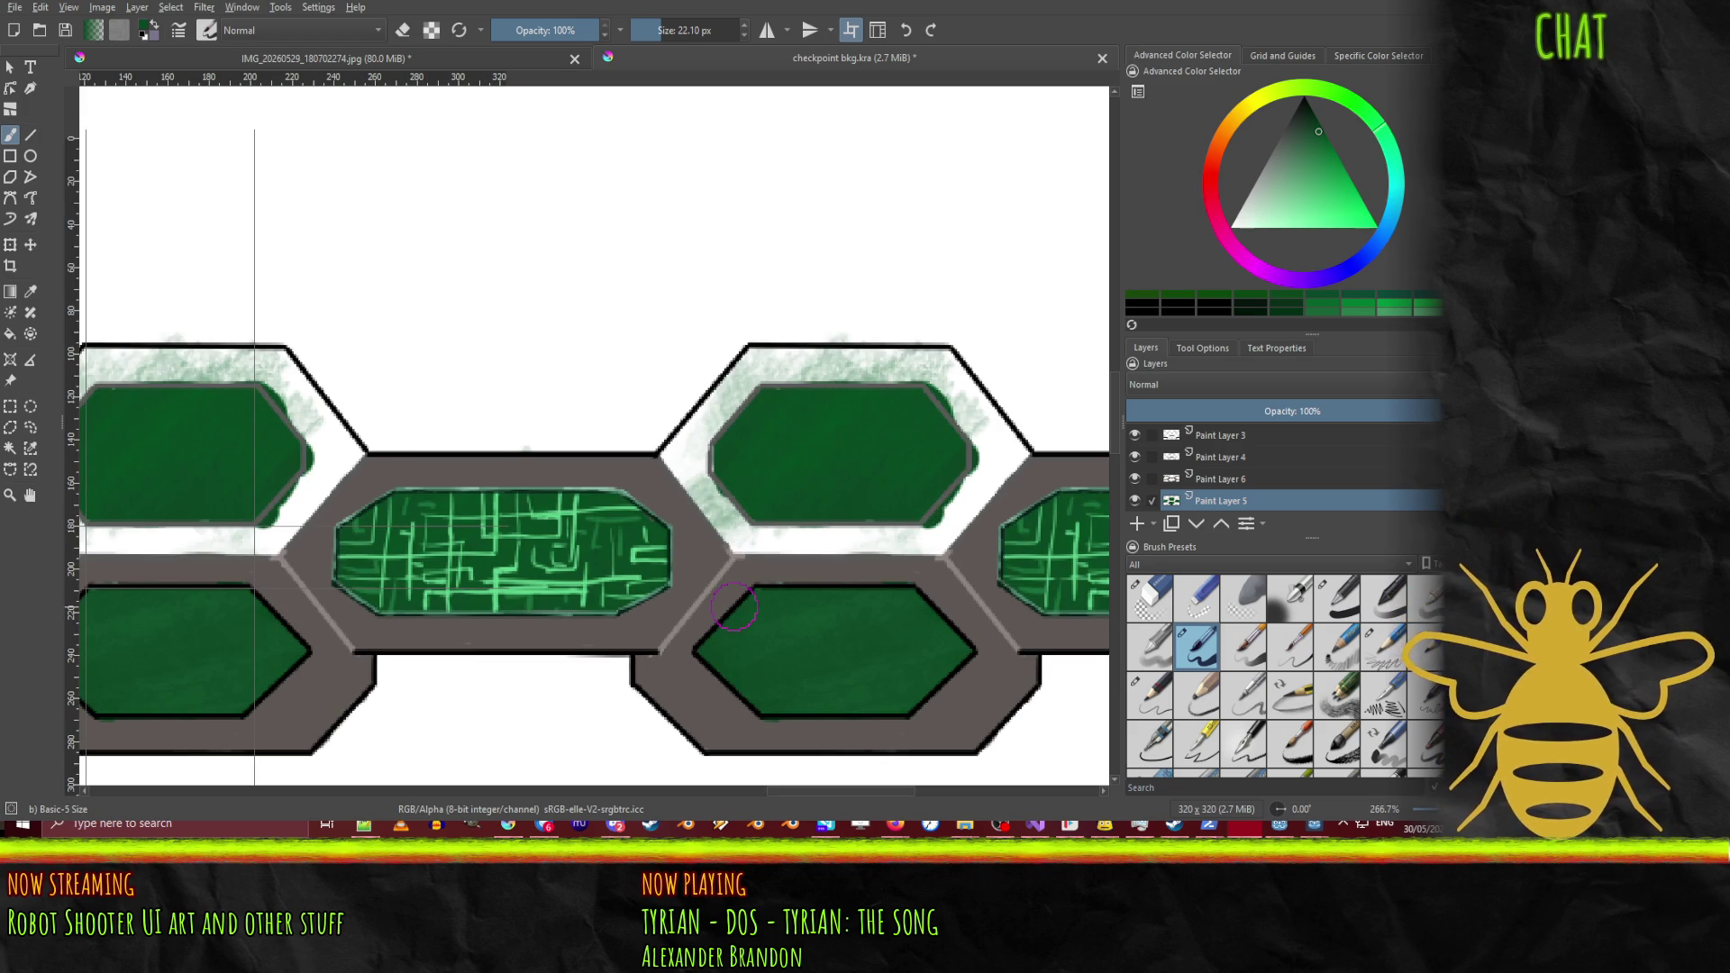
click(1294, 649)
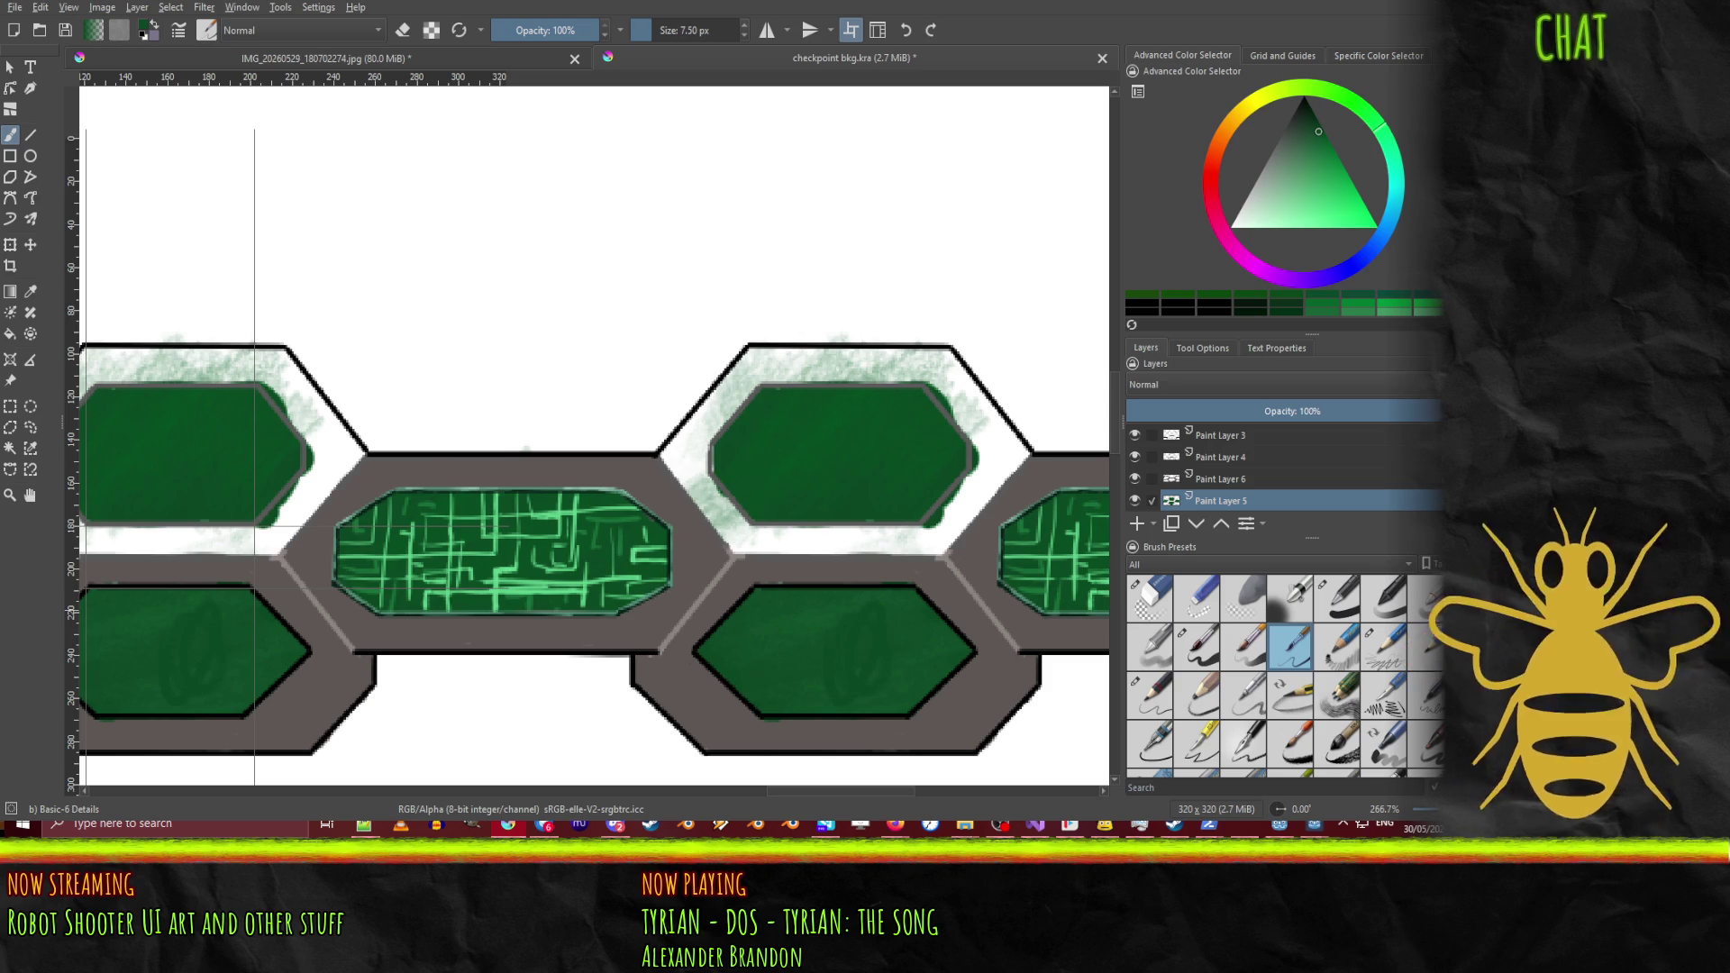
click(1361, 638)
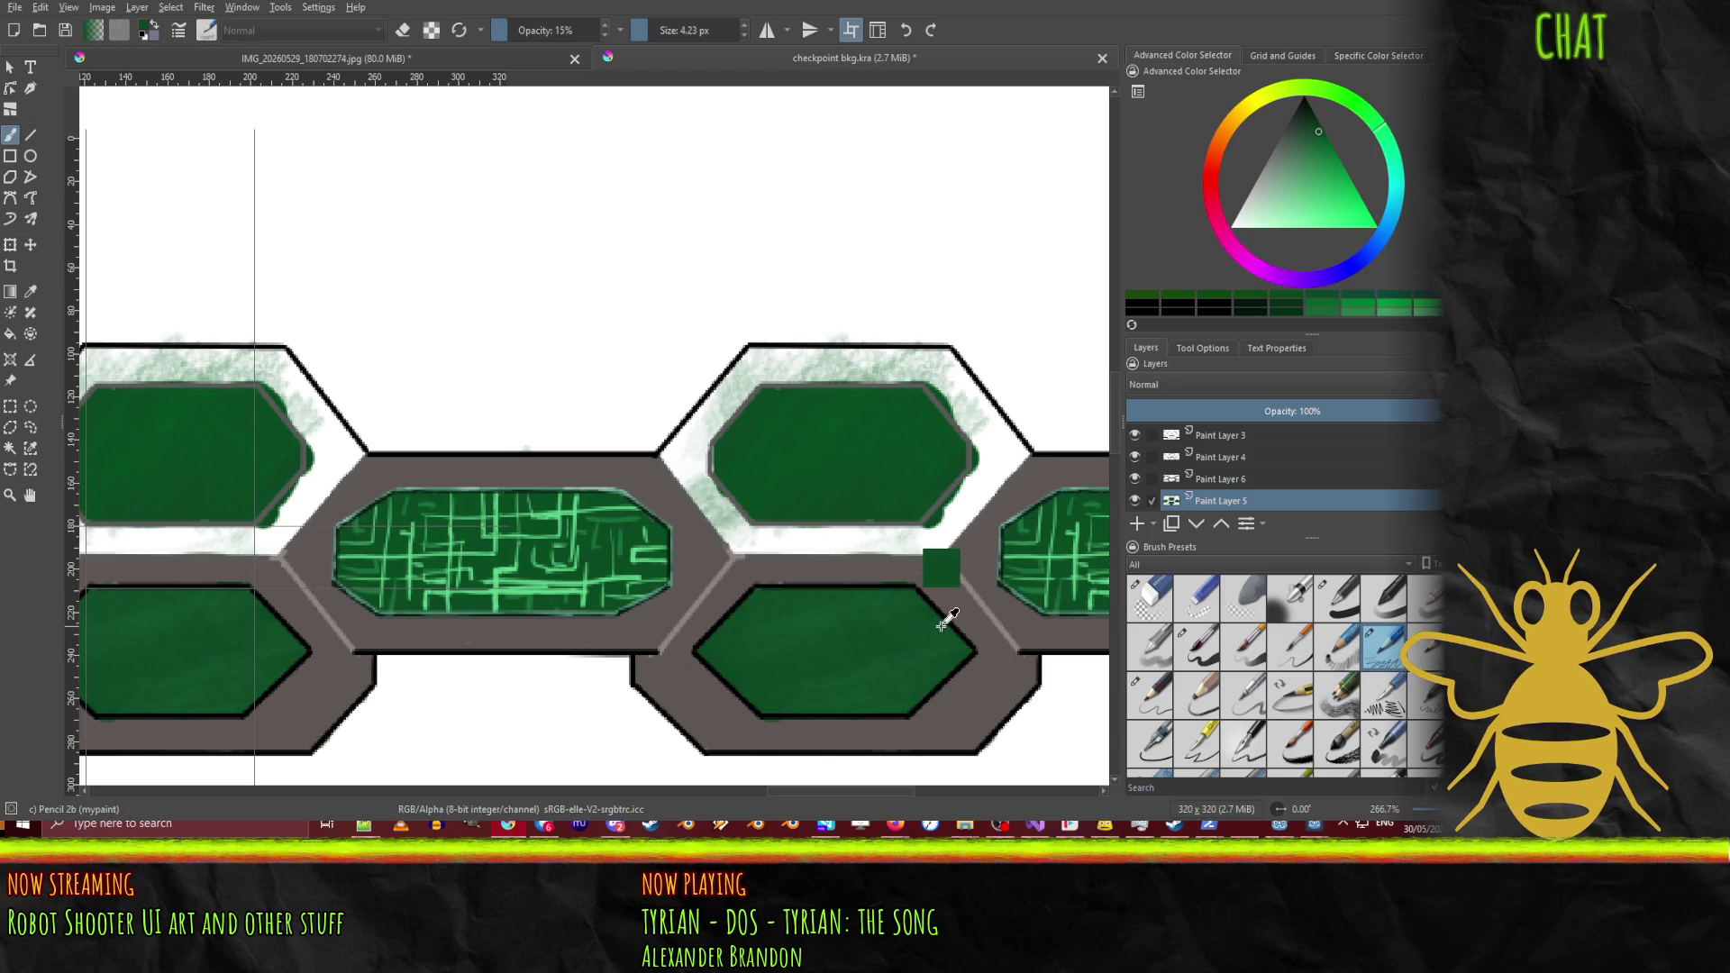
drag(550, 30, 676, 7)
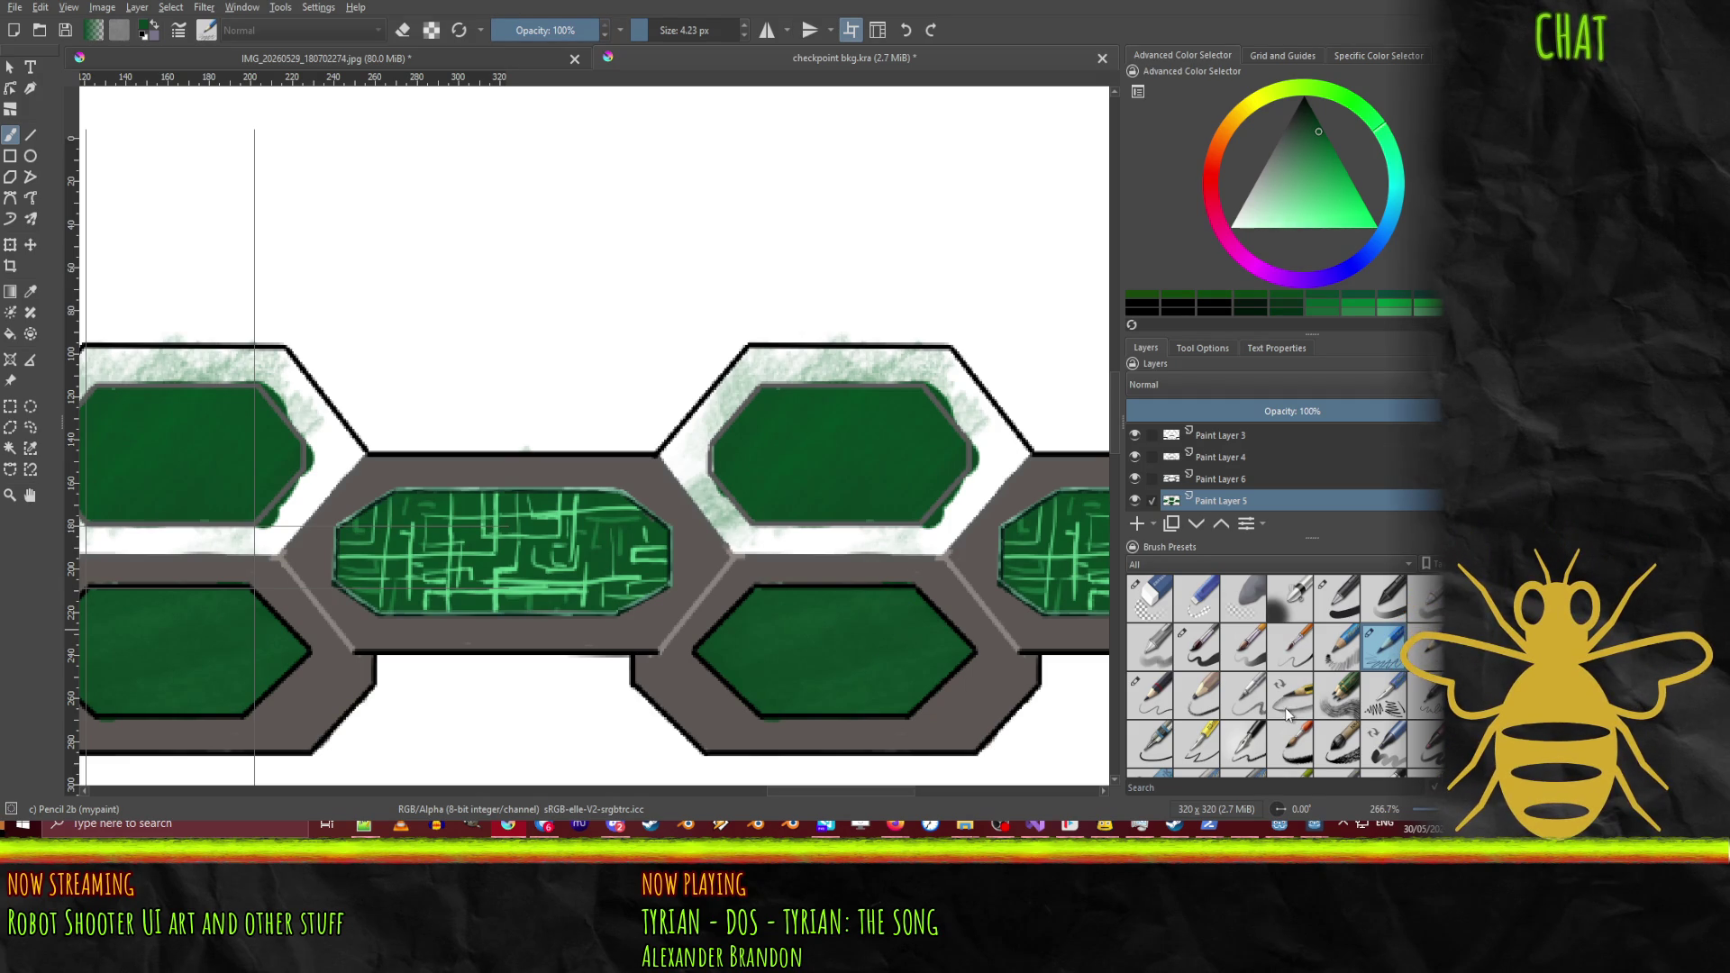
click(1242, 692)
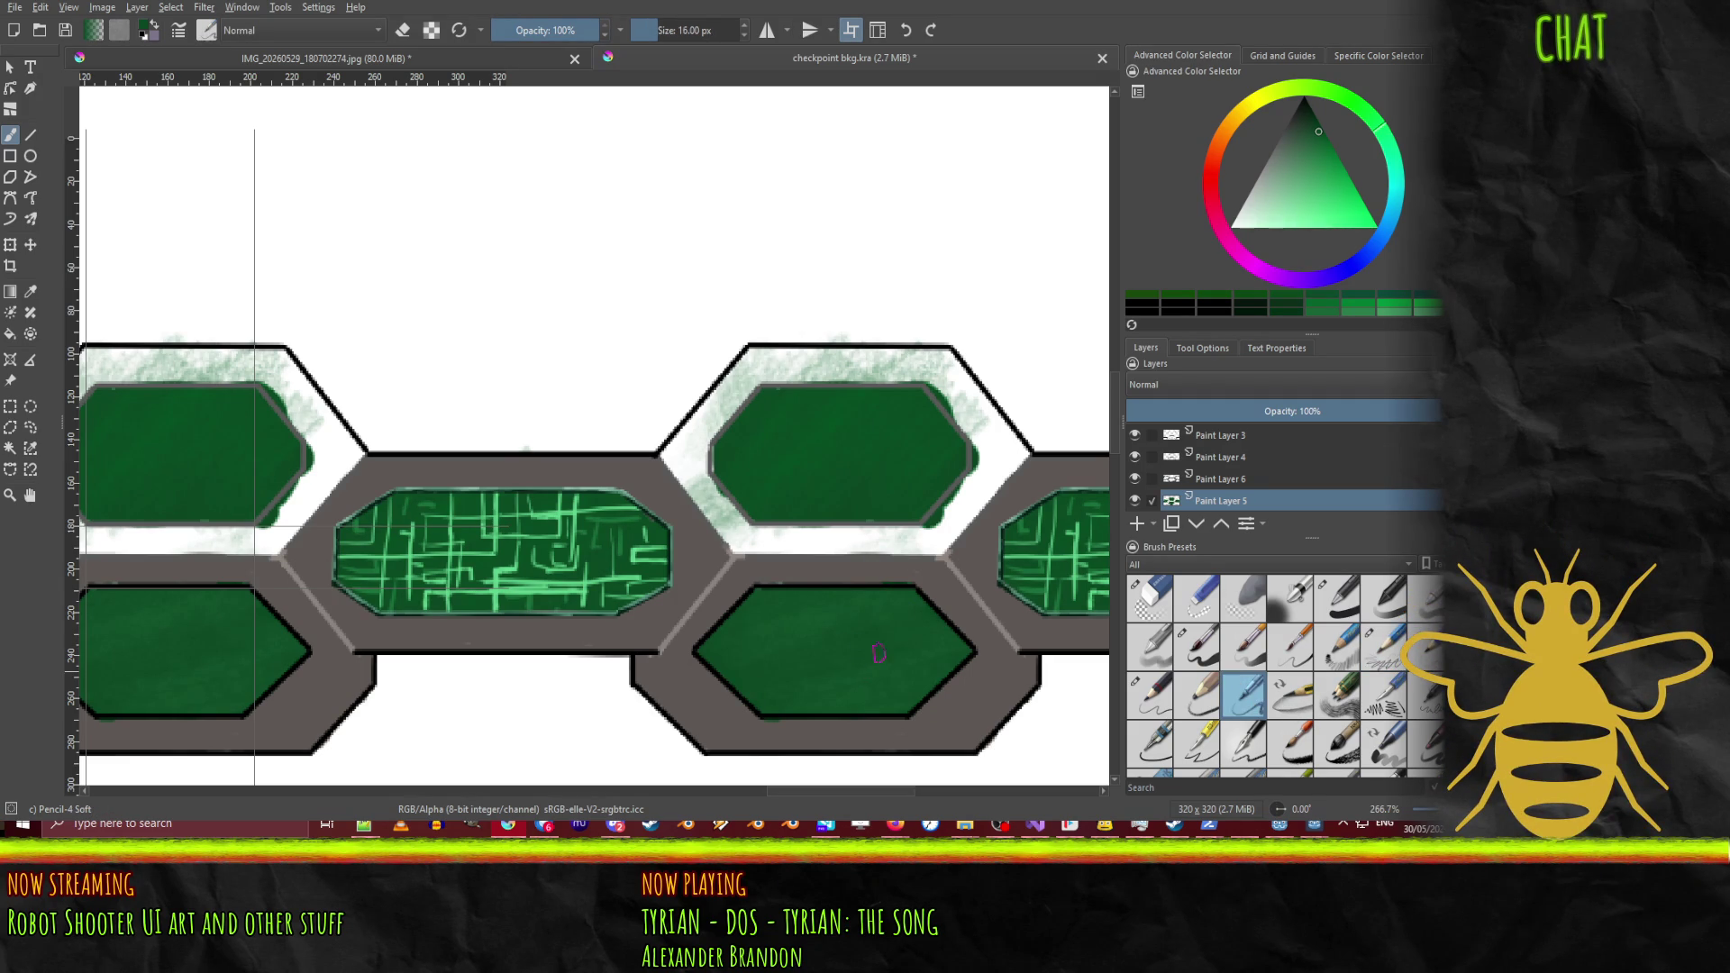
click(1150, 694)
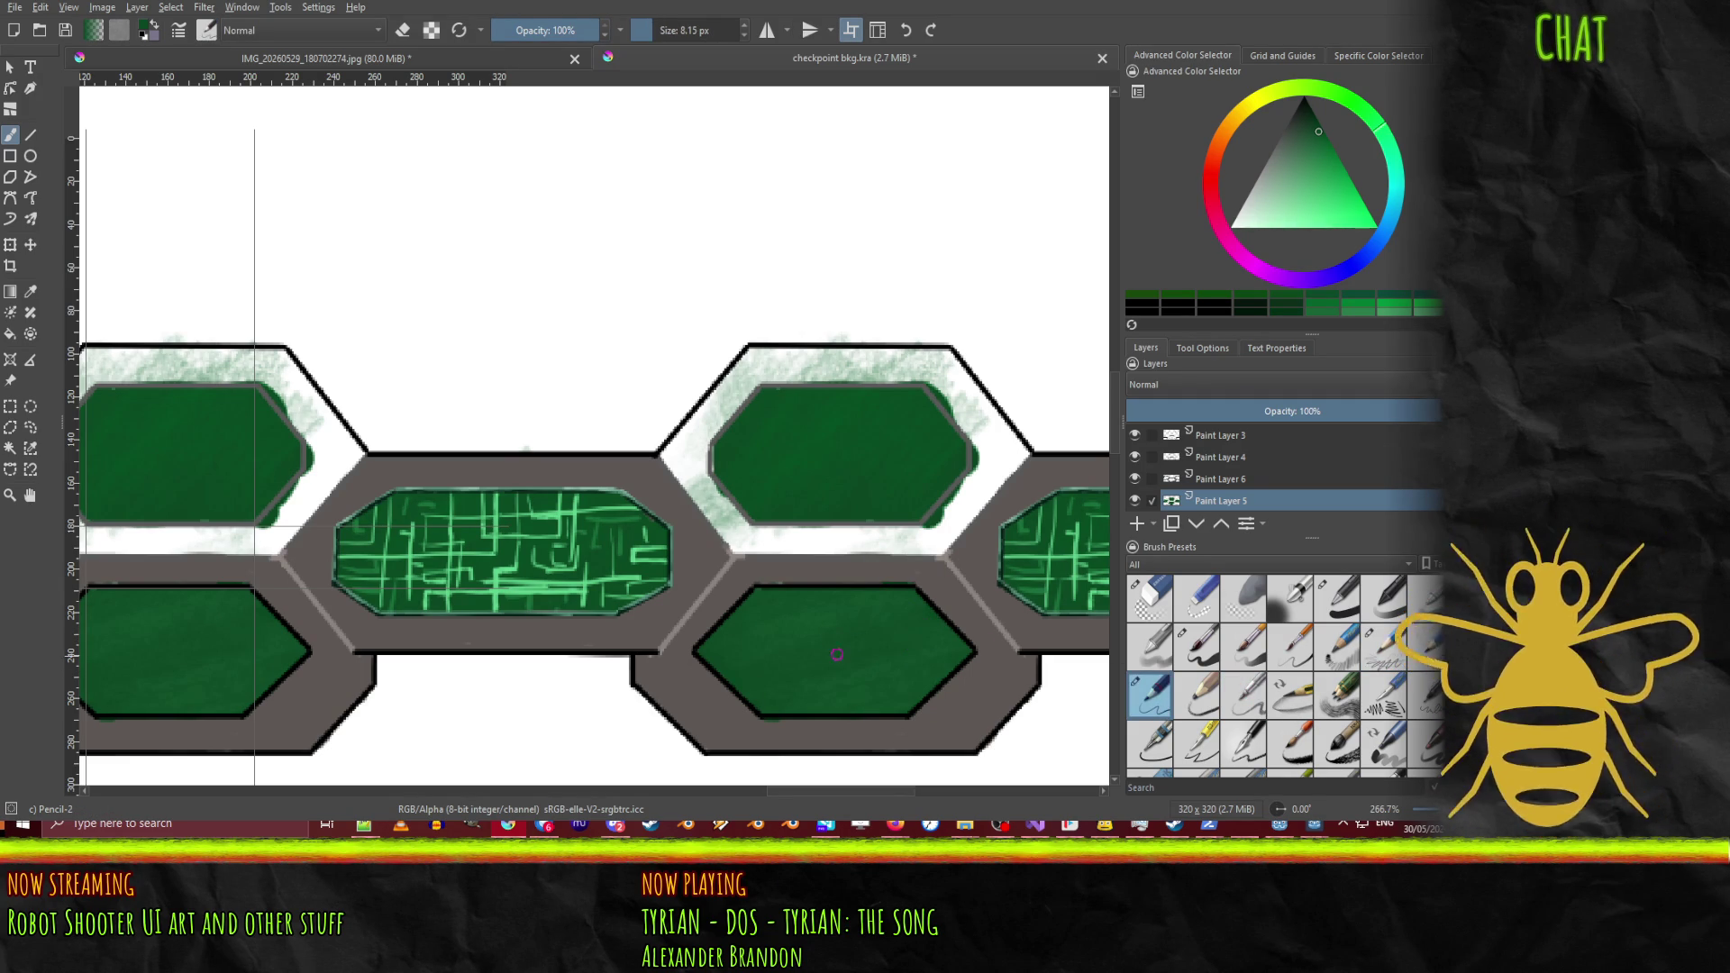
Step: Pick a brighter green and test circuit strokes in the lower panels, undoing each one
click(1347, 173)
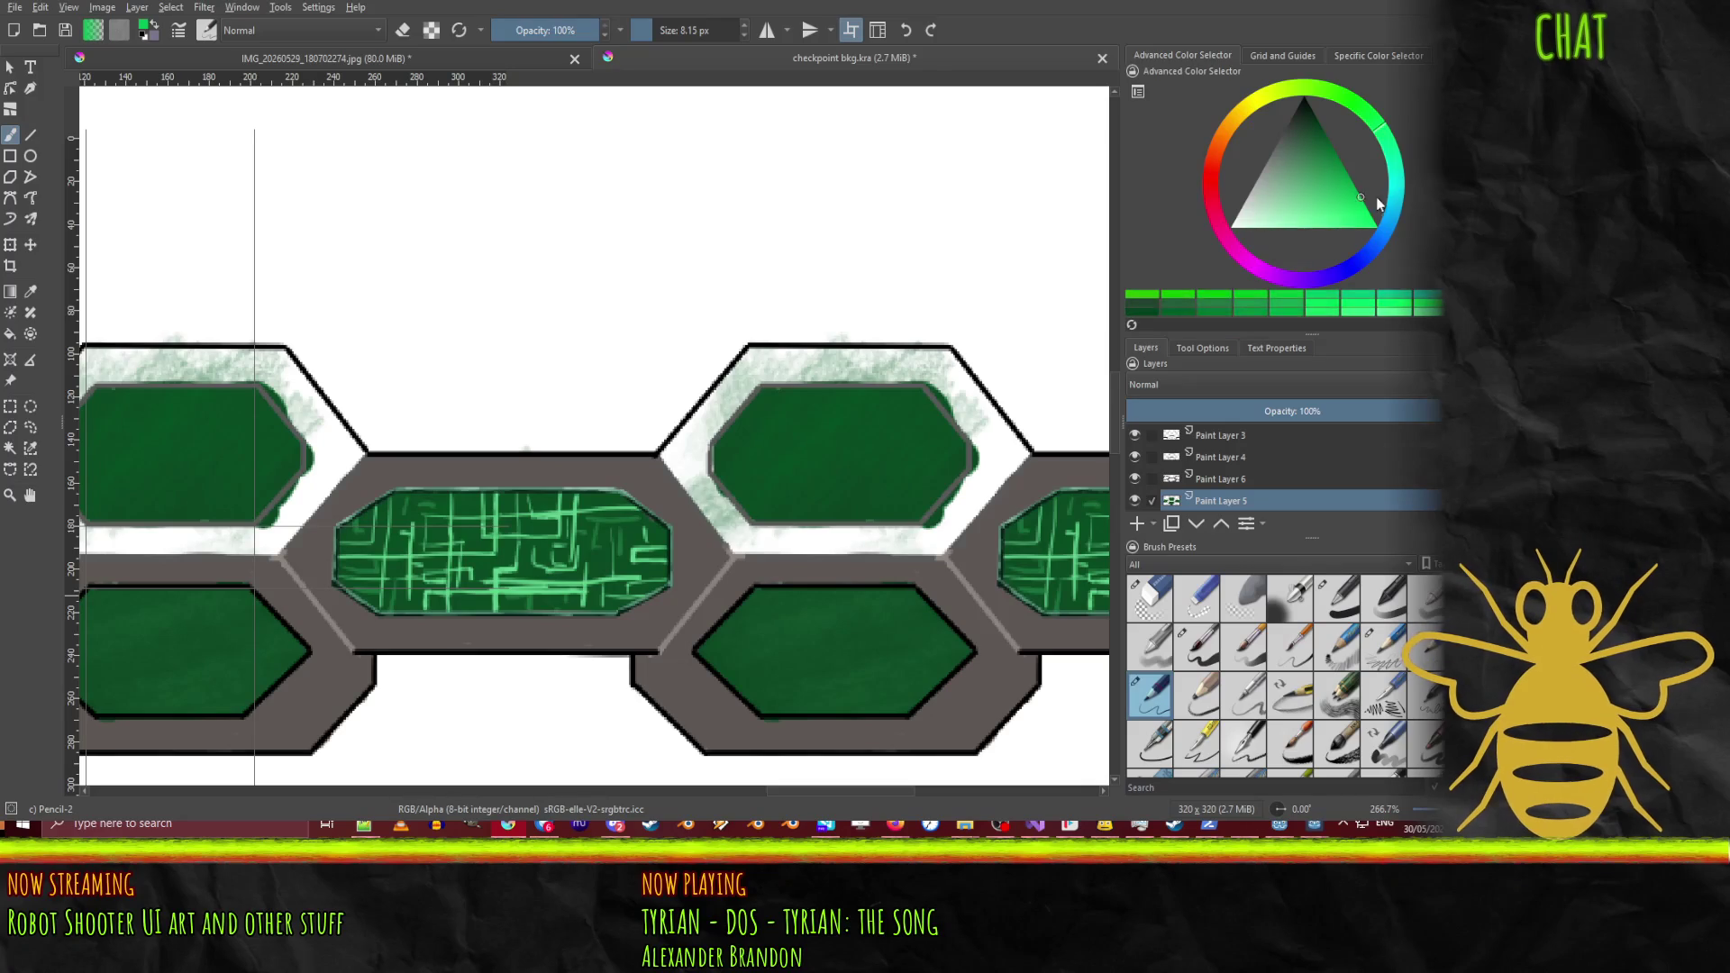
mouse_move(1347, 176)
mouse_down()
mouse_move(1334, 188)
mouse_move(1369, 220)
mouse_up()
mouse_move(836, 667)
mouse_down()
mouse_move(892, 611)
mouse_move(892, 676)
mouse_move(946, 677)
mouse_up()
key(ctrl+z)
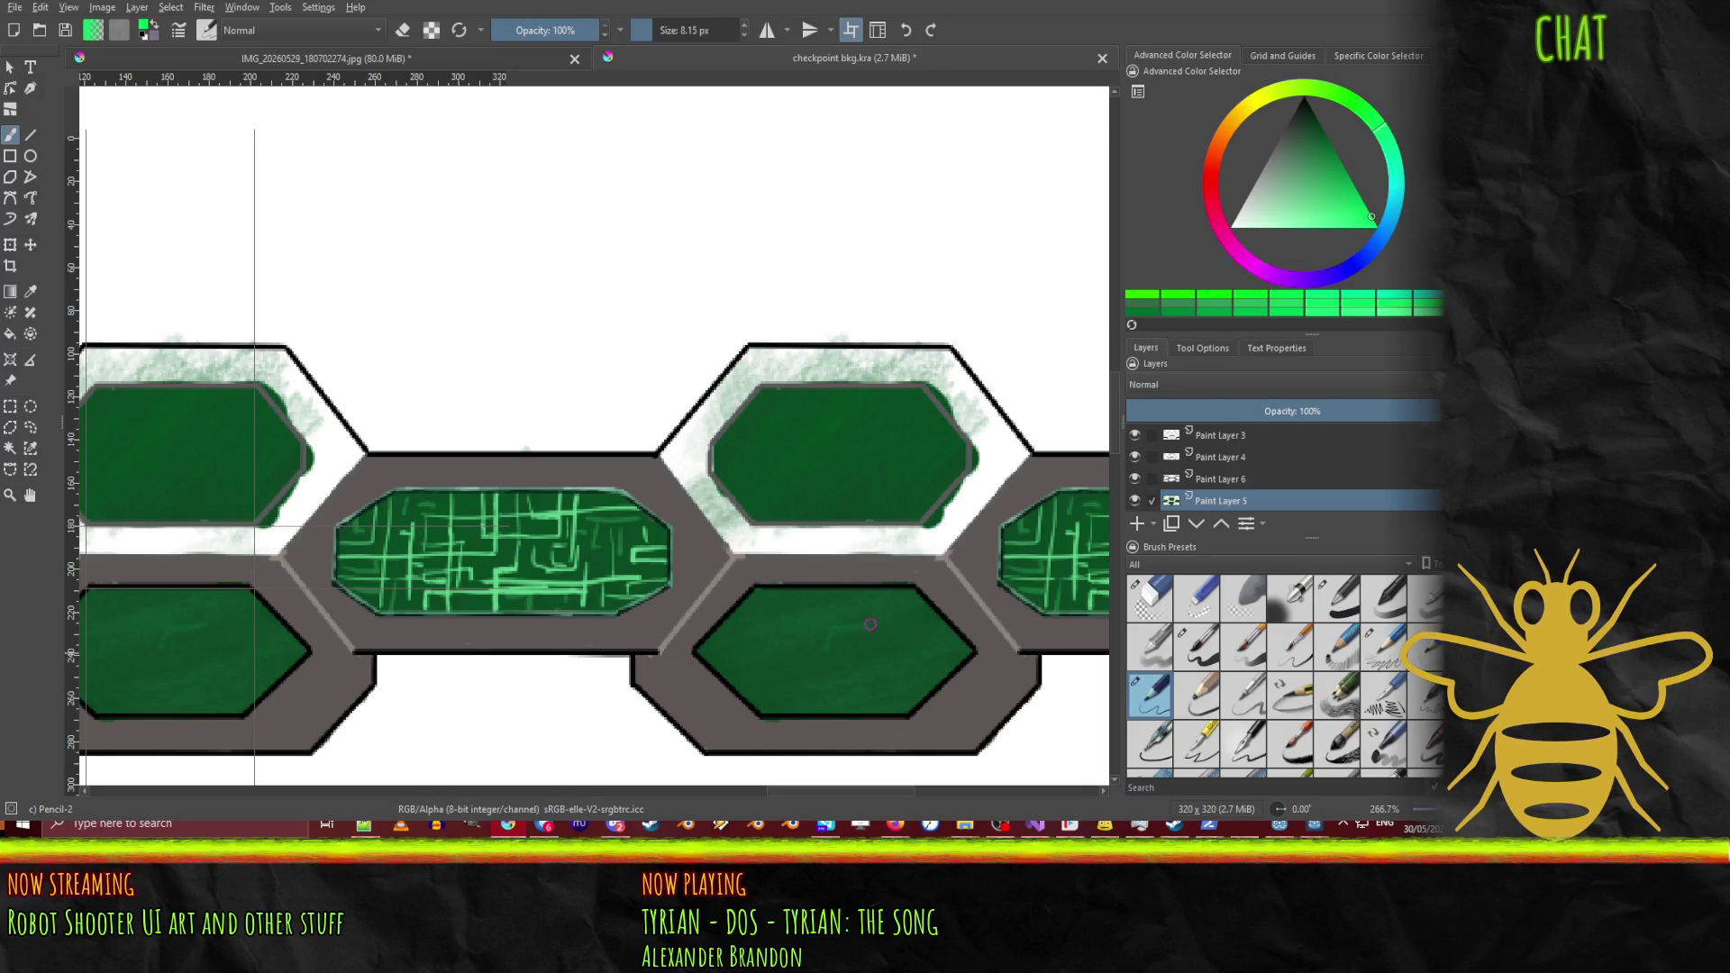
click(1197, 694)
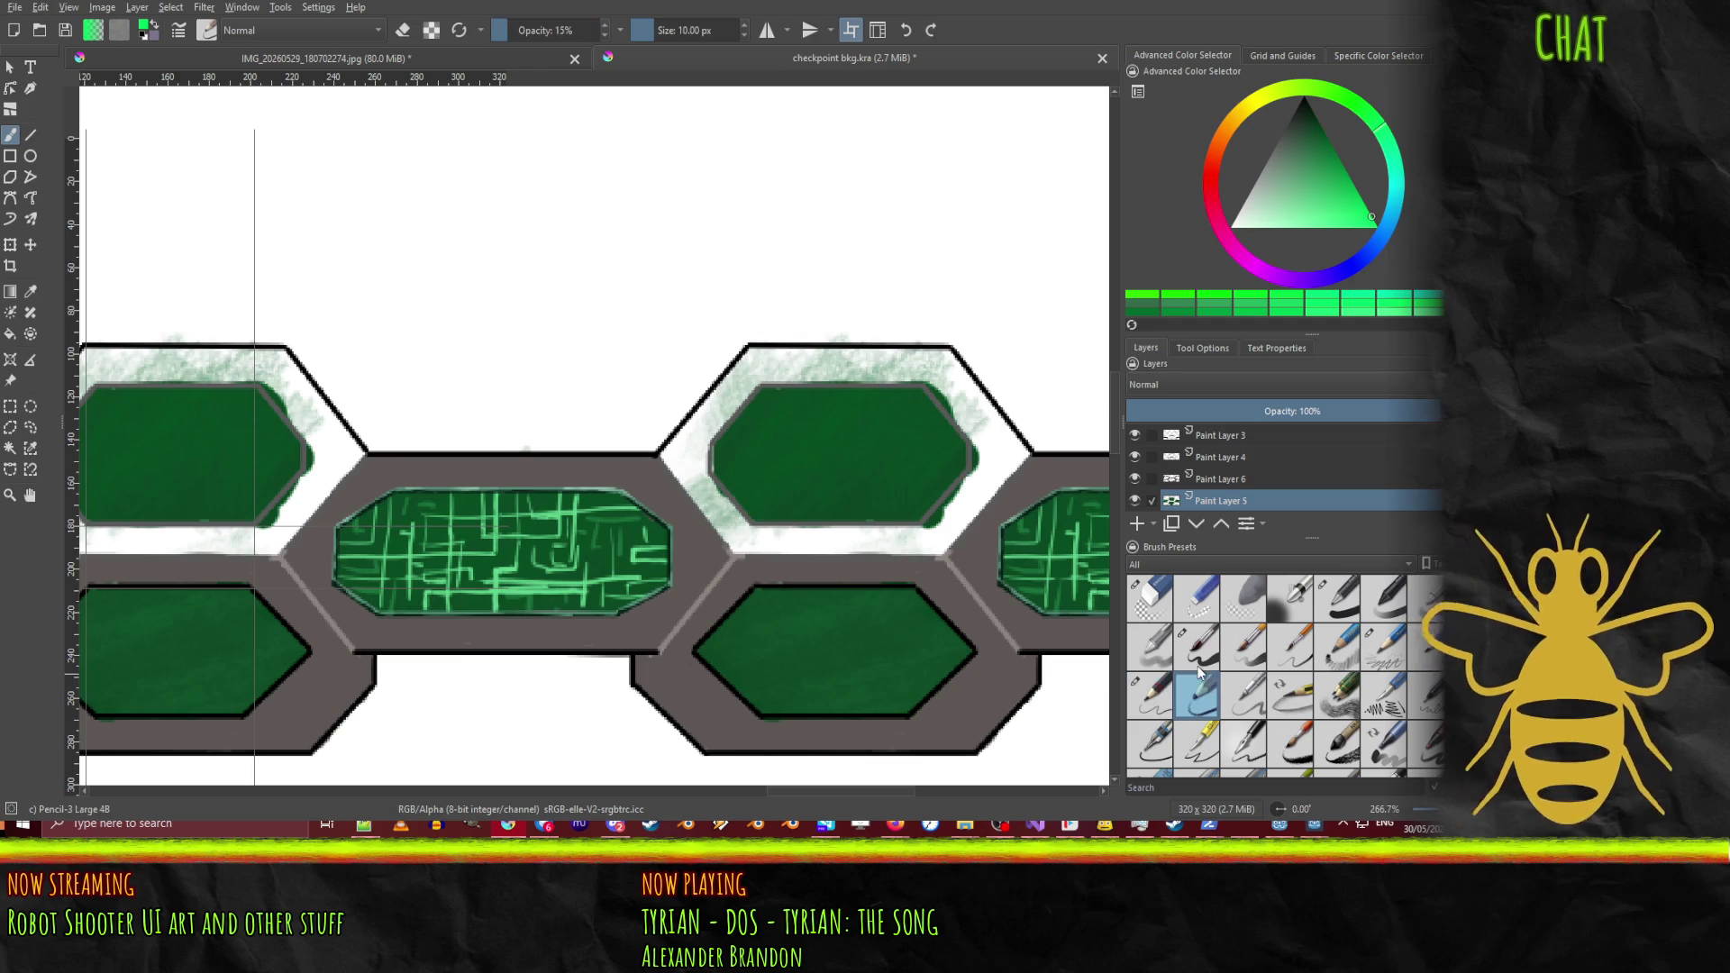
click(1198, 645)
drag(885, 667, 948, 624)
key(ctrl+z)
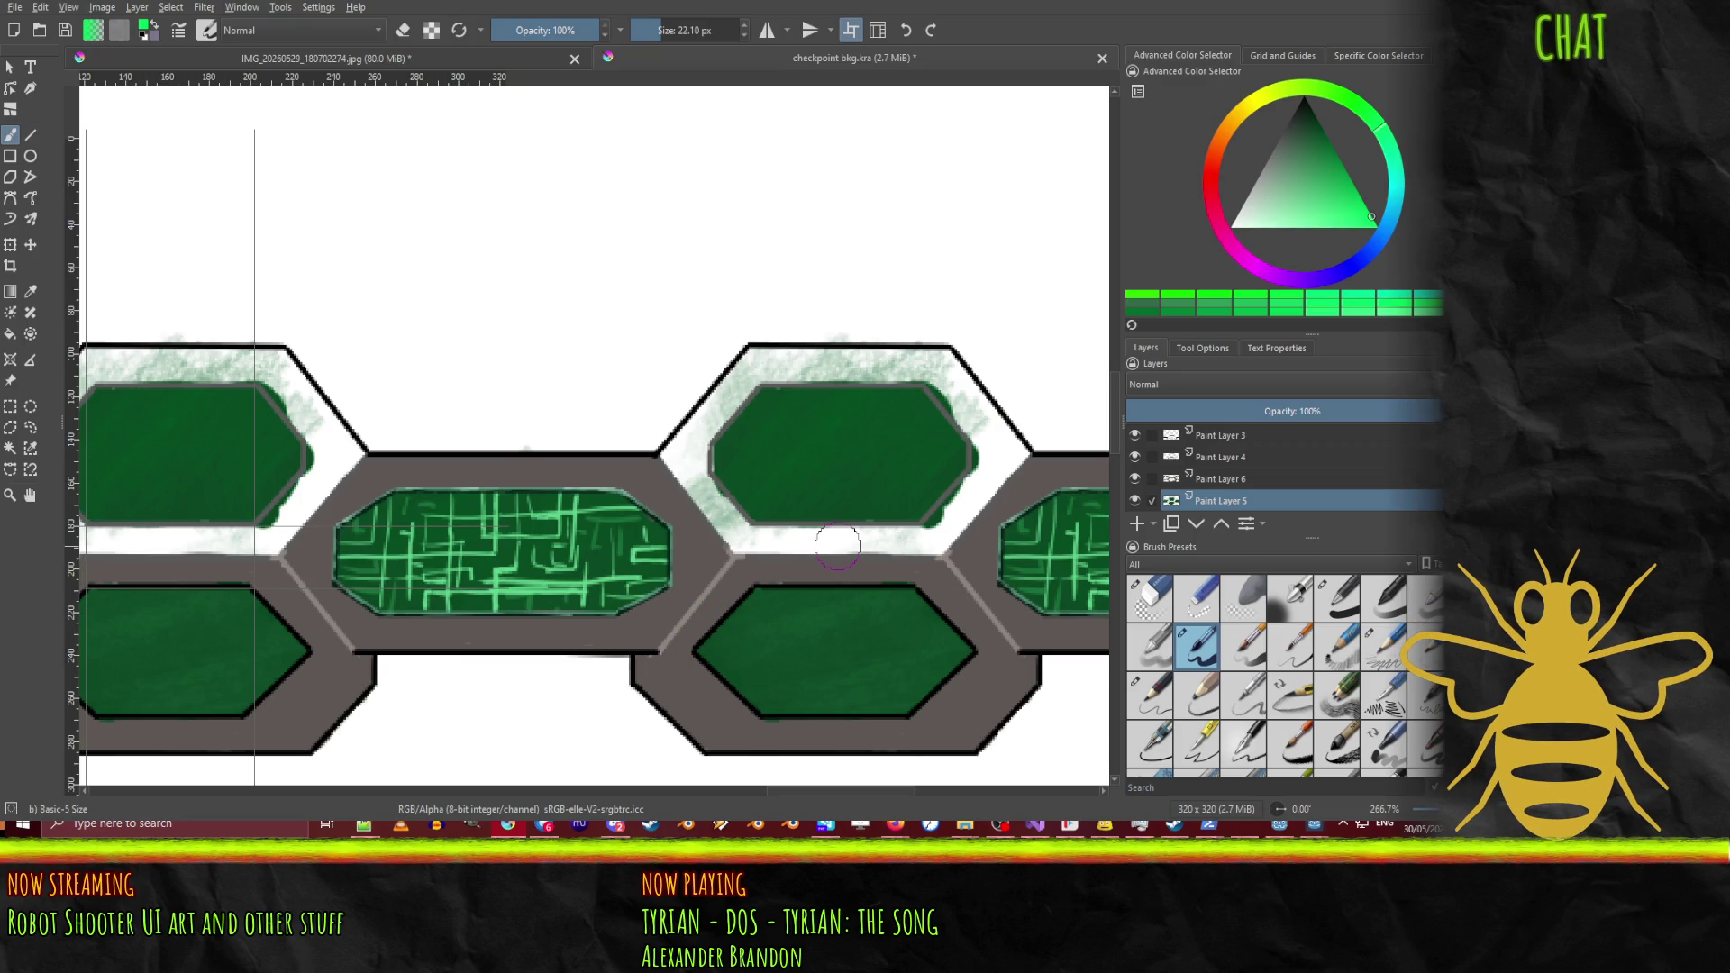
Step: Pick a lighter green and draw the first L-shaped, vertical and hooked circuit traces in the lower panels
click(1309, 205)
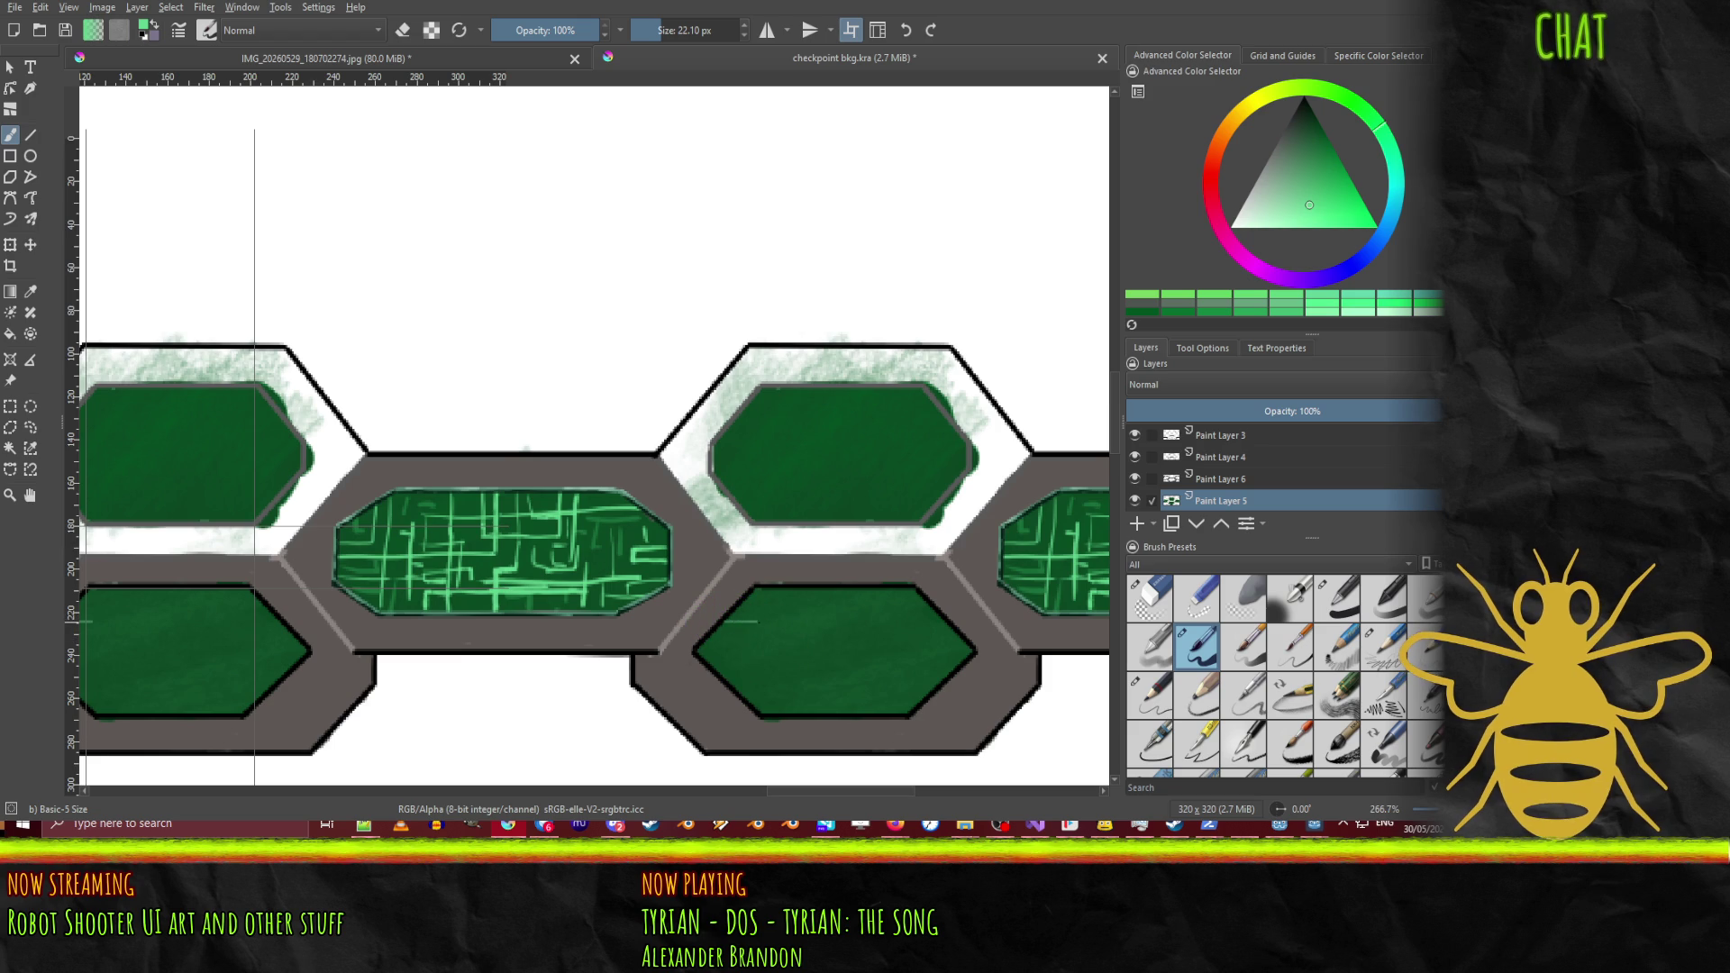
mouse_move(724, 622)
mouse_down()
mouse_move(944, 621)
mouse_move(863, 655)
mouse_move(919, 667)
mouse_move(973, 642)
mouse_move(897, 716)
mouse_up()
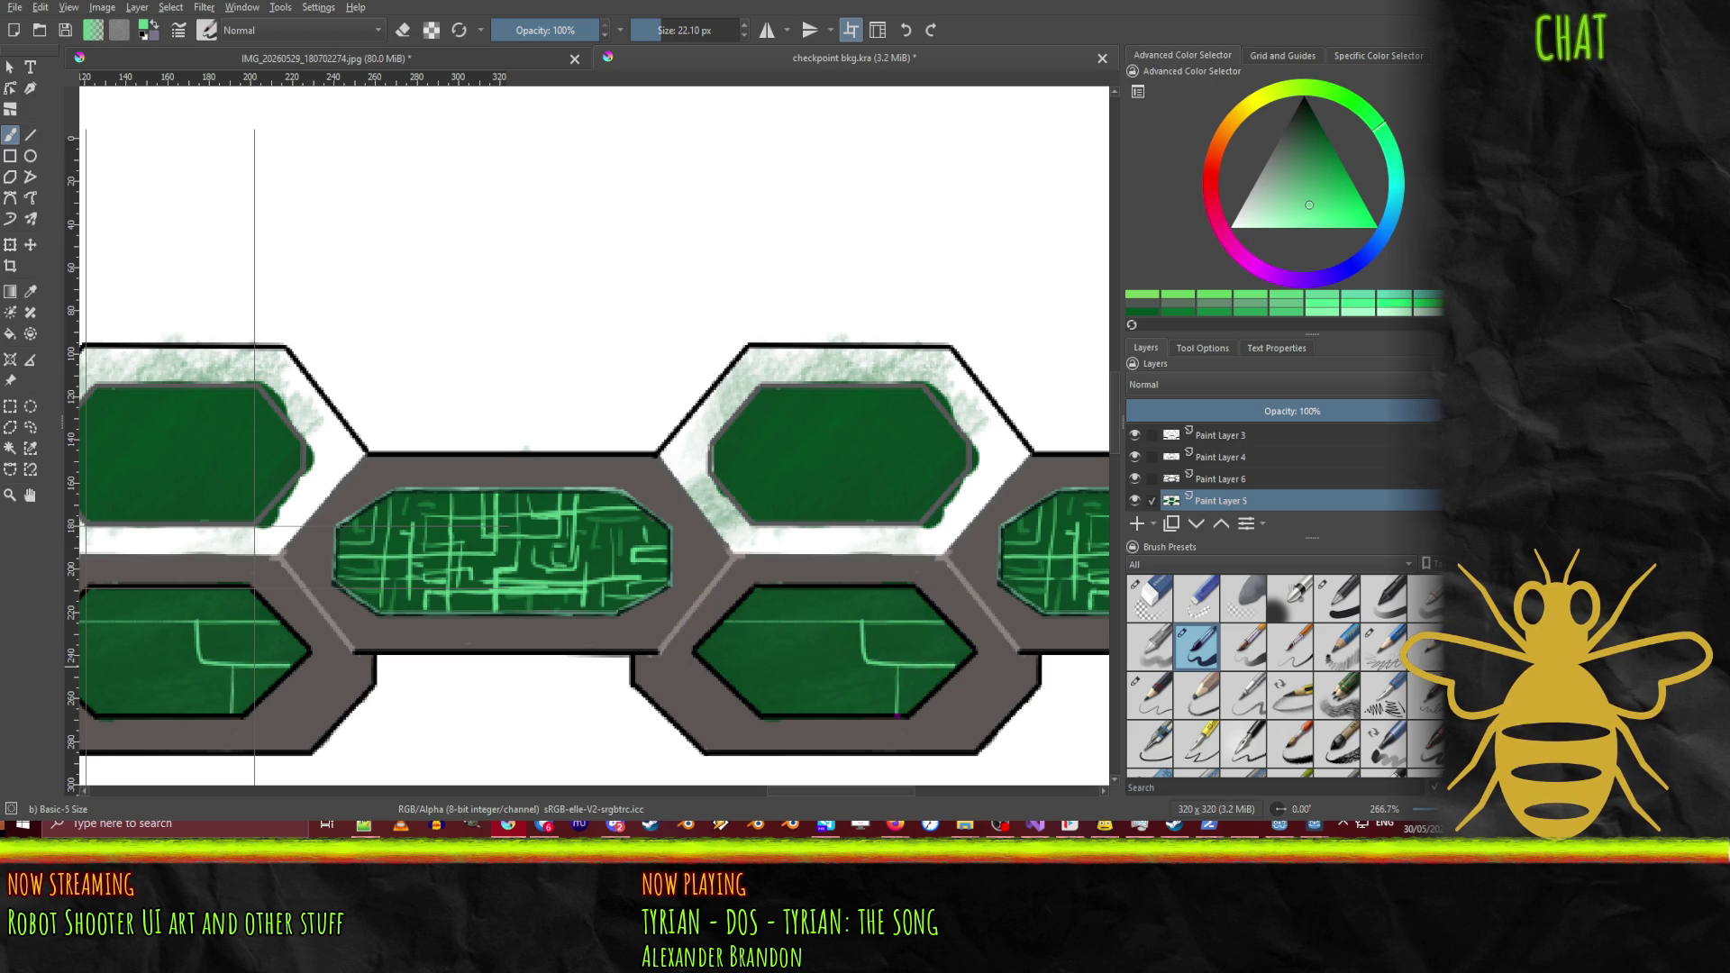
mouse_move(730, 680)
mouse_down()
mouse_move(803, 682)
mouse_move(812, 707)
mouse_up()
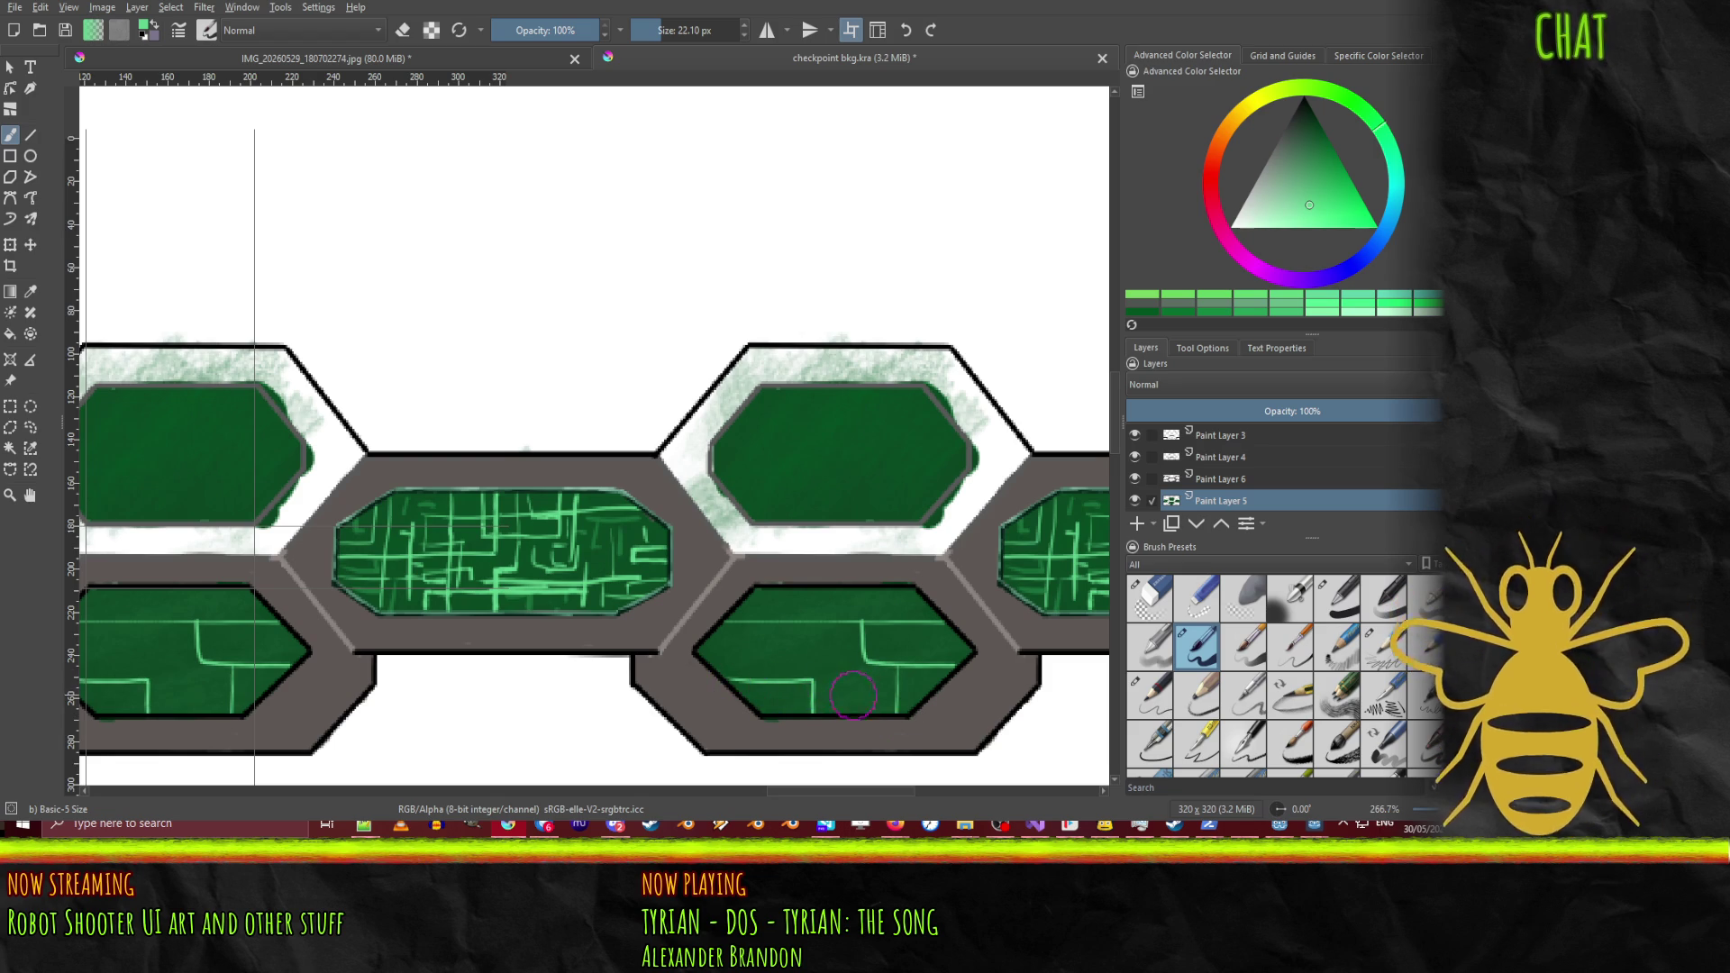
key(ctrl+z)
key(ctrl+z)
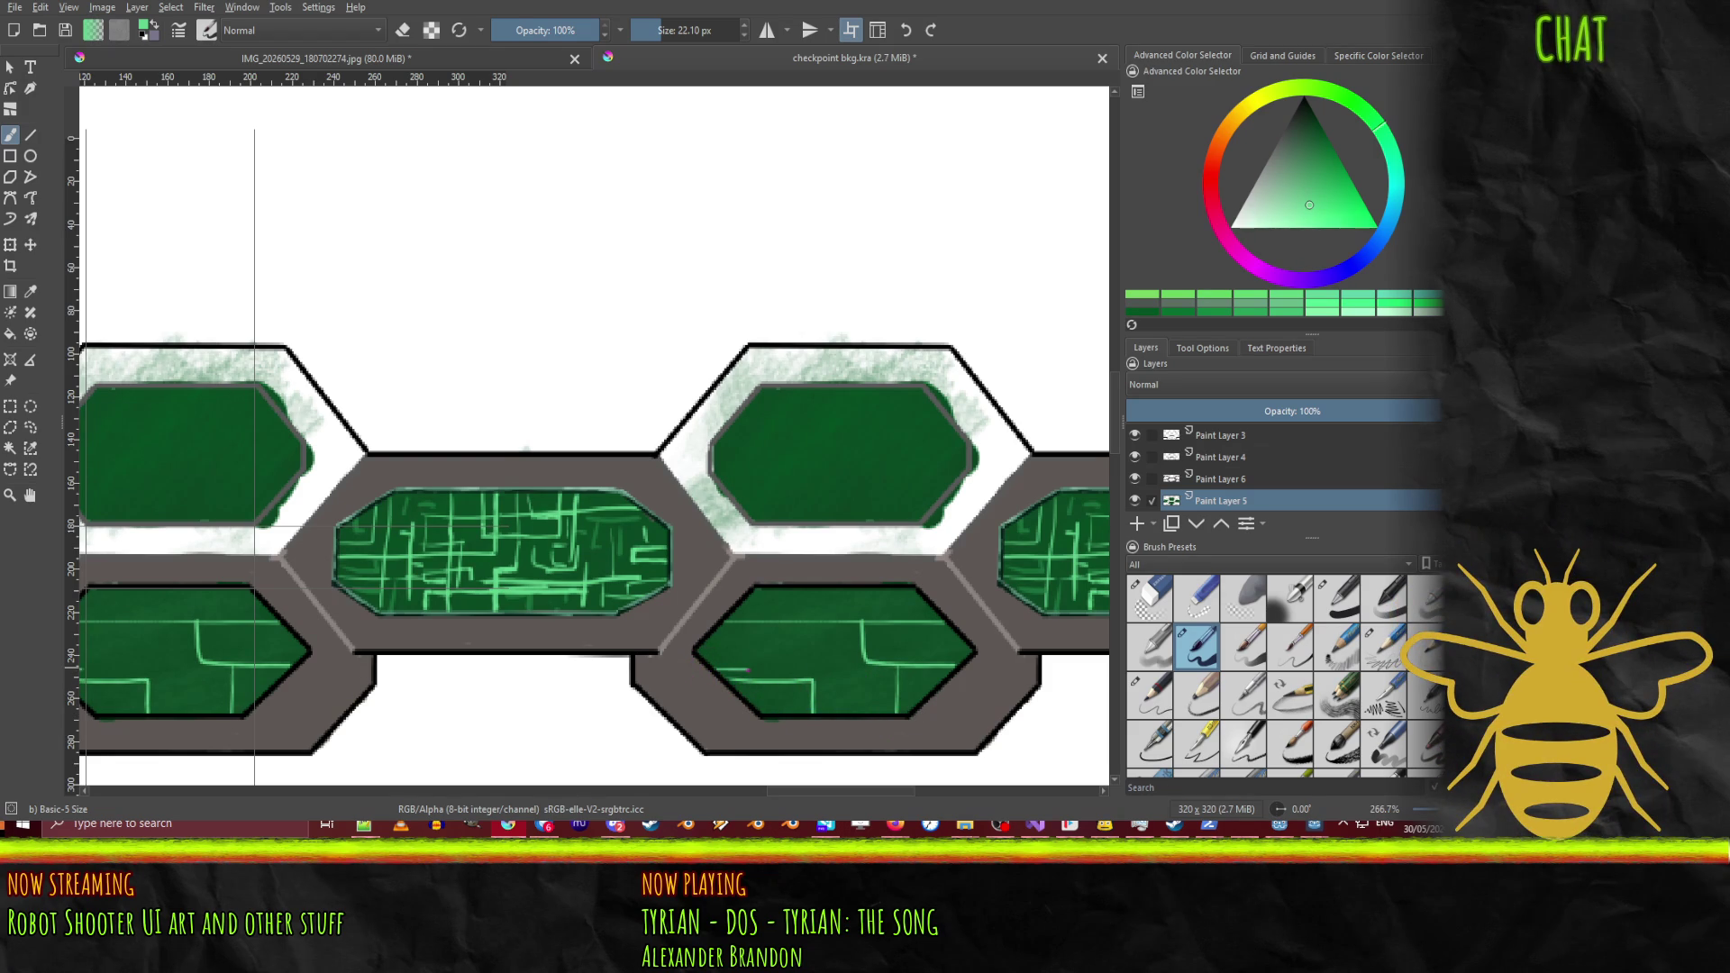
mouse_move(746, 666)
mouse_down()
mouse_move(722, 637)
mouse_move(801, 608)
mouse_move(801, 592)
mouse_move(897, 590)
mouse_up()
drag(814, 682, 813, 712)
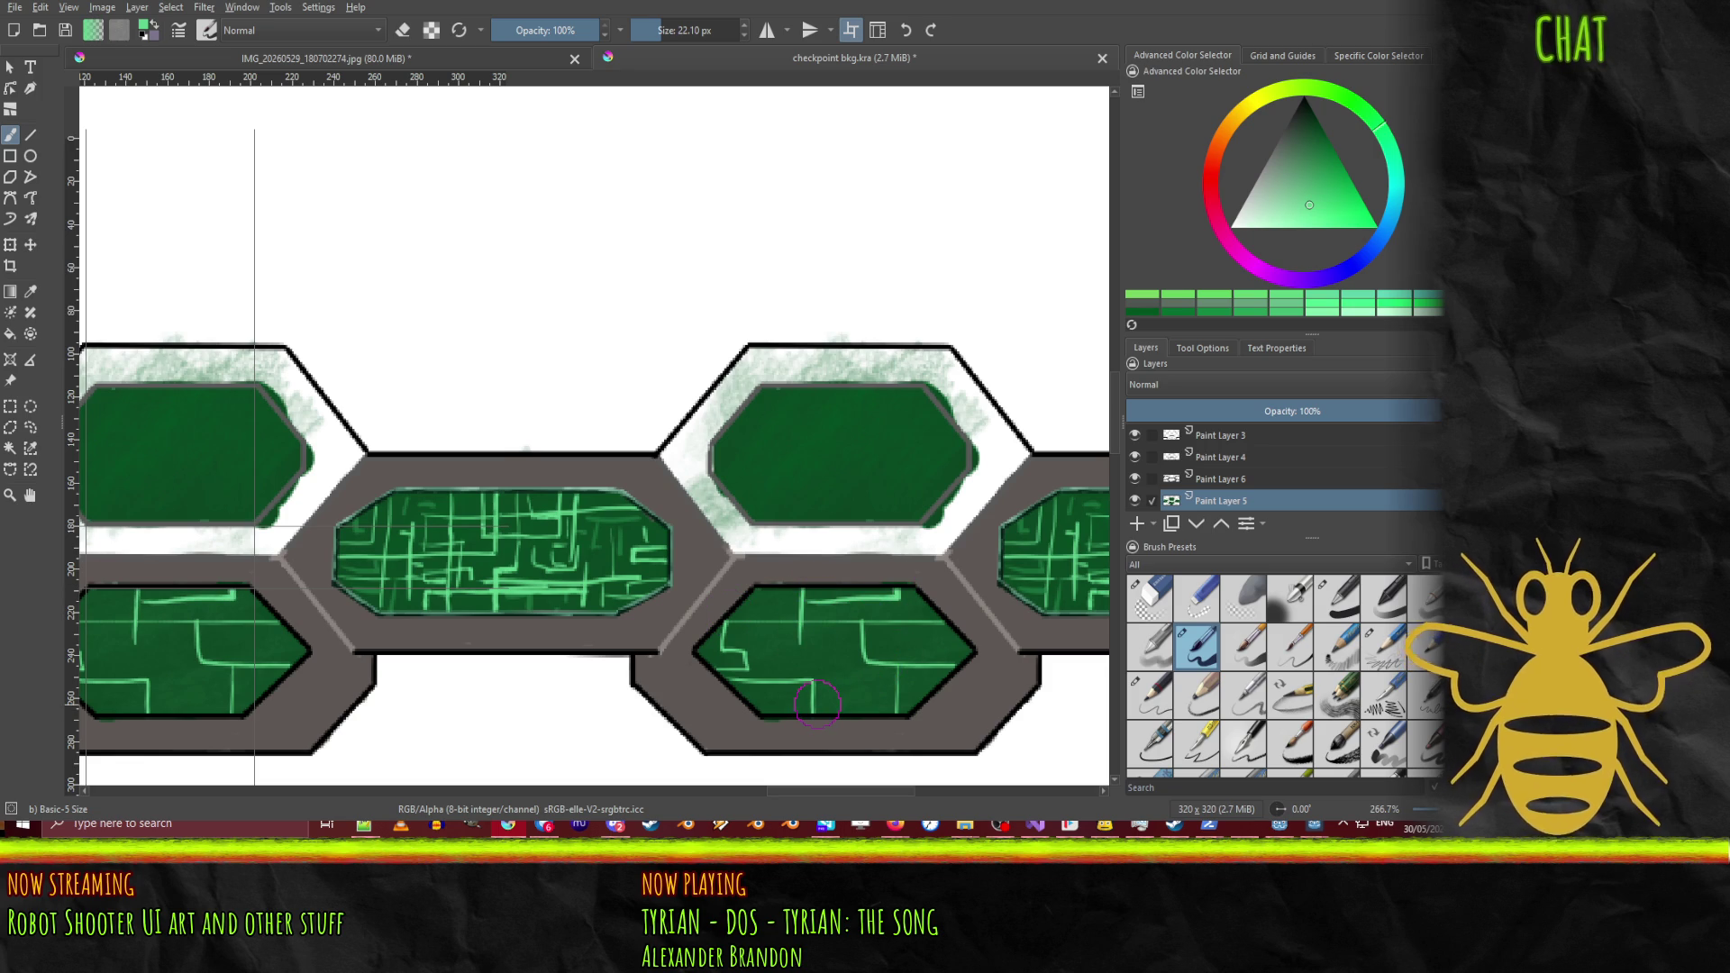
click(895, 640)
mouse_move(894, 640)
mouse_down()
mouse_move(934, 633)
mouse_move(935, 607)
mouse_up()
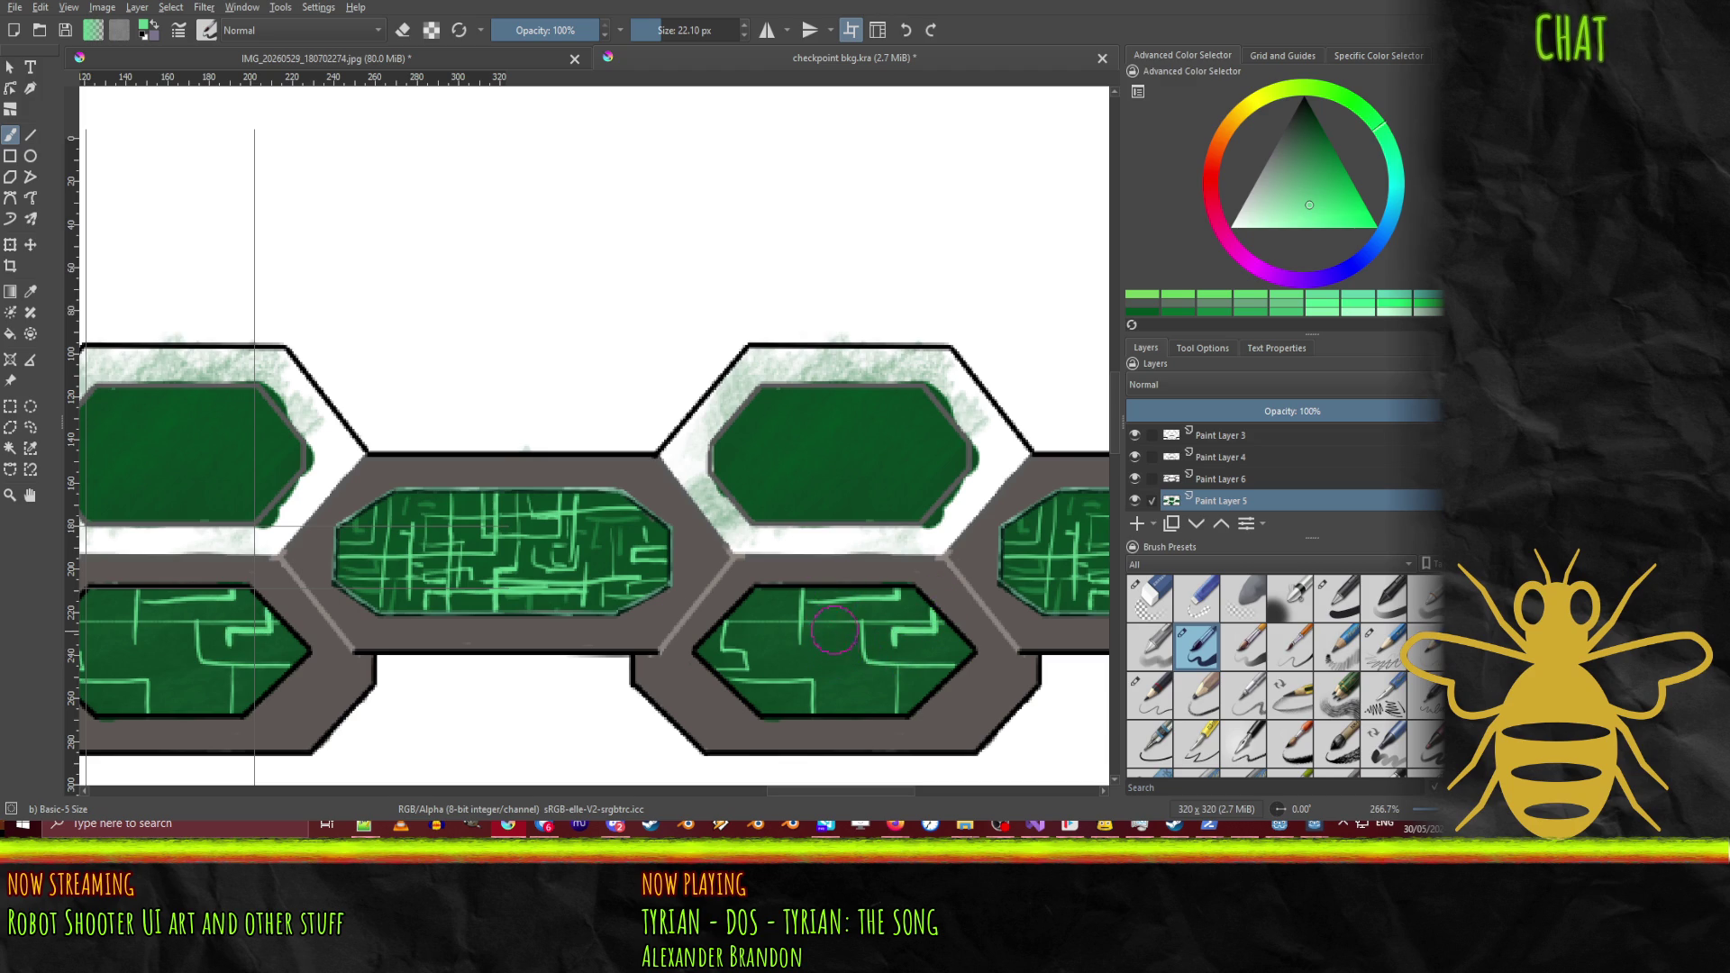
Step: Add more vertical, horizontal and L-shaped traces to the lower panels, then choose a darker green
mouse_move(835, 641)
mouse_down()
mouse_move(835, 691)
mouse_move(854, 694)
mouse_up()
mouse_move(919, 687)
mouse_down()
mouse_move(934, 689)
mouse_move(908, 718)
mouse_move(867, 676)
mouse_move(835, 676)
mouse_up()
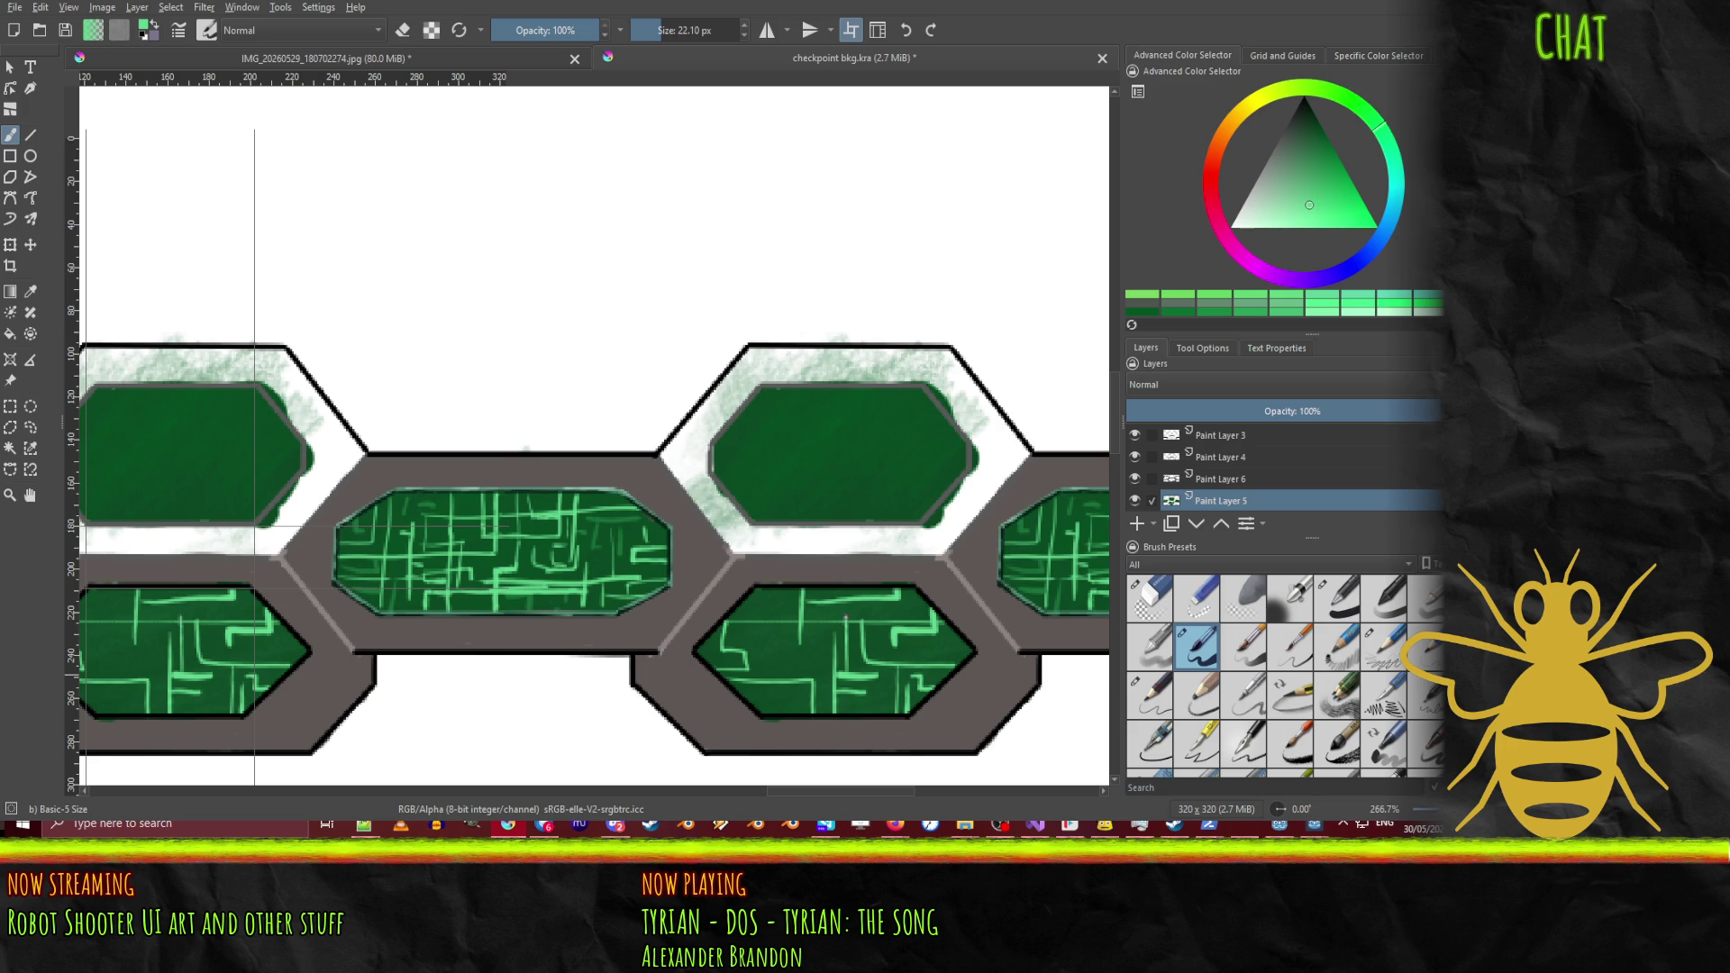
drag(847, 611, 940, 613)
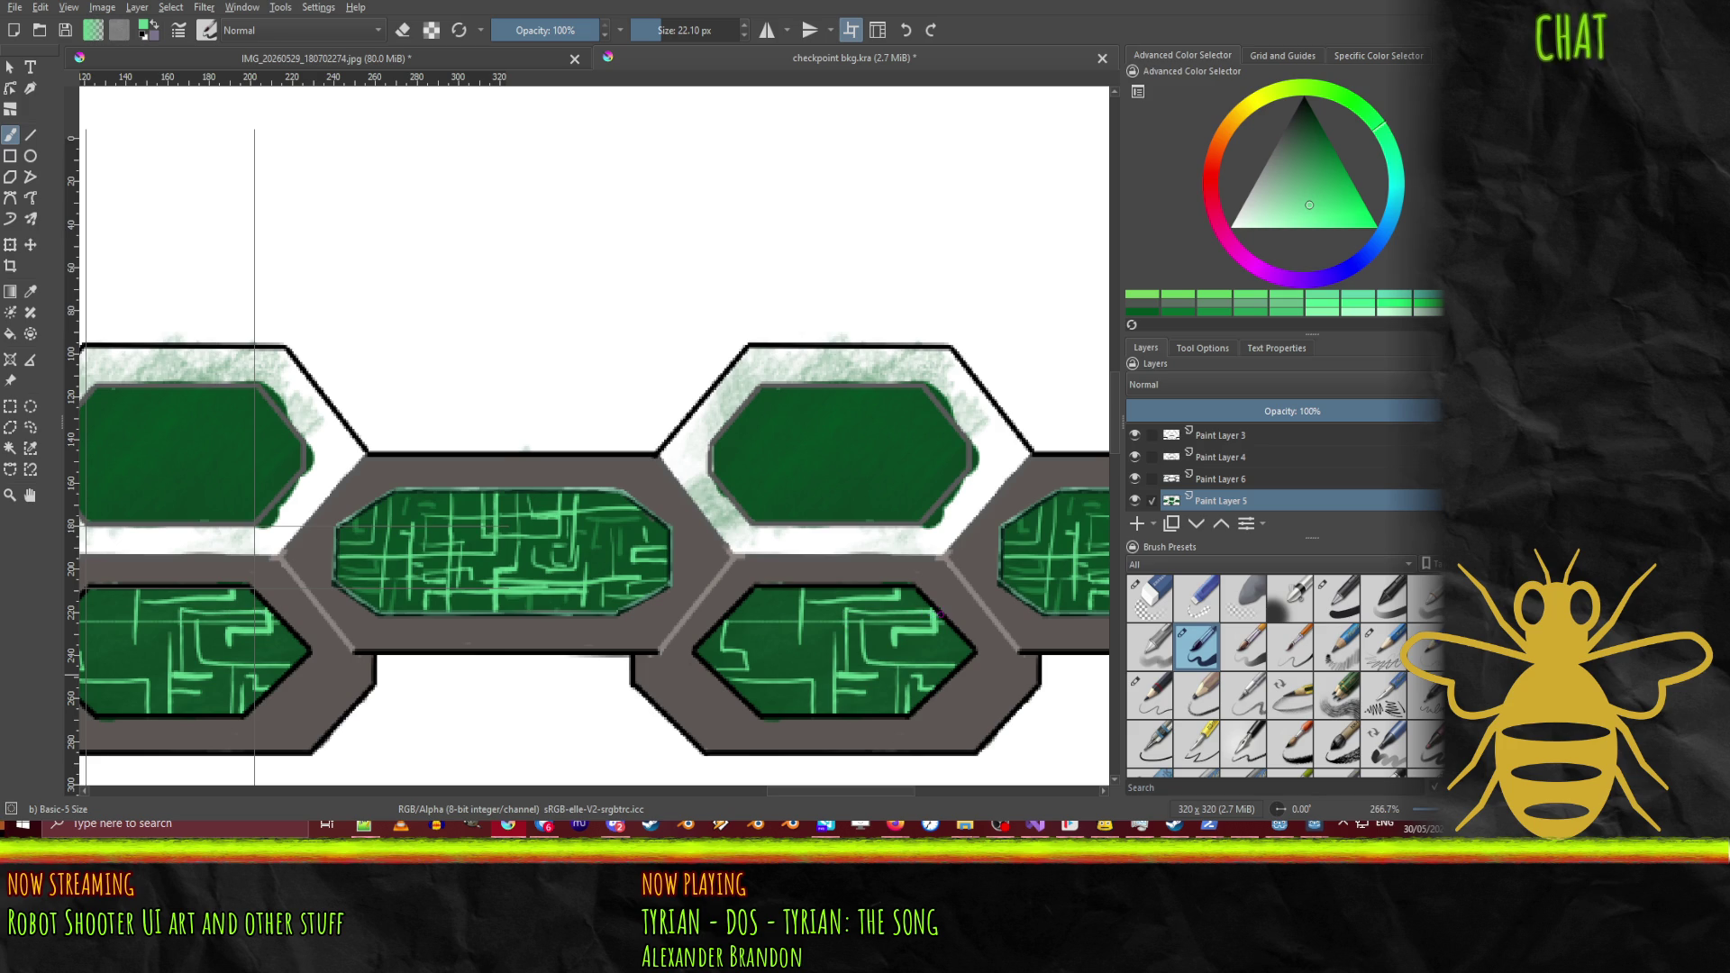
mouse_move(740, 610)
mouse_down()
mouse_move(772, 610)
mouse_move(771, 588)
mouse_move(780, 658)
mouse_move(818, 655)
mouse_up()
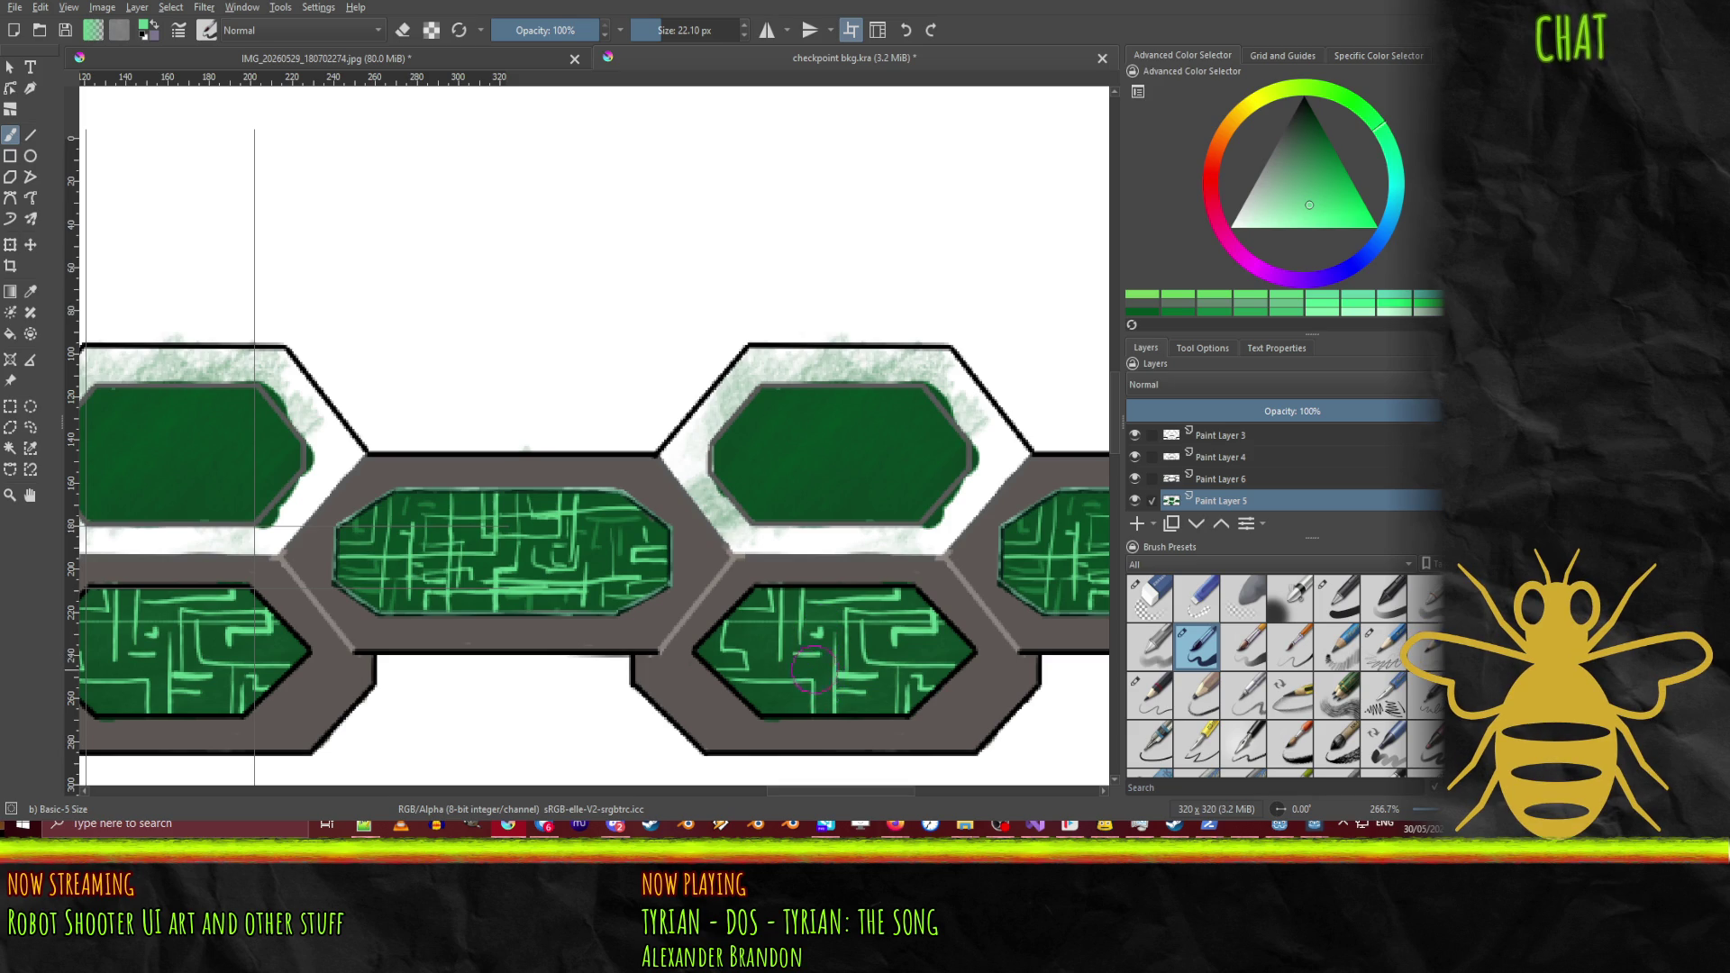
mouse_move(822, 673)
mouse_down()
mouse_move(786, 713)
mouse_move(743, 699)
mouse_move(773, 715)
mouse_up()
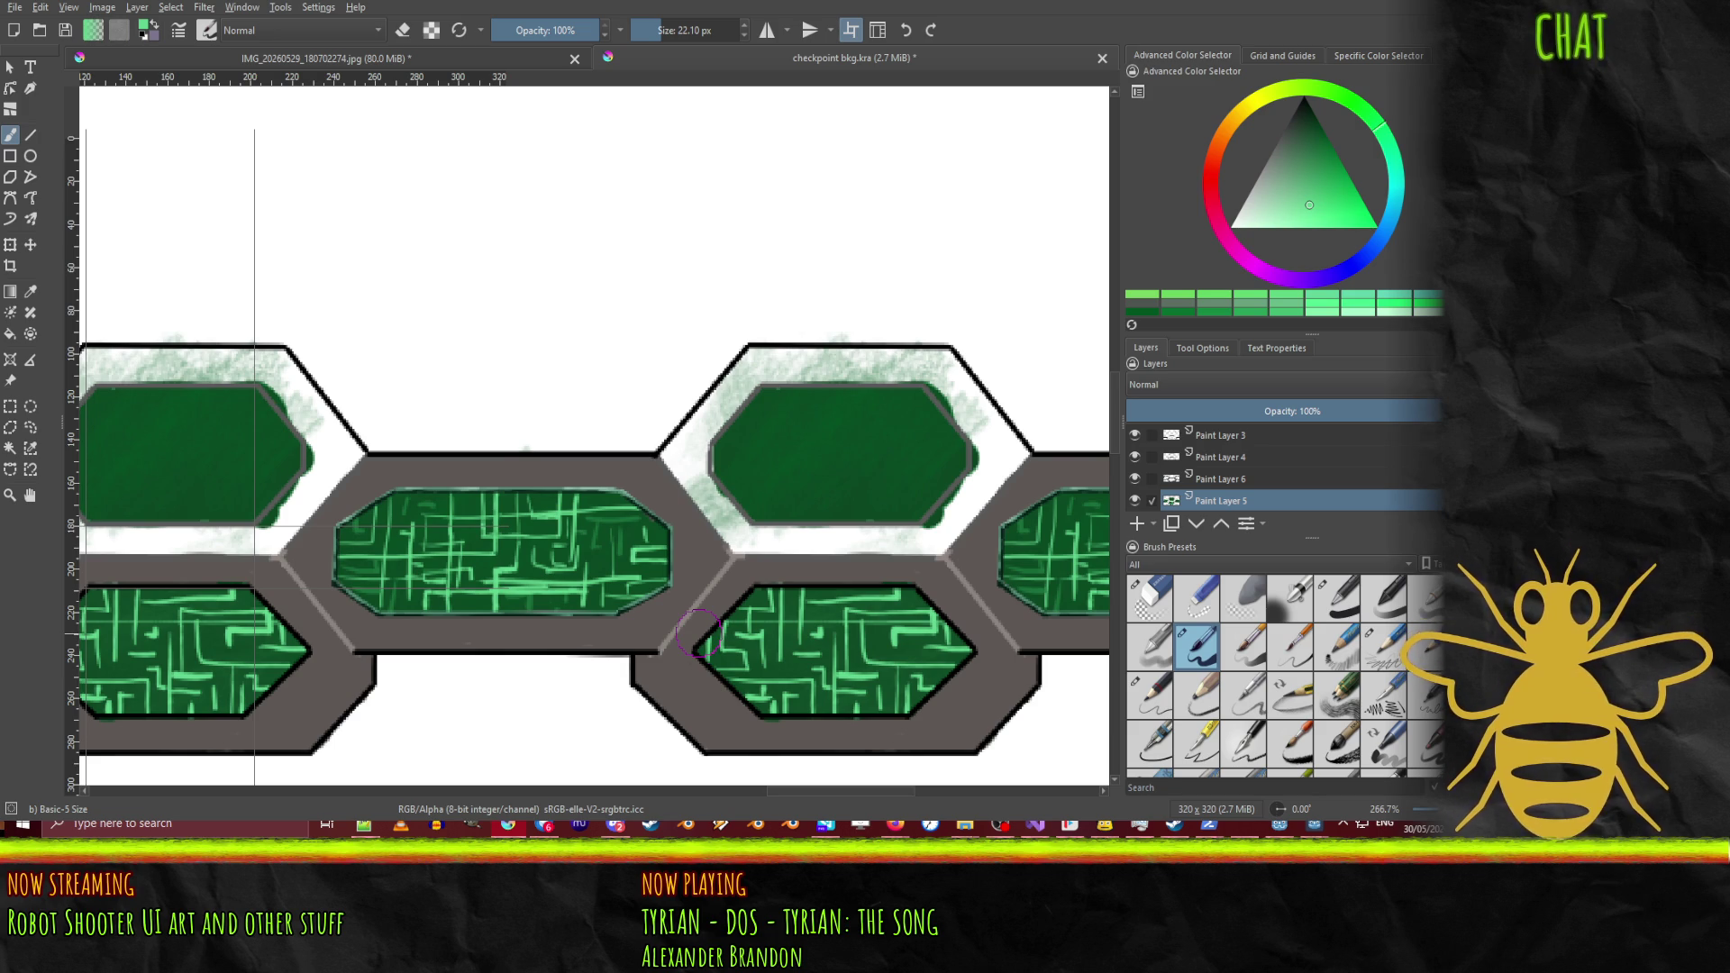
mouse_move(1303, 182)
mouse_down()
mouse_move(1329, 165)
mouse_move(1321, 144)
mouse_up()
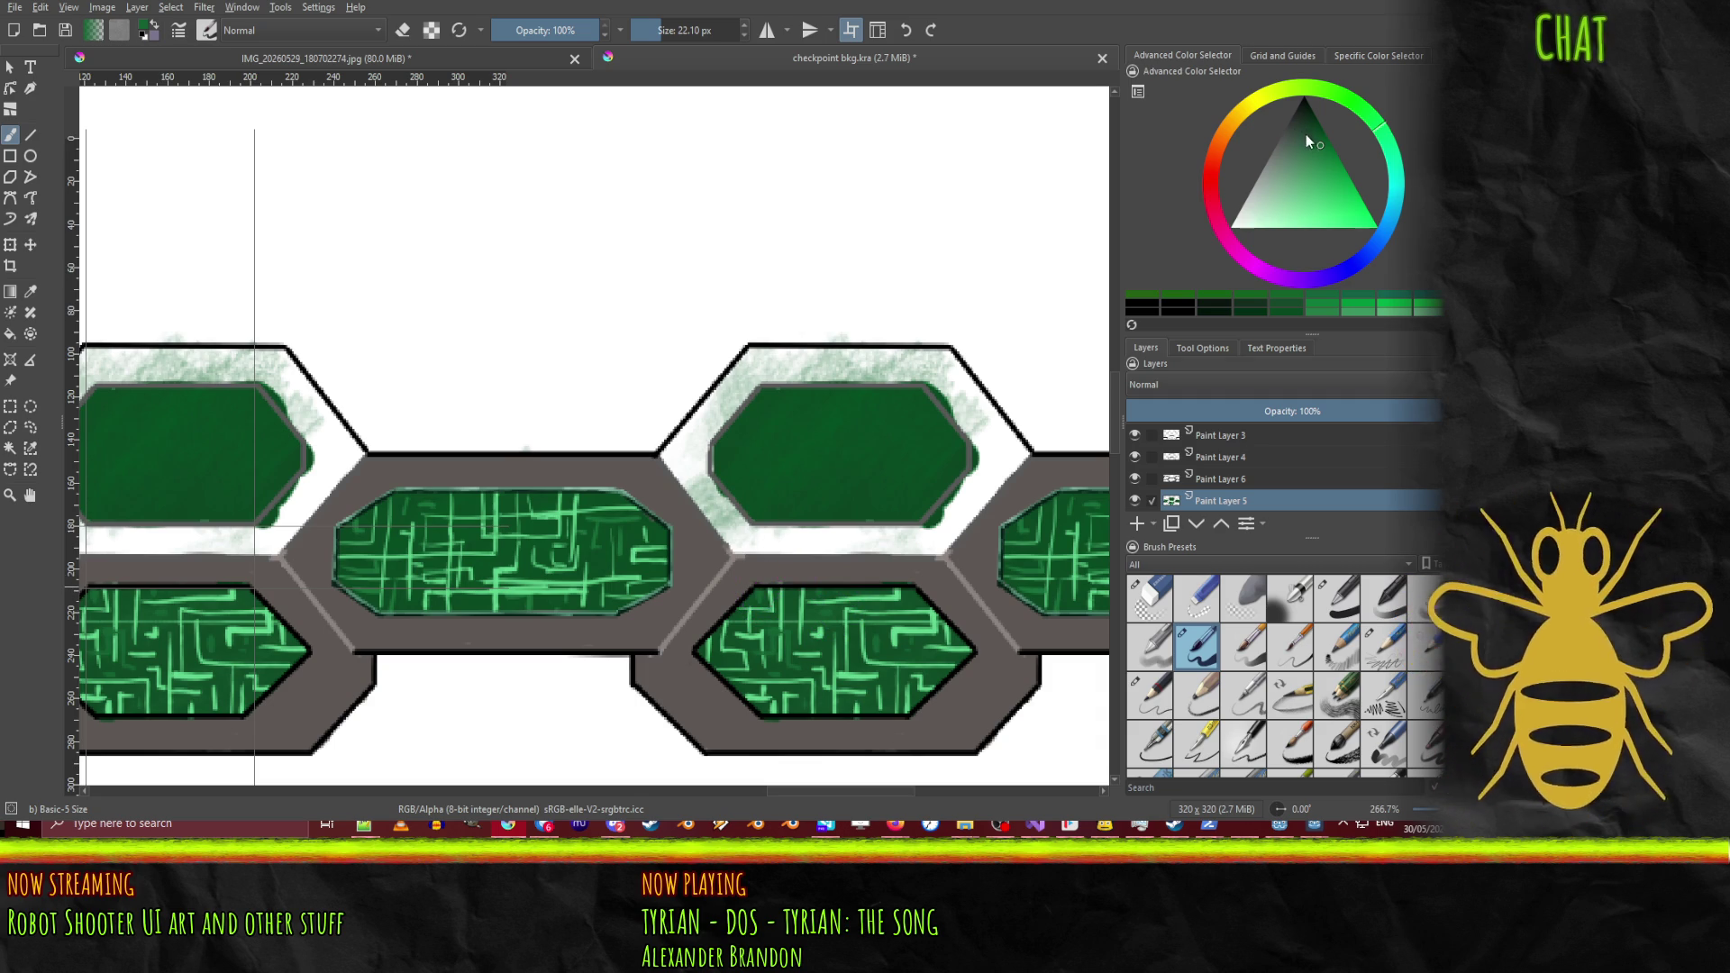
Step: Choose a very dark green near the top of the colour triangle
click(1308, 124)
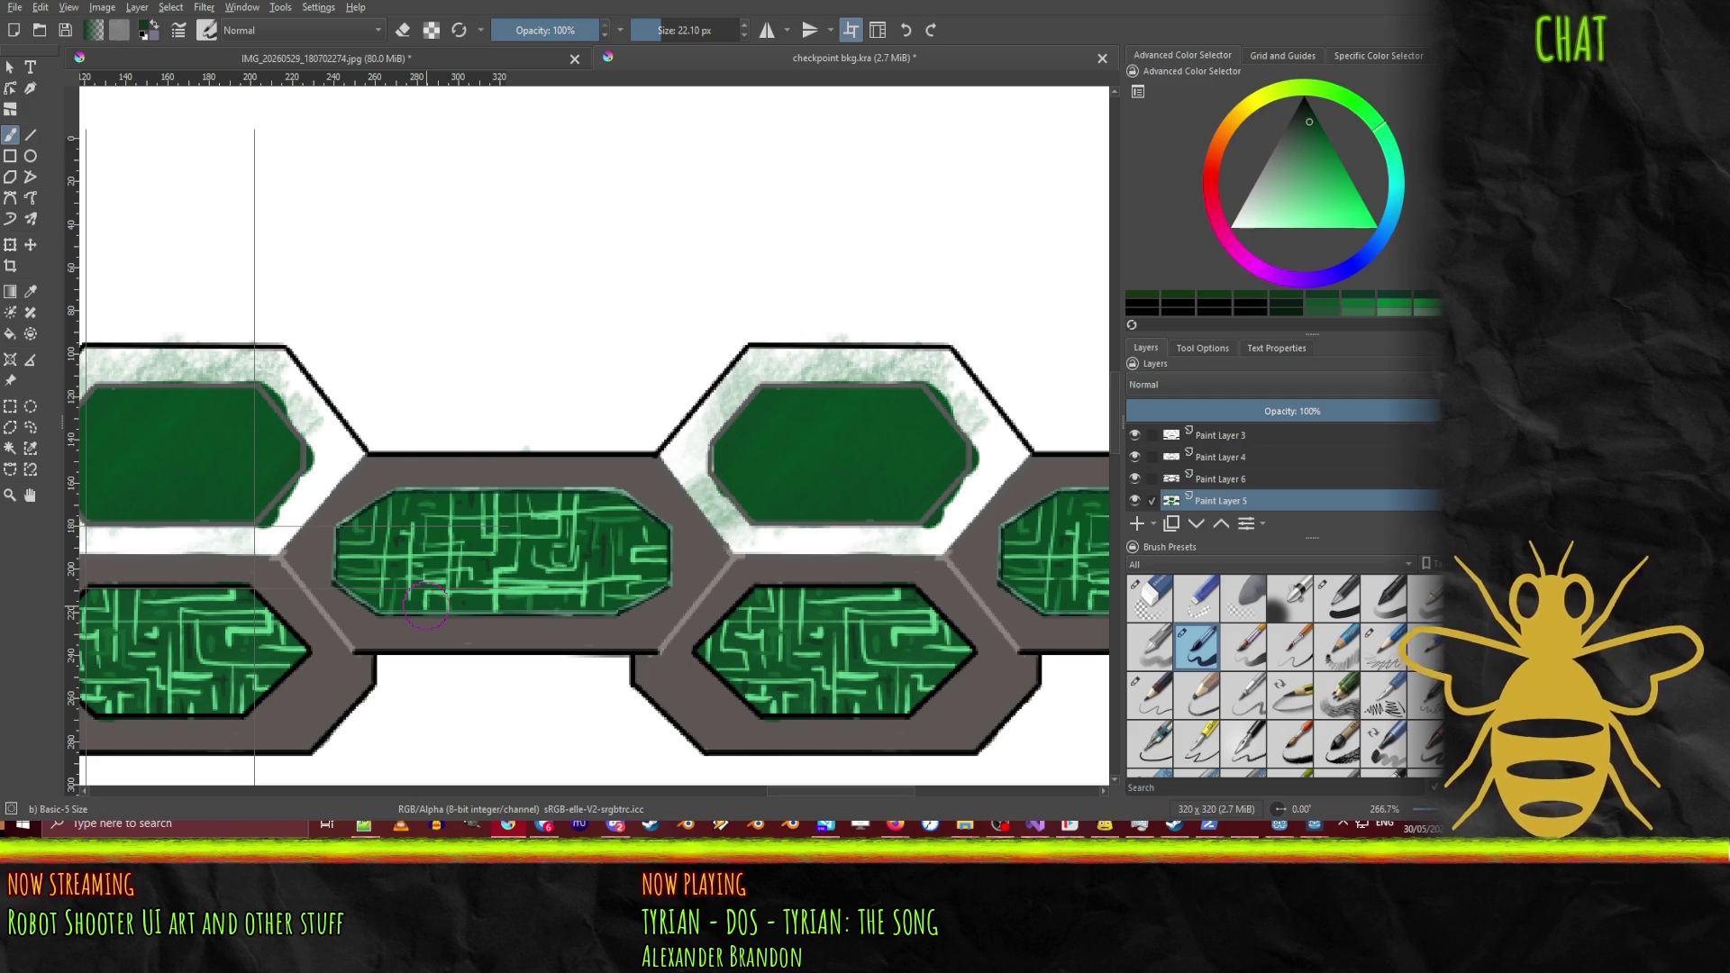
scroll(537, 556, down, 2)
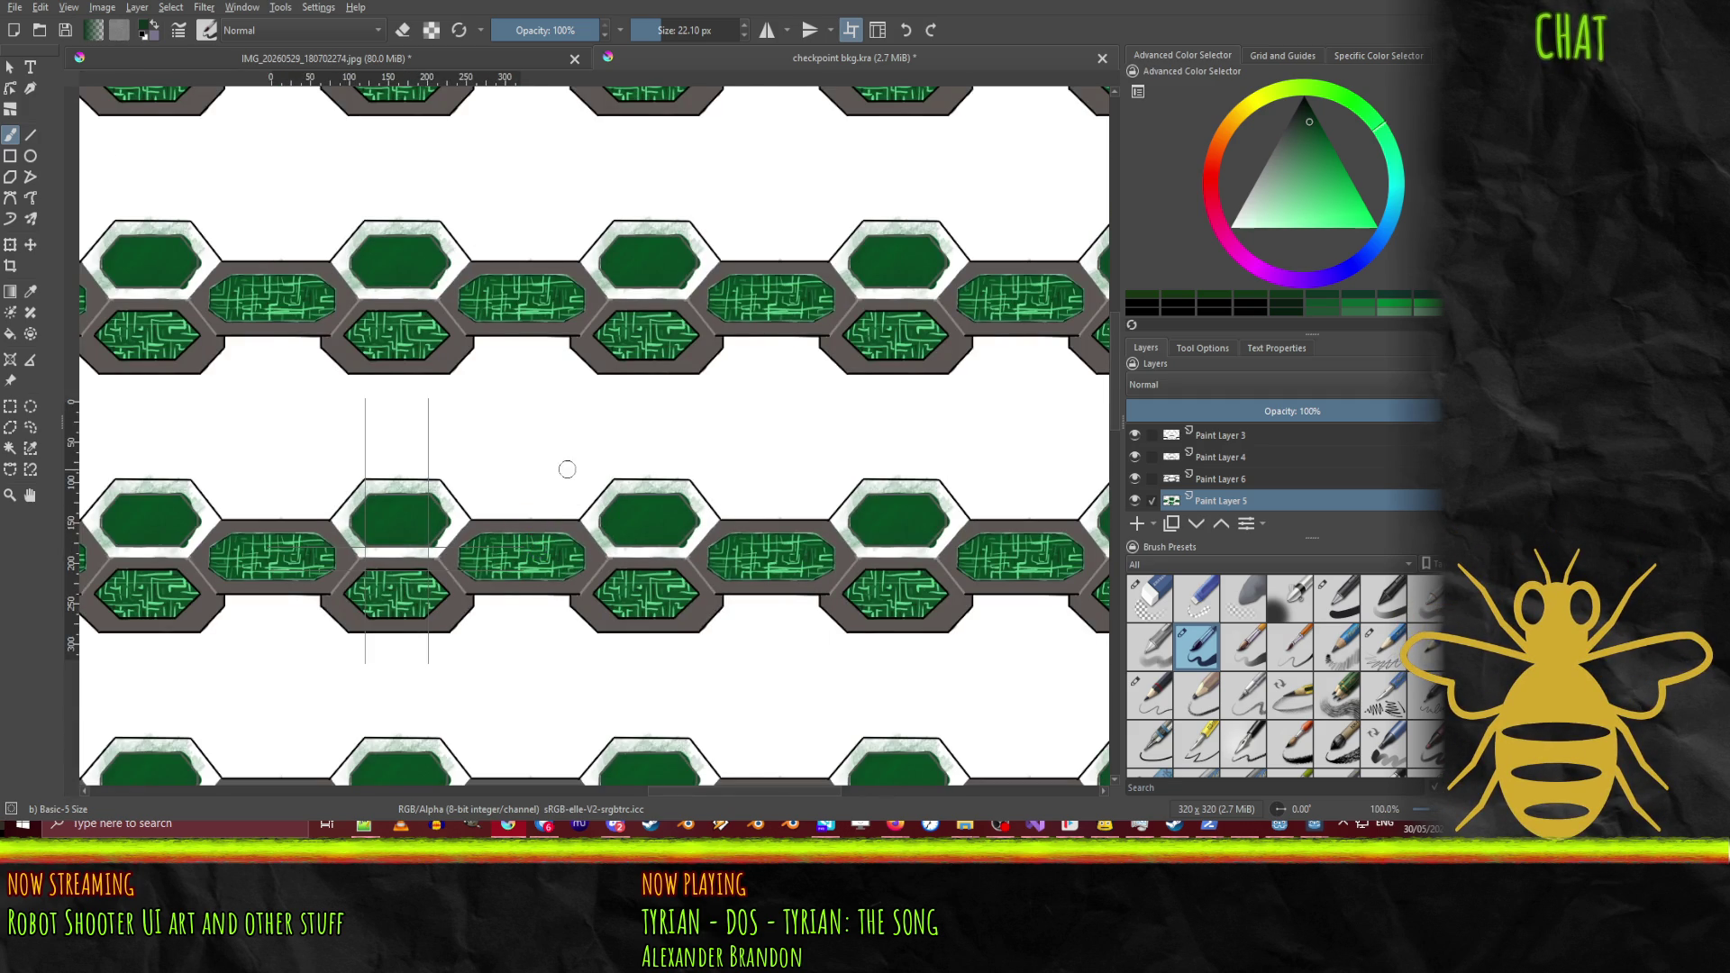
scroll(564, 468, up, 2)
drag(472, 501, 415, 470)
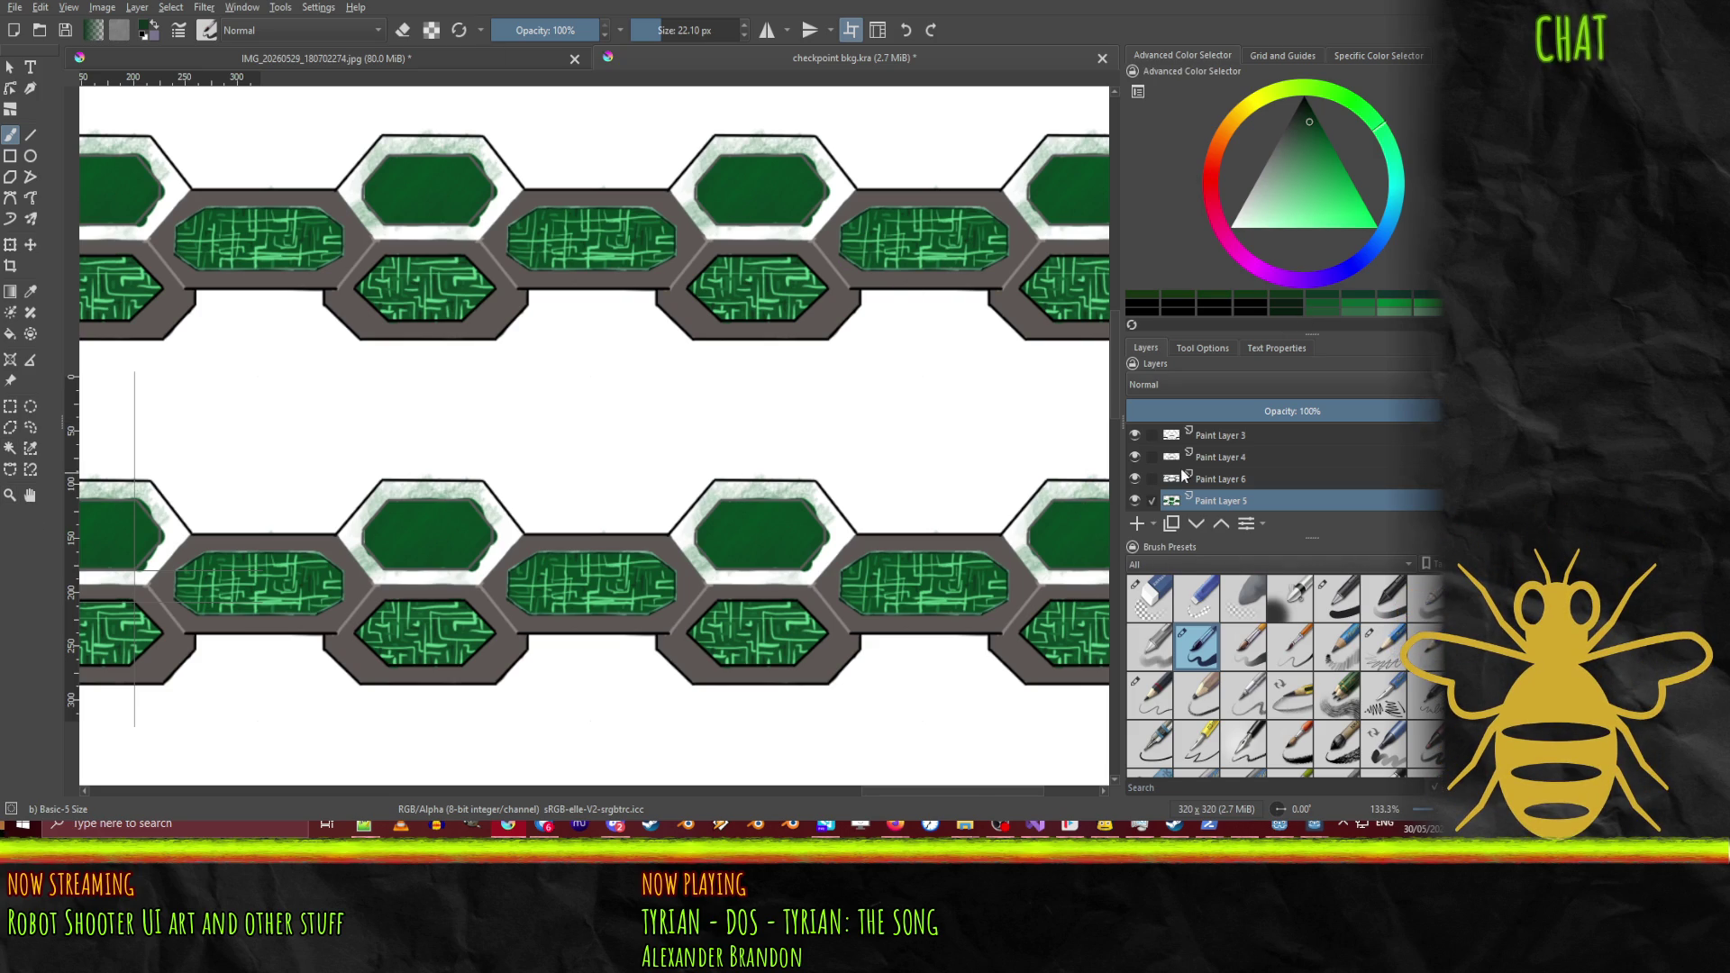
Step: Hide Krita's Background layer, save CheckpointBgUpper.kra, and return to Godot
scroll(1180, 468, down, 3)
click(1134, 500)
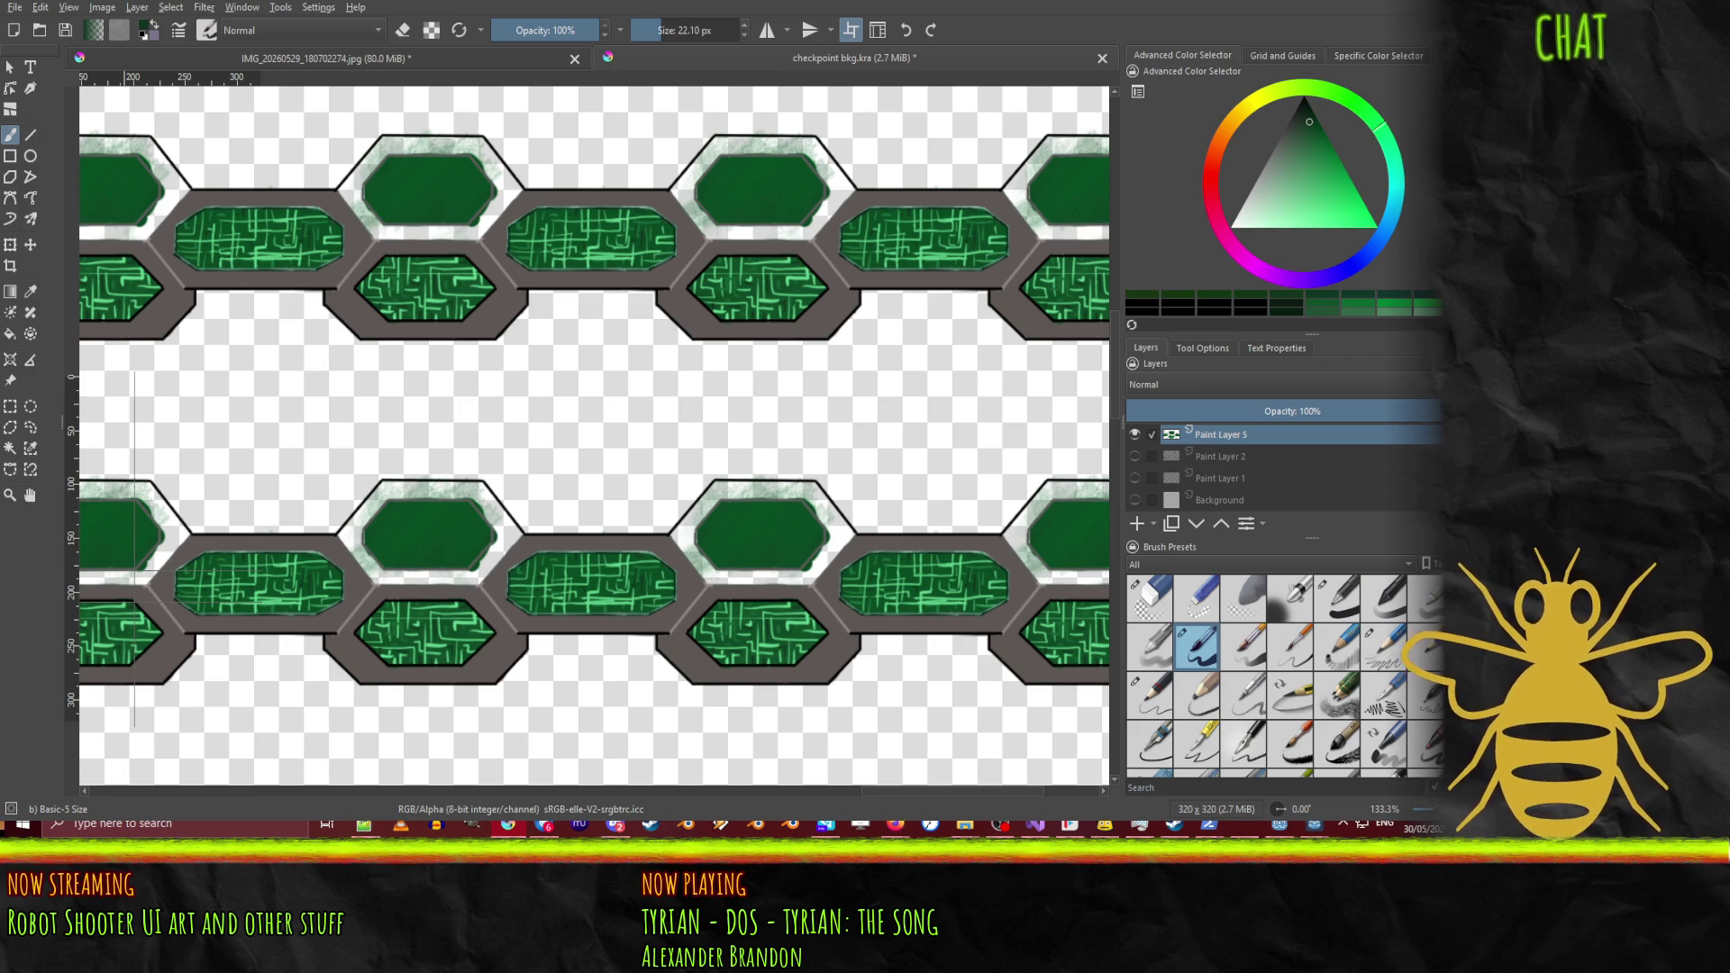
key(ctrl+s)
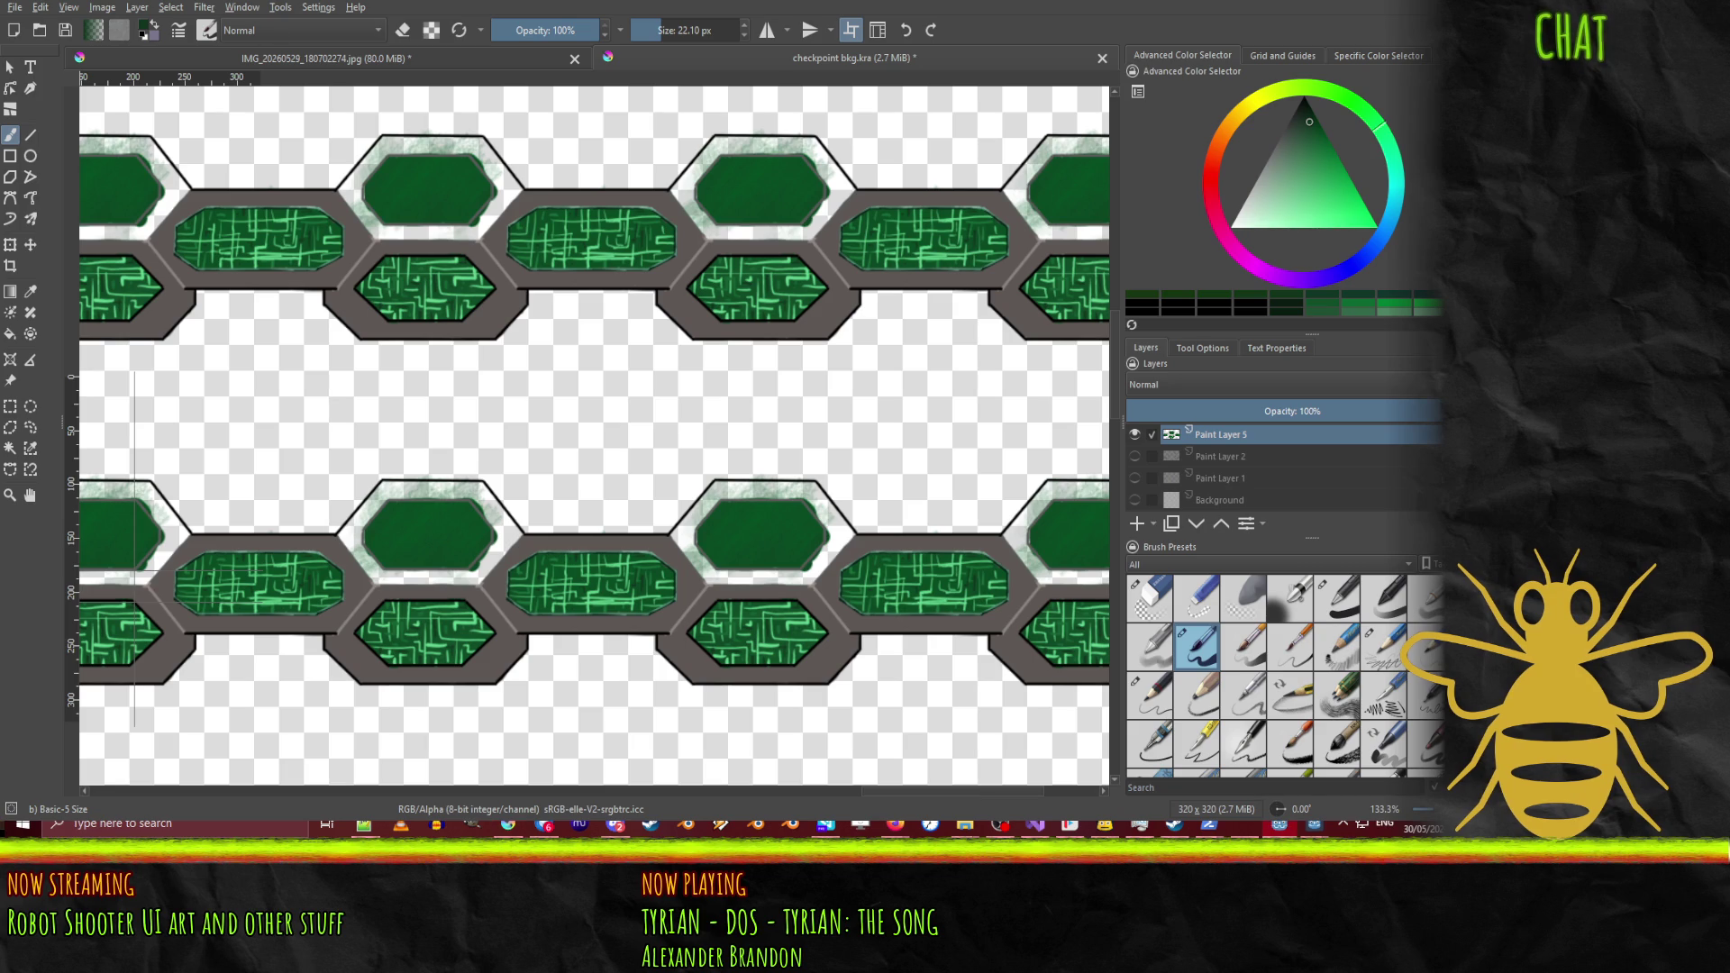
key(alt+Tab)
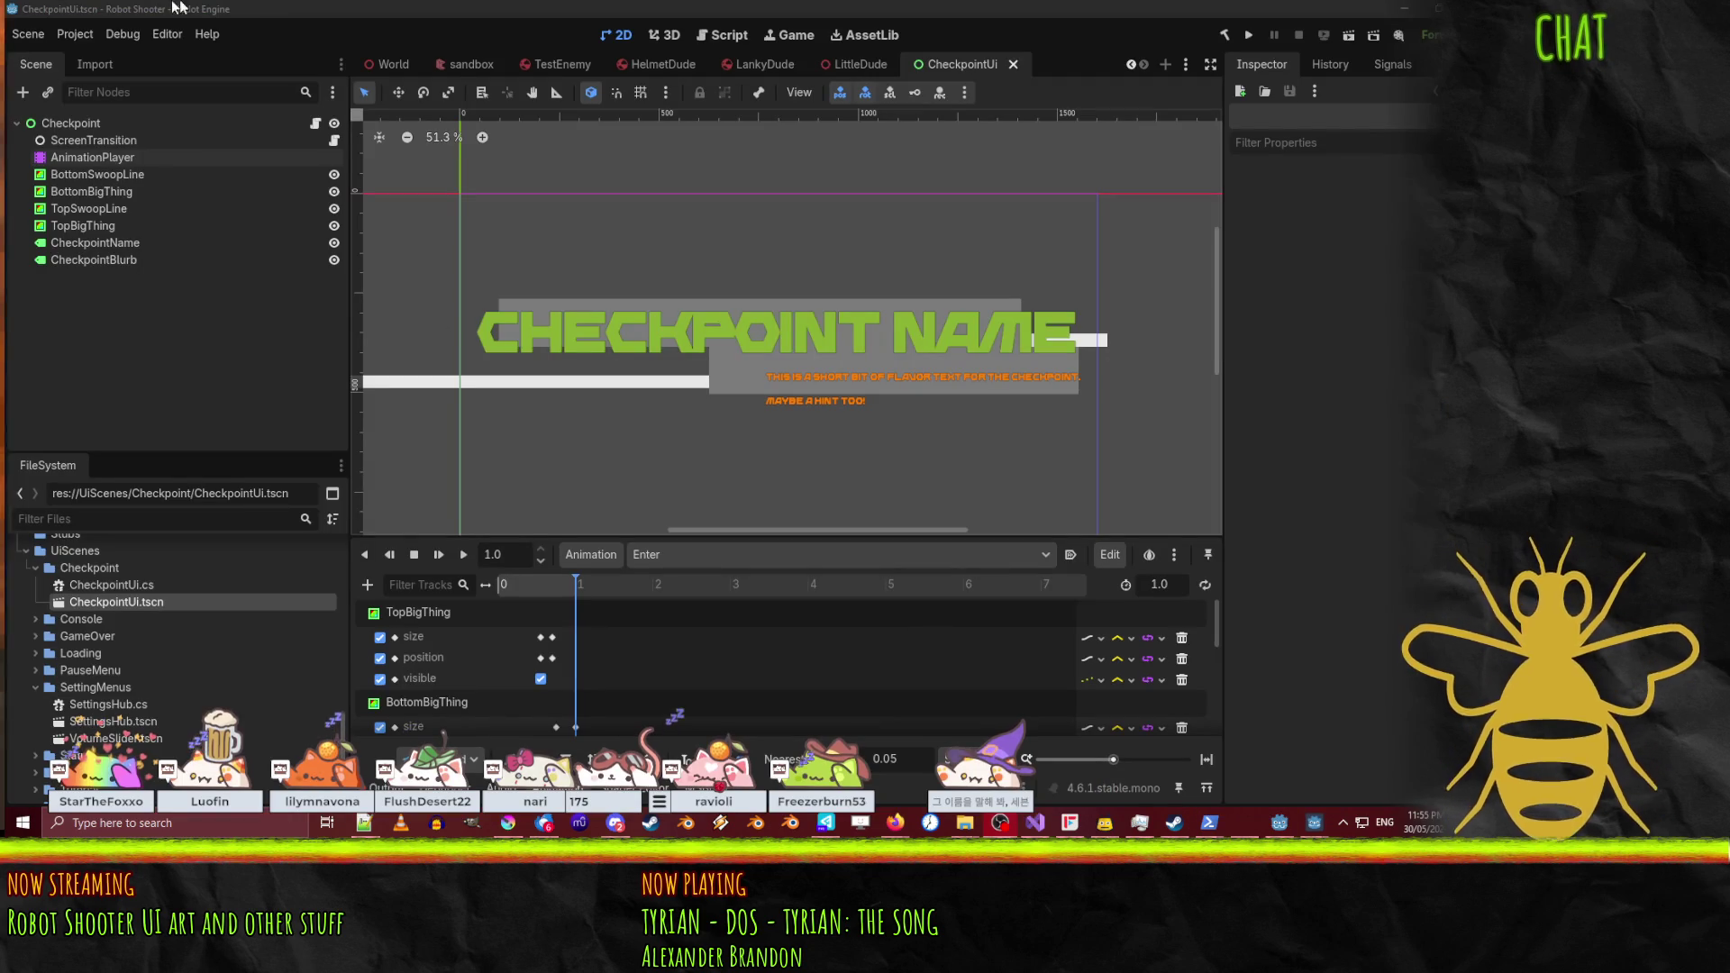
Step: Add a TextureRect child node under the Checkpoint root
right_click(71, 126)
click(139, 162)
text(text)
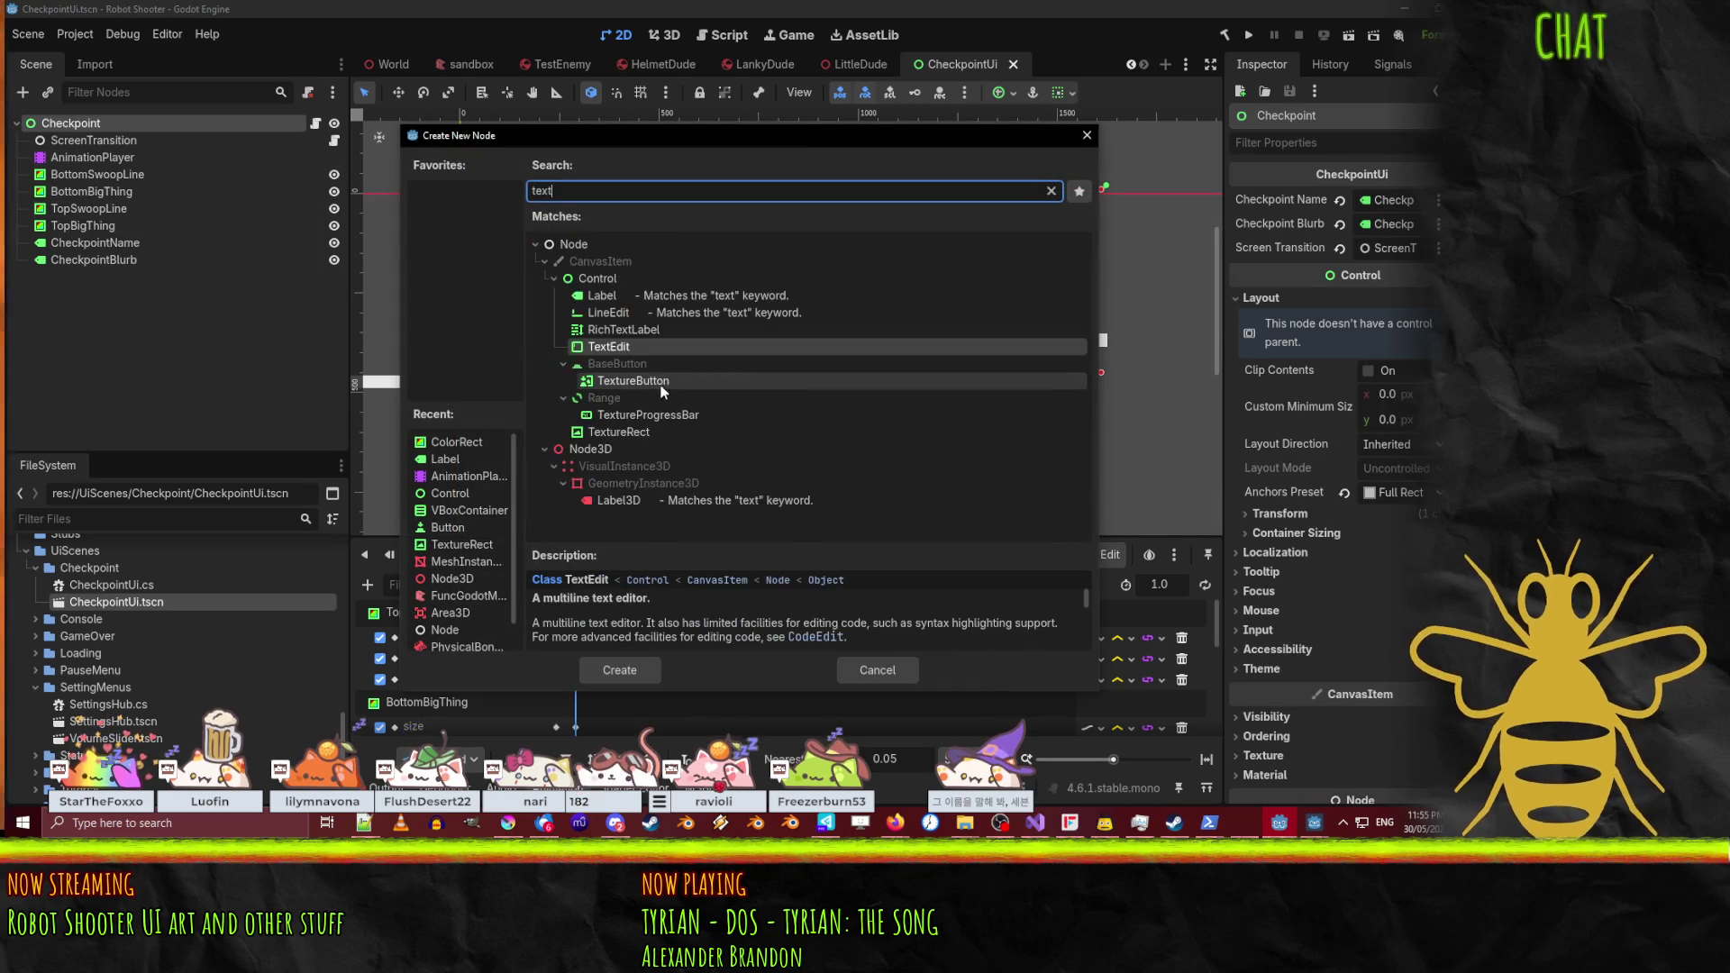
double_click(628, 435)
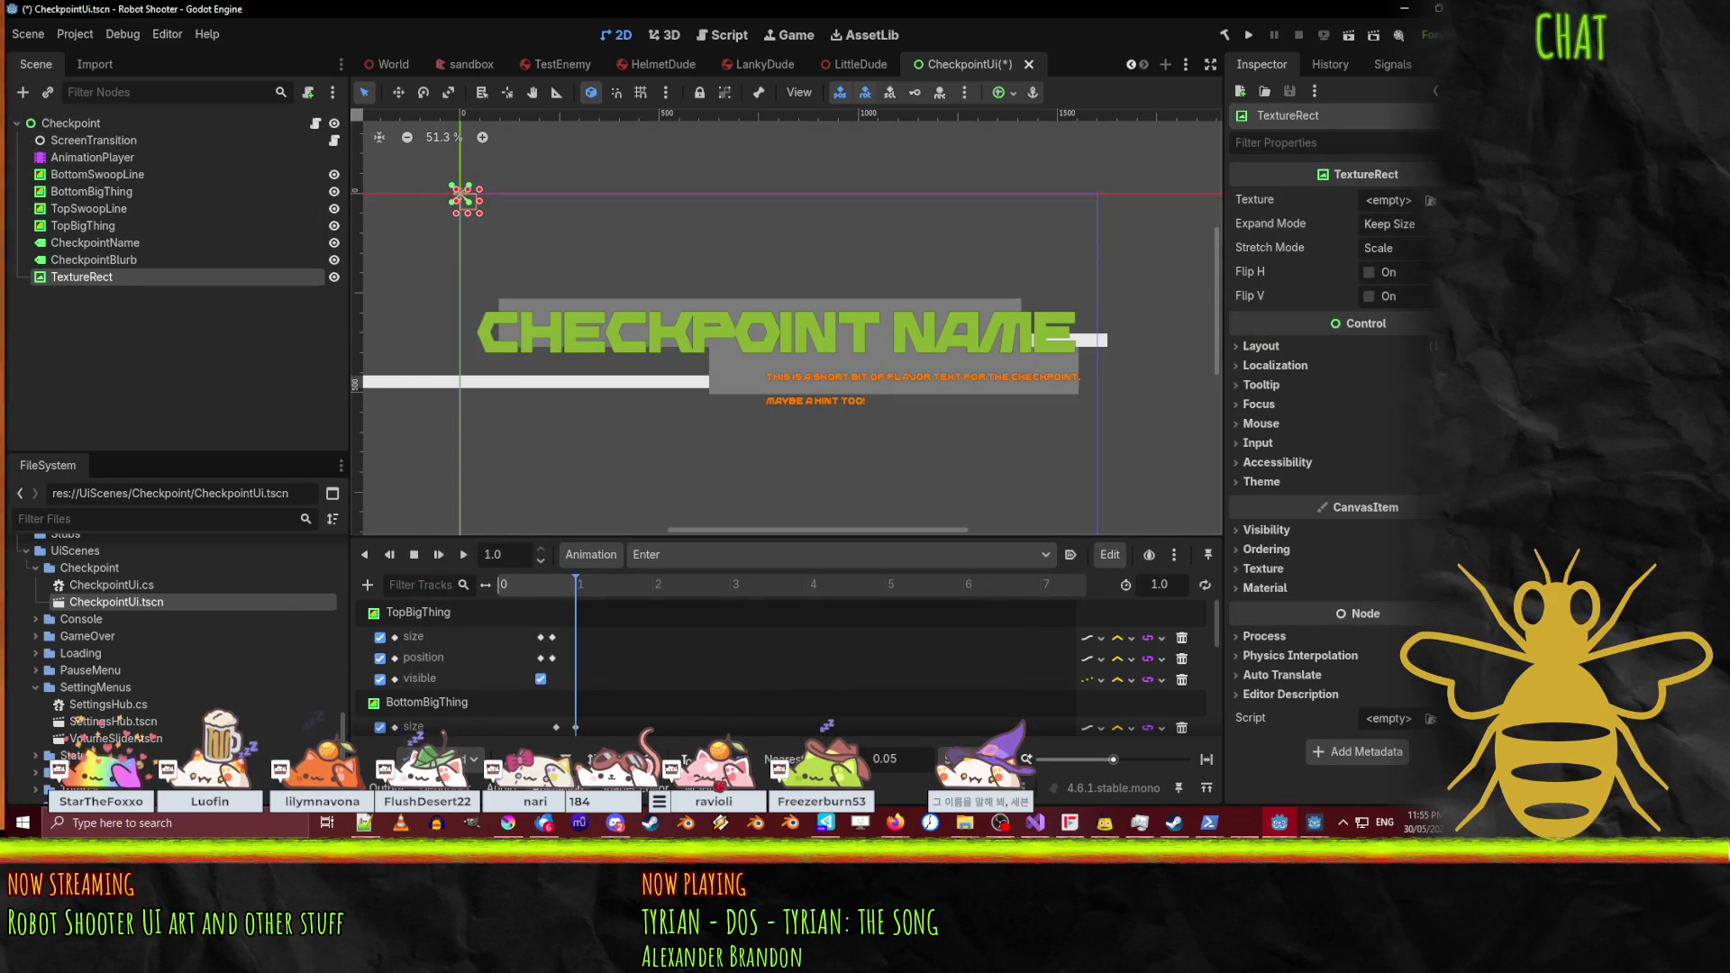
Step: Try to Quick Load a 'check' texture for the TextureRect, then cancel, leaving it empty
click(1389, 199)
click(1294, 575)
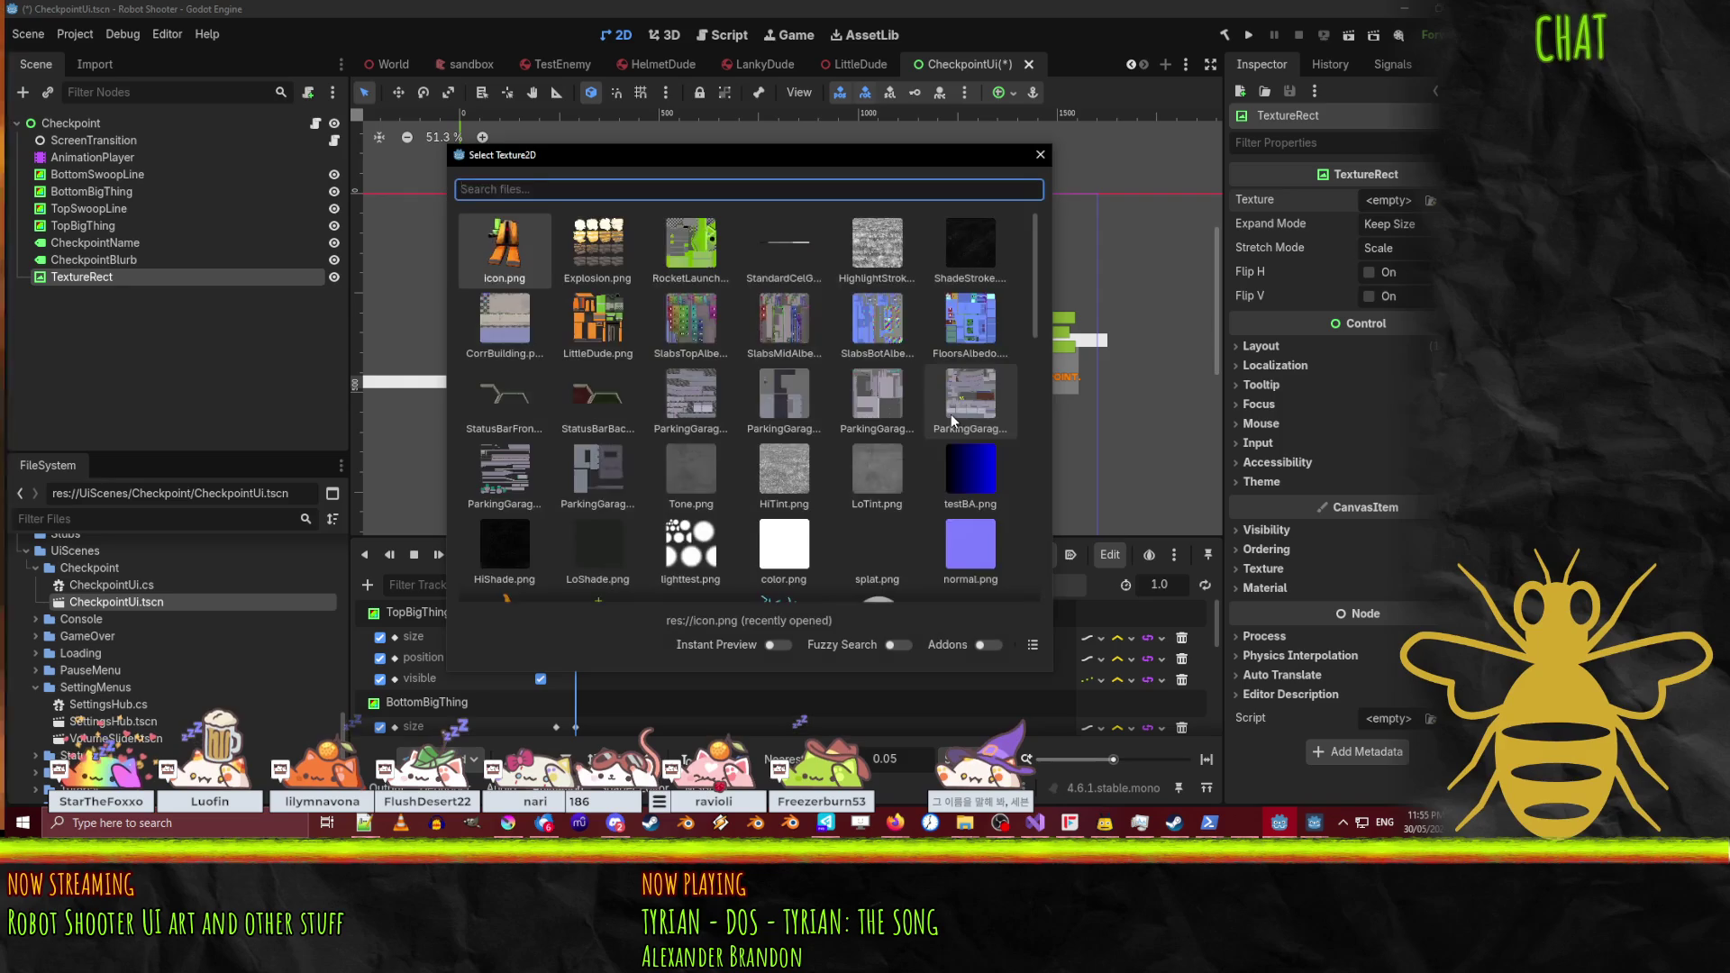
text(check)
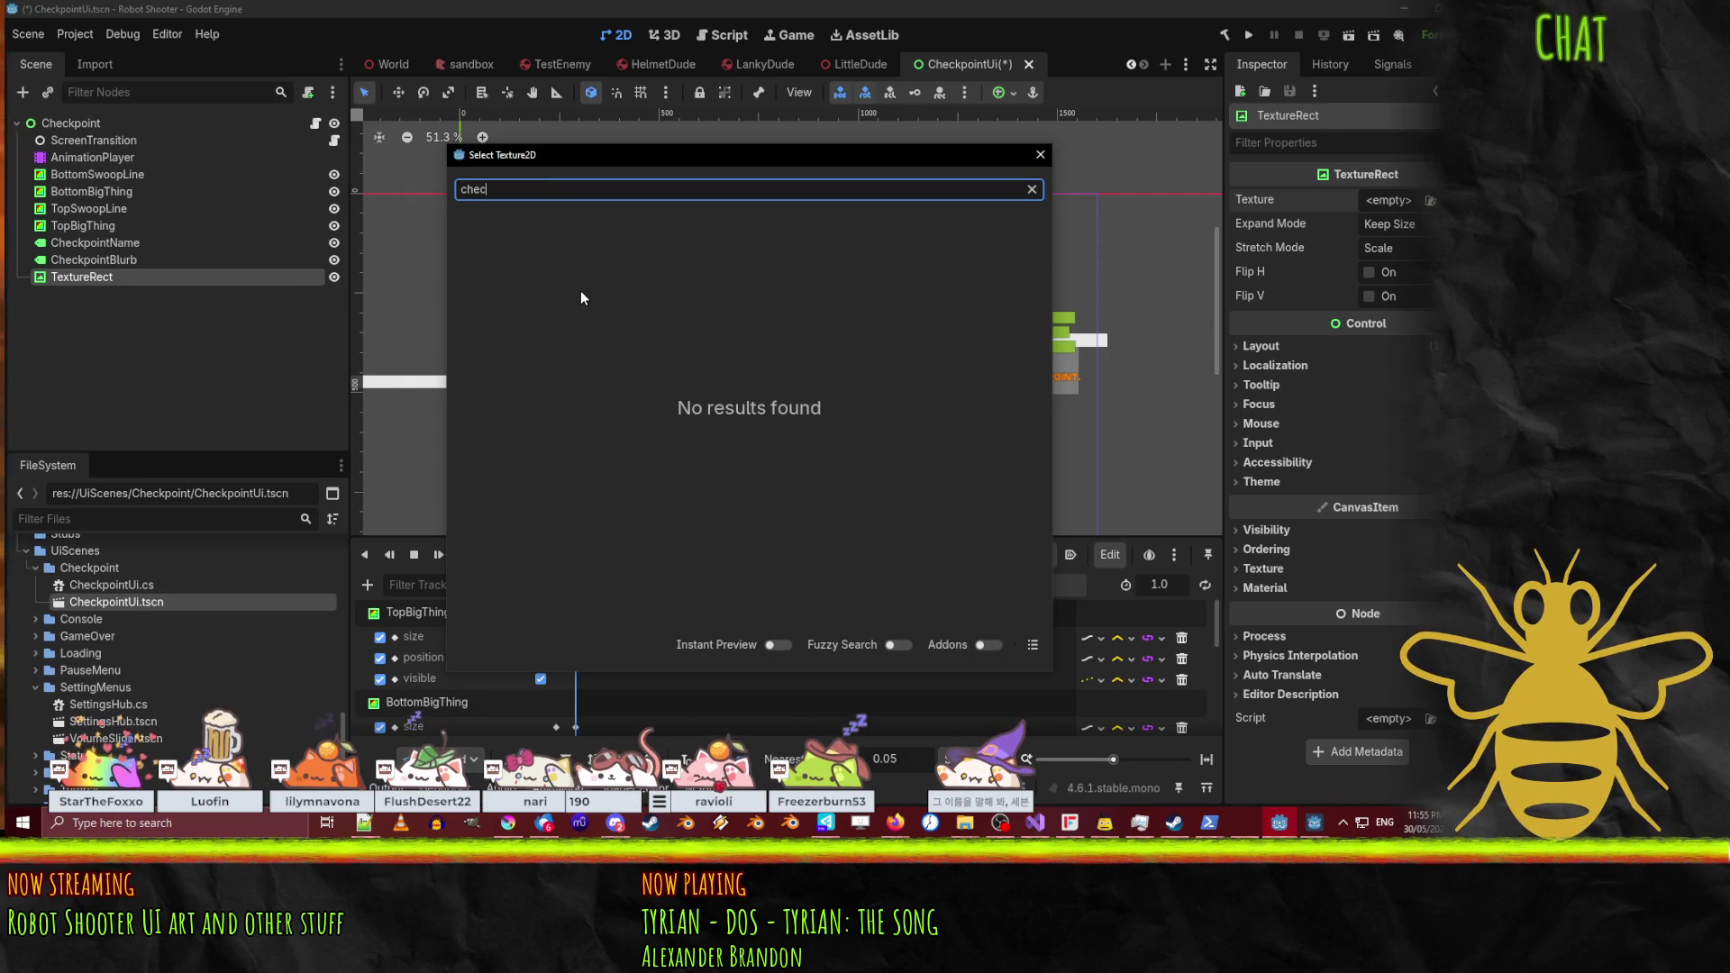
key(Escape)
Step: Browse the FileSystem dock, expanding the Gfx folder and its Enemies and LittleDude subfolders
click(202, 622)
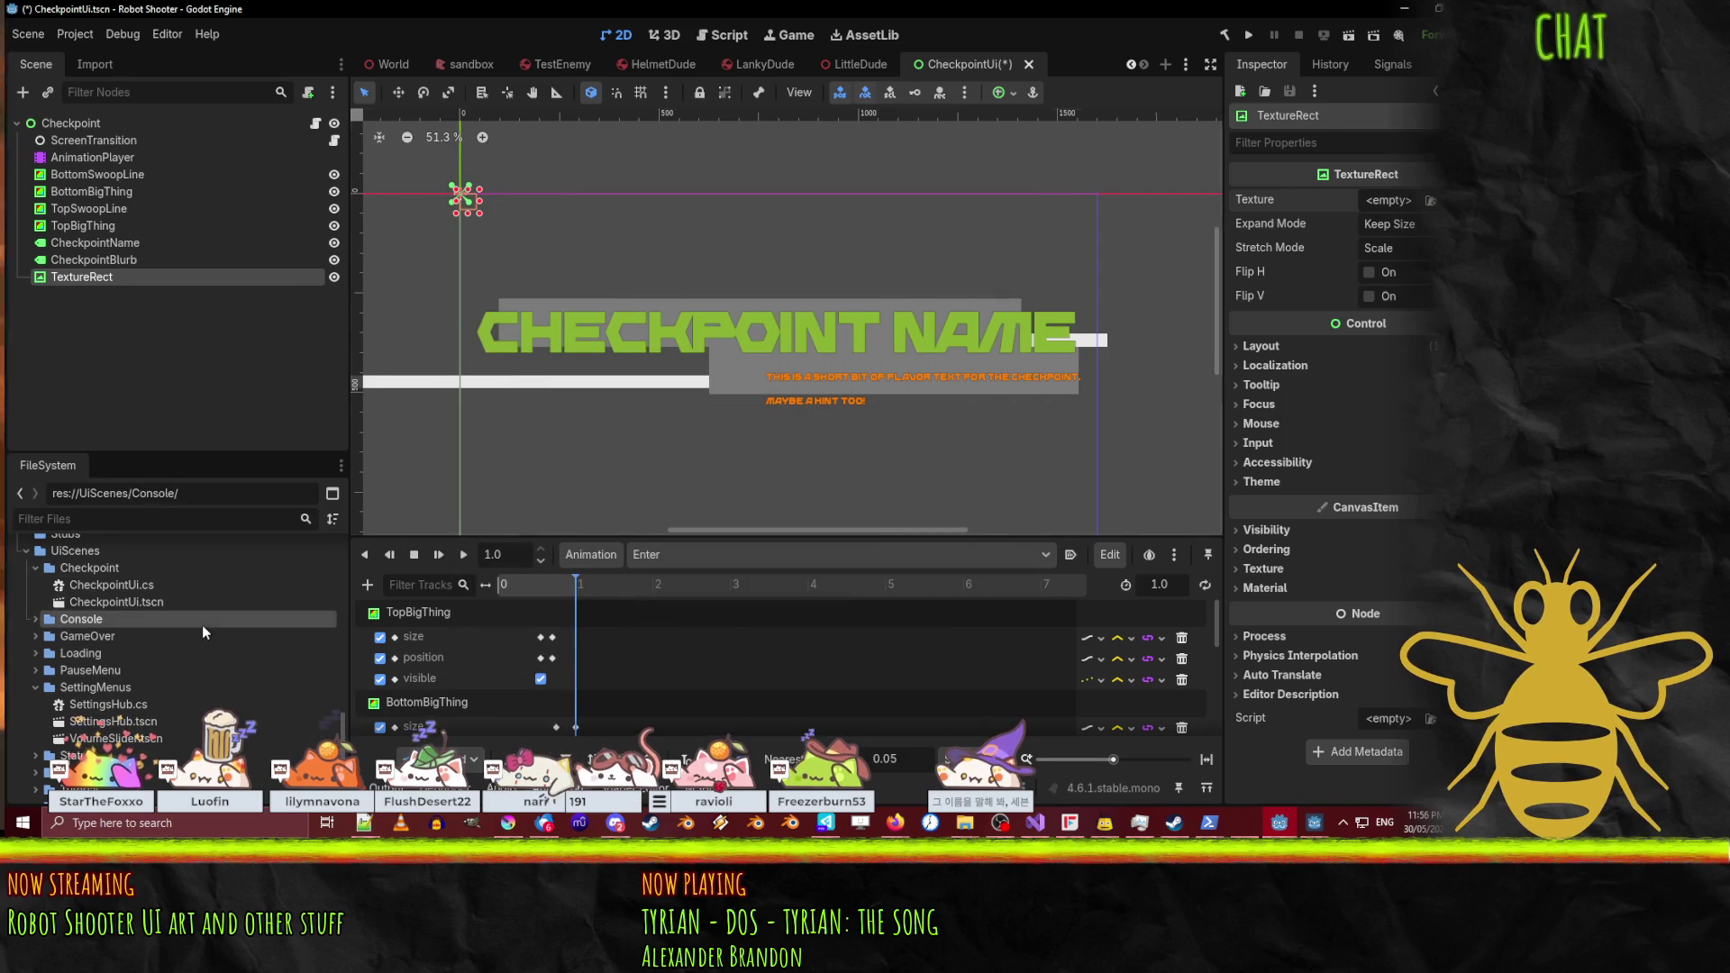
scroll(95, 631, up, 3)
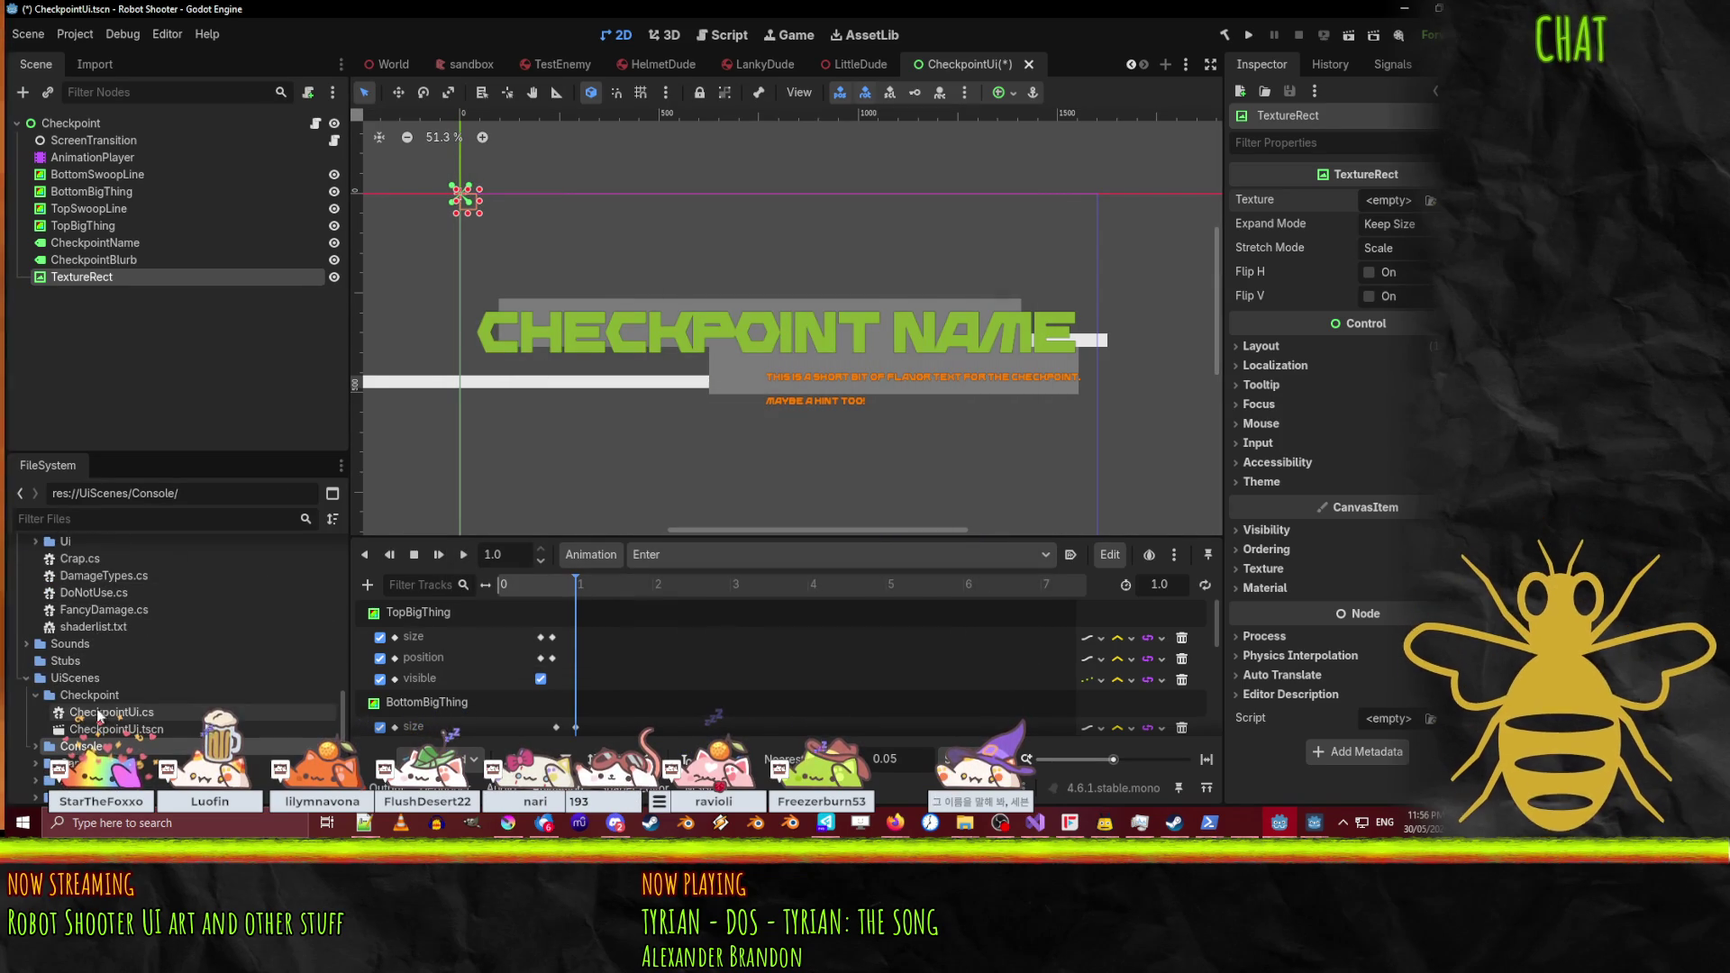
scroll(112, 665, up, 5)
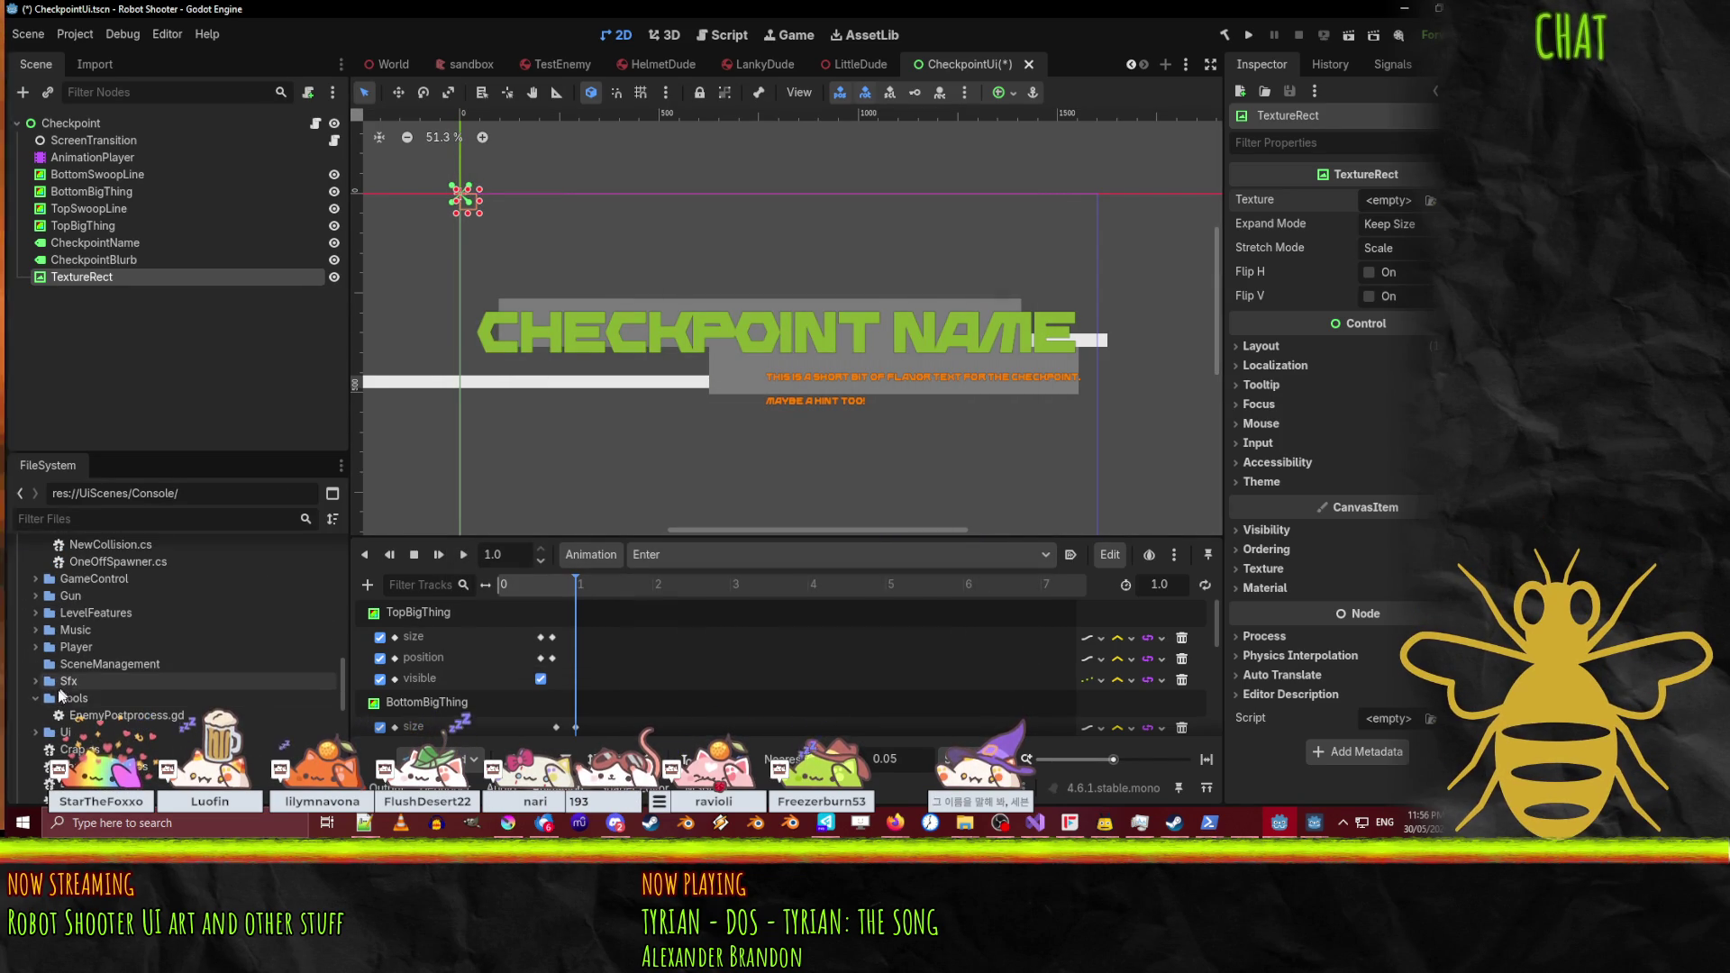
scroll(40, 595, up, 8)
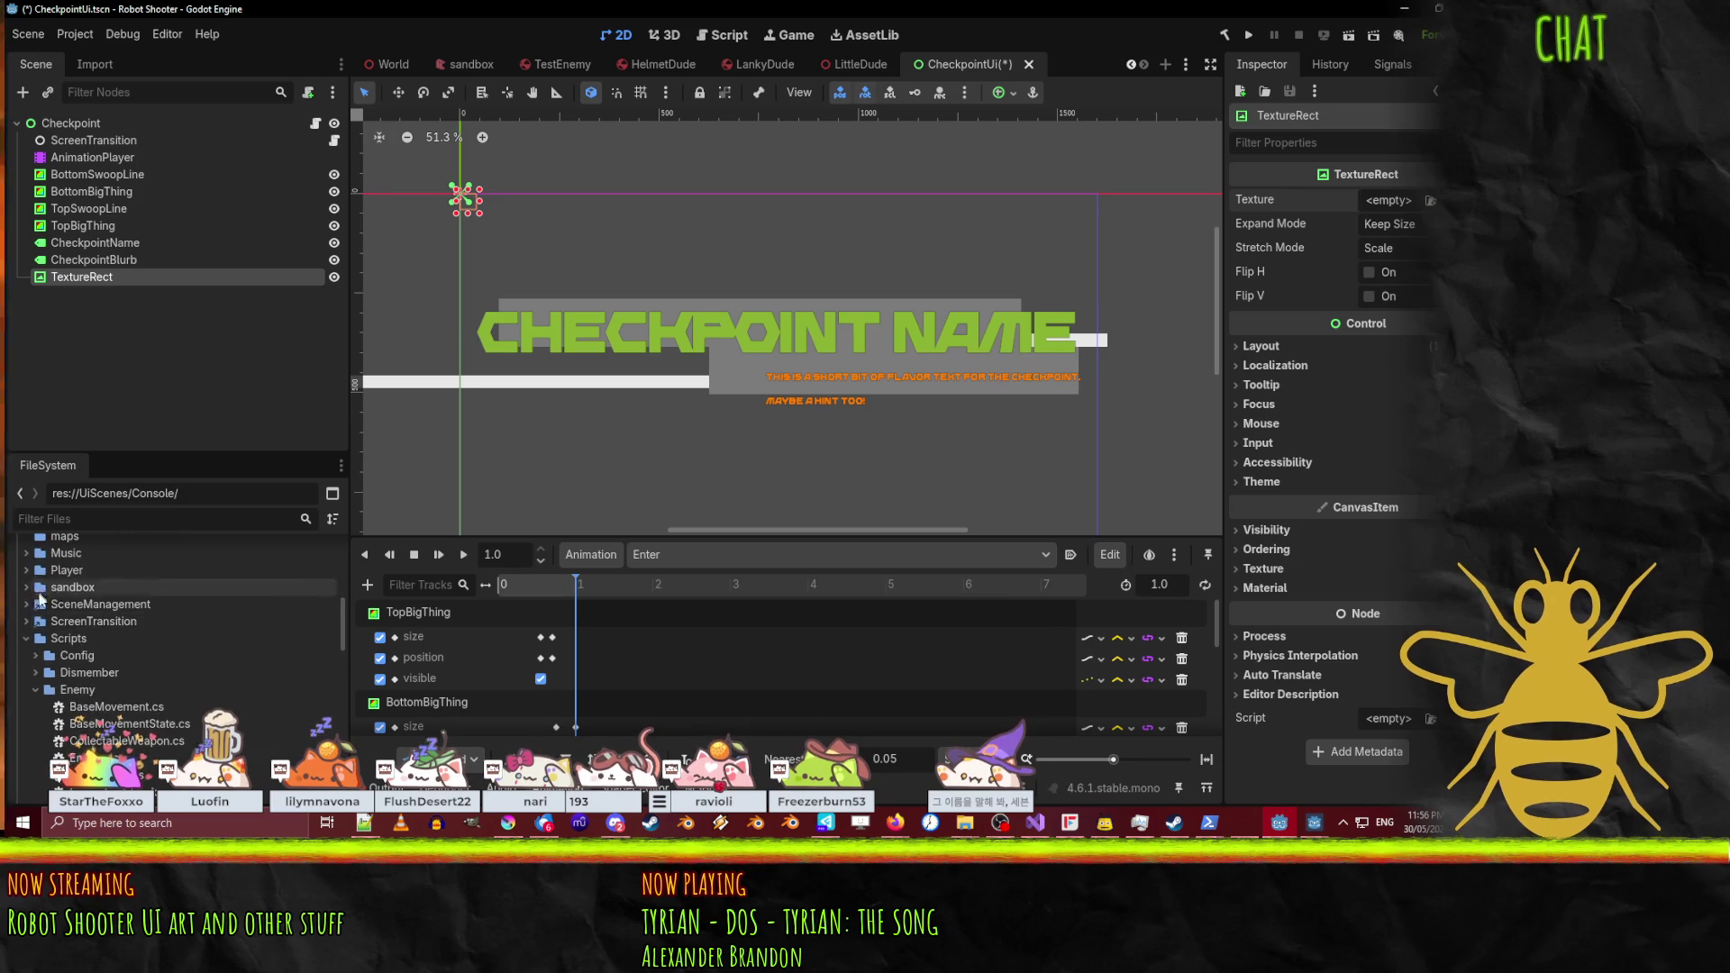
scroll(33, 610, up, 5)
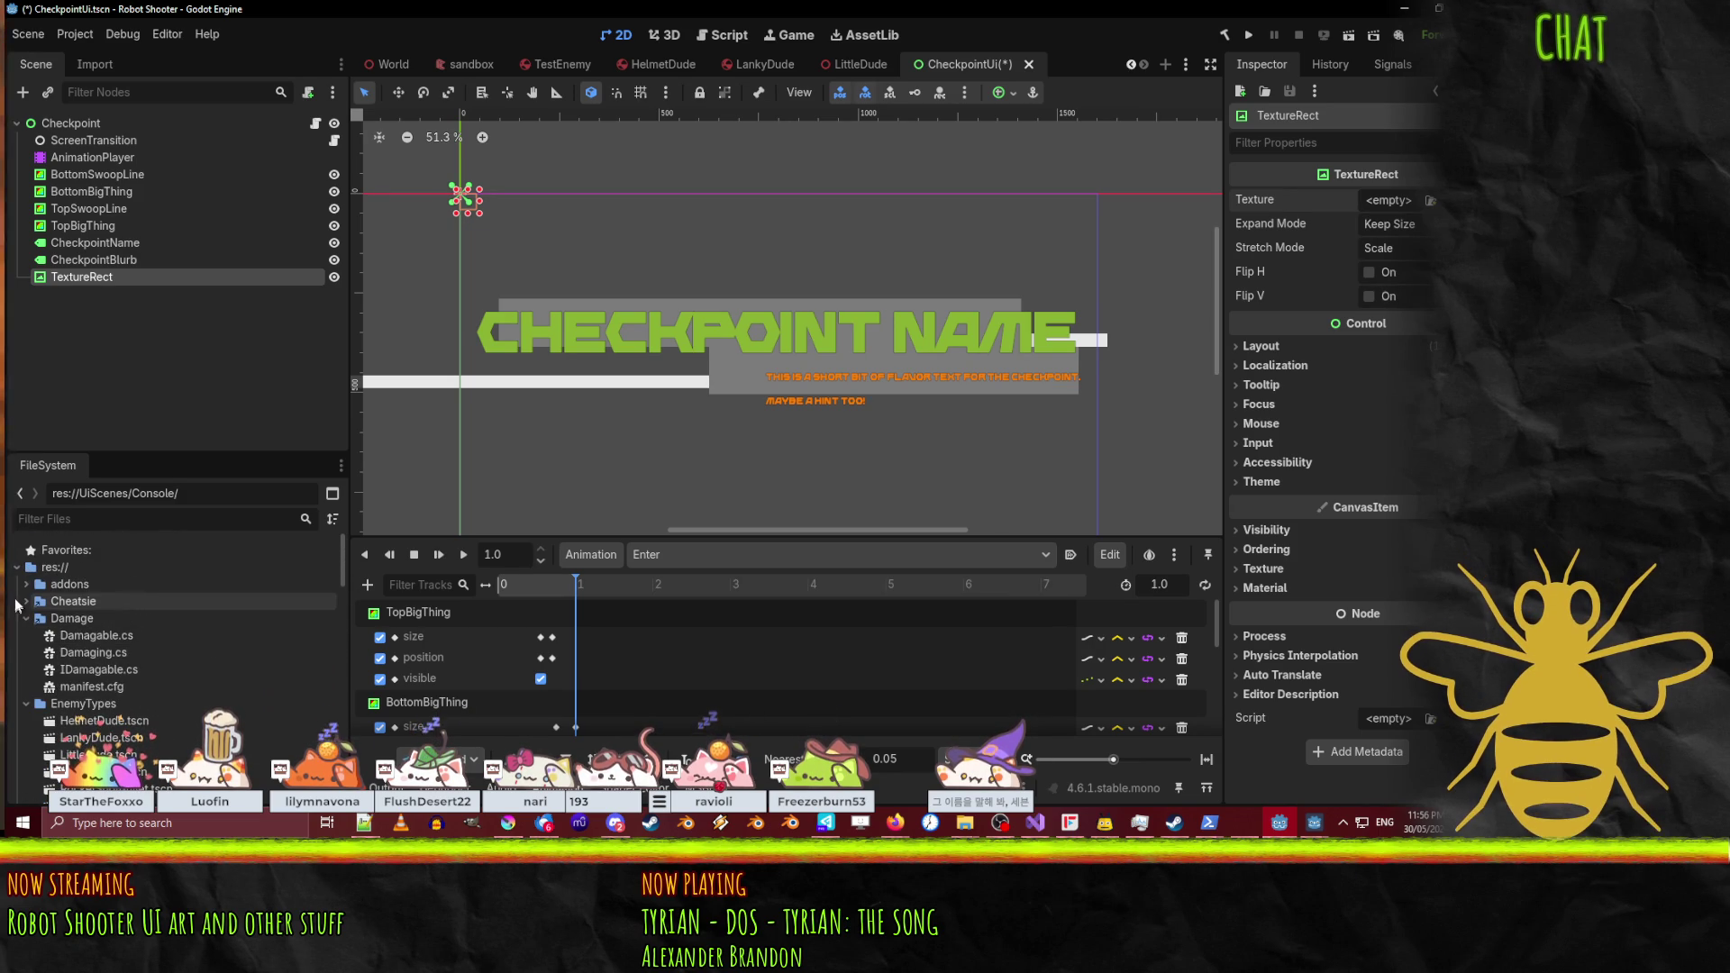
scroll(36, 595, down, 5)
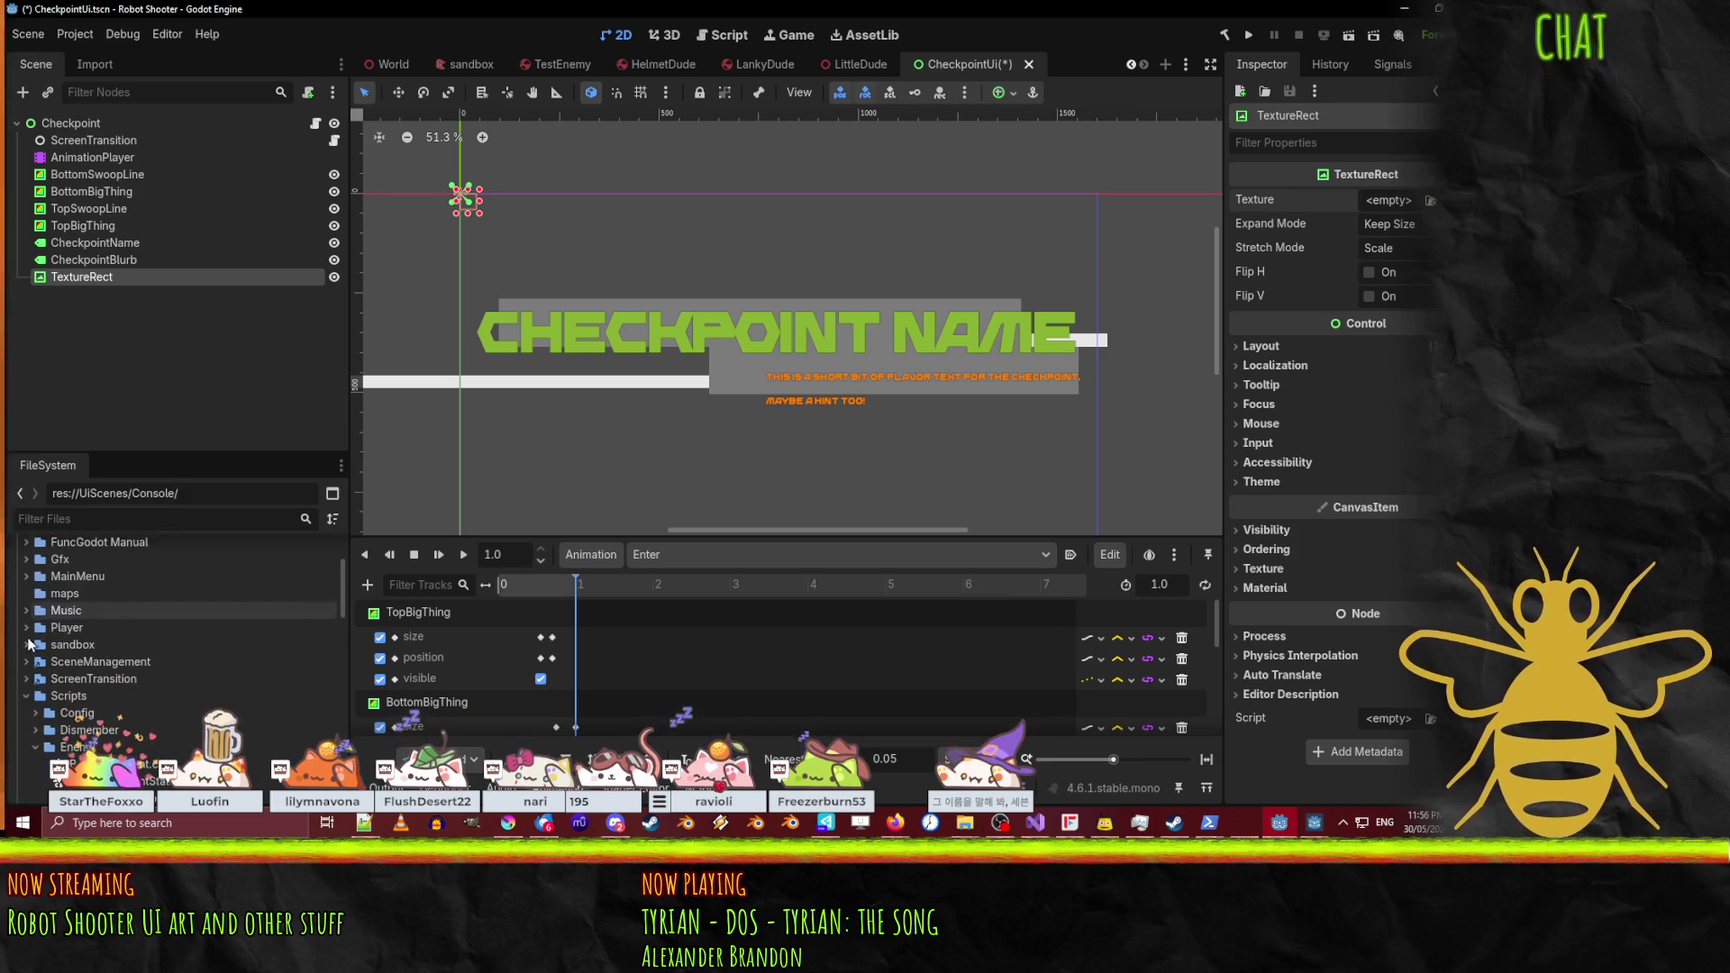
click(26, 559)
click(35, 576)
click(43, 644)
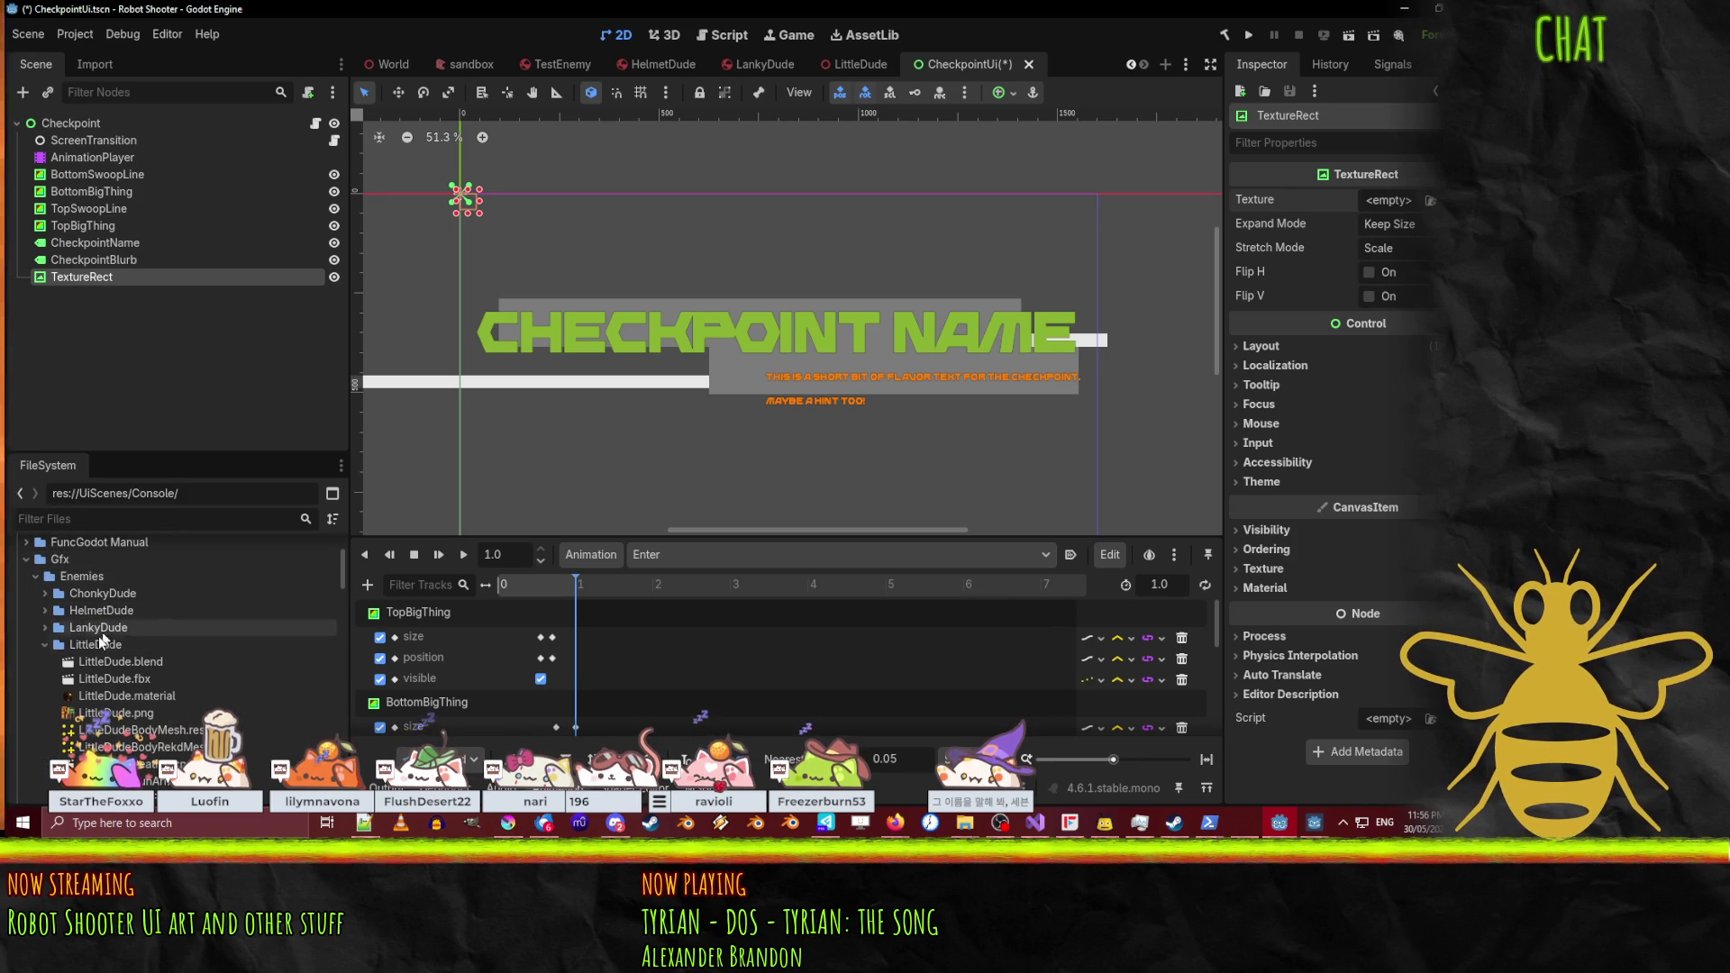
click(35, 575)
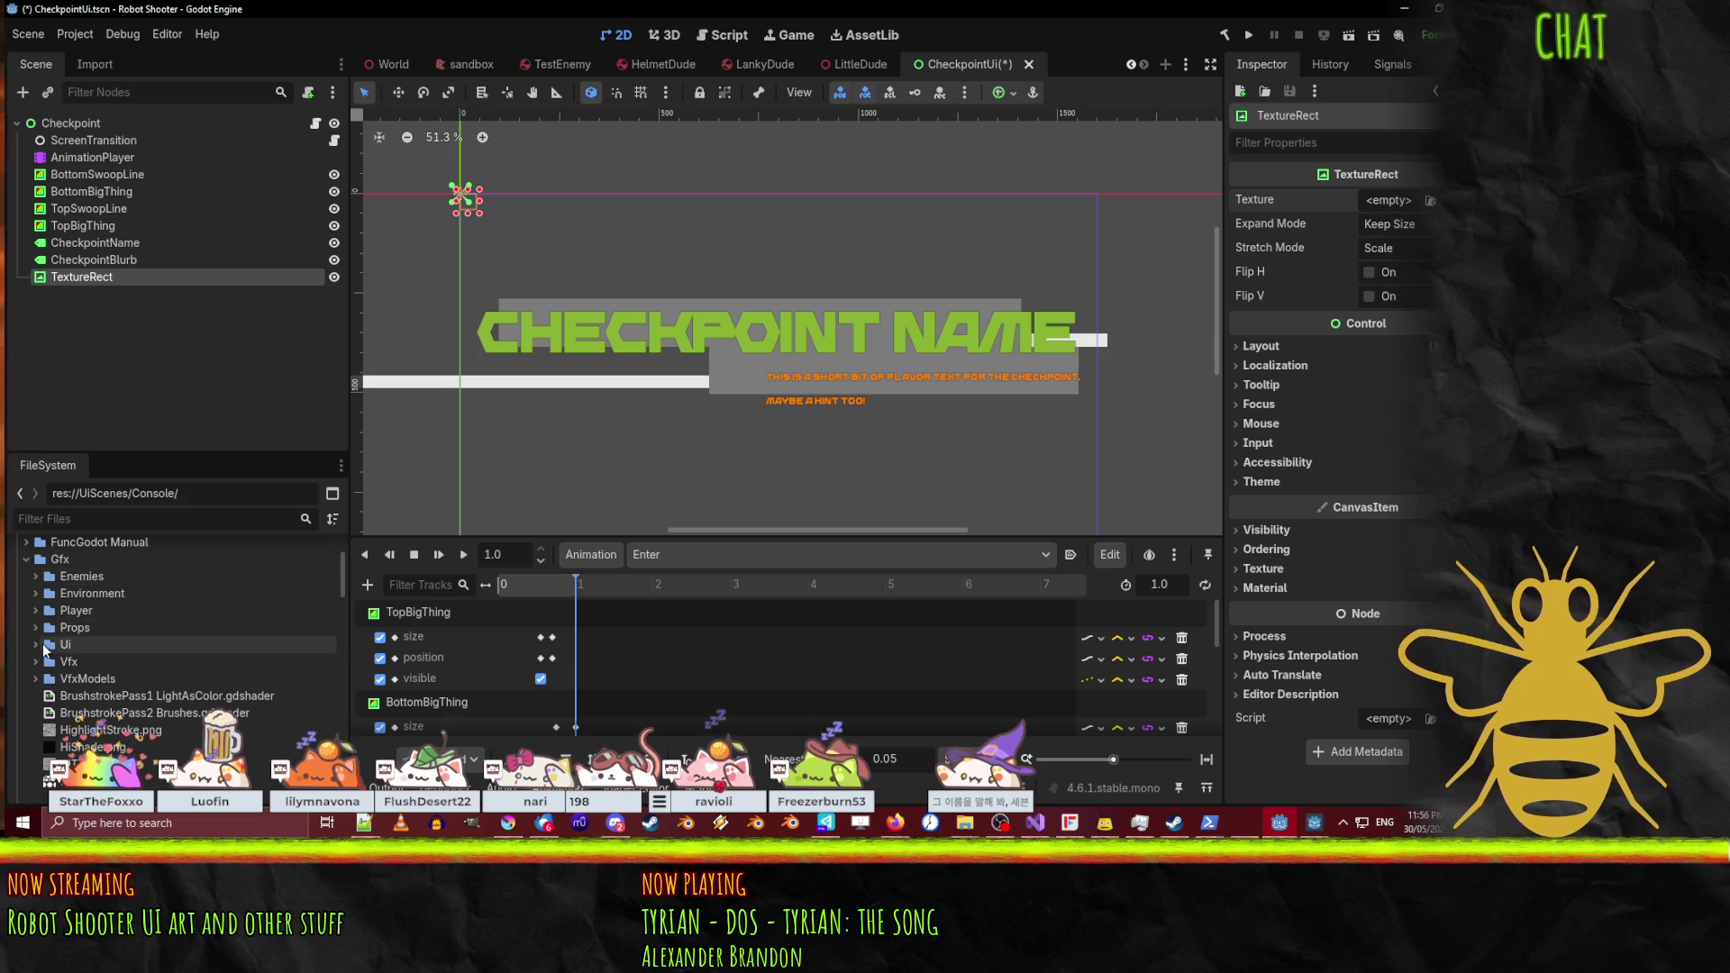
Step: Open the Ui graphics folder and save the CheckpointUi scene
click(36, 644)
scroll(38, 650, down, 2)
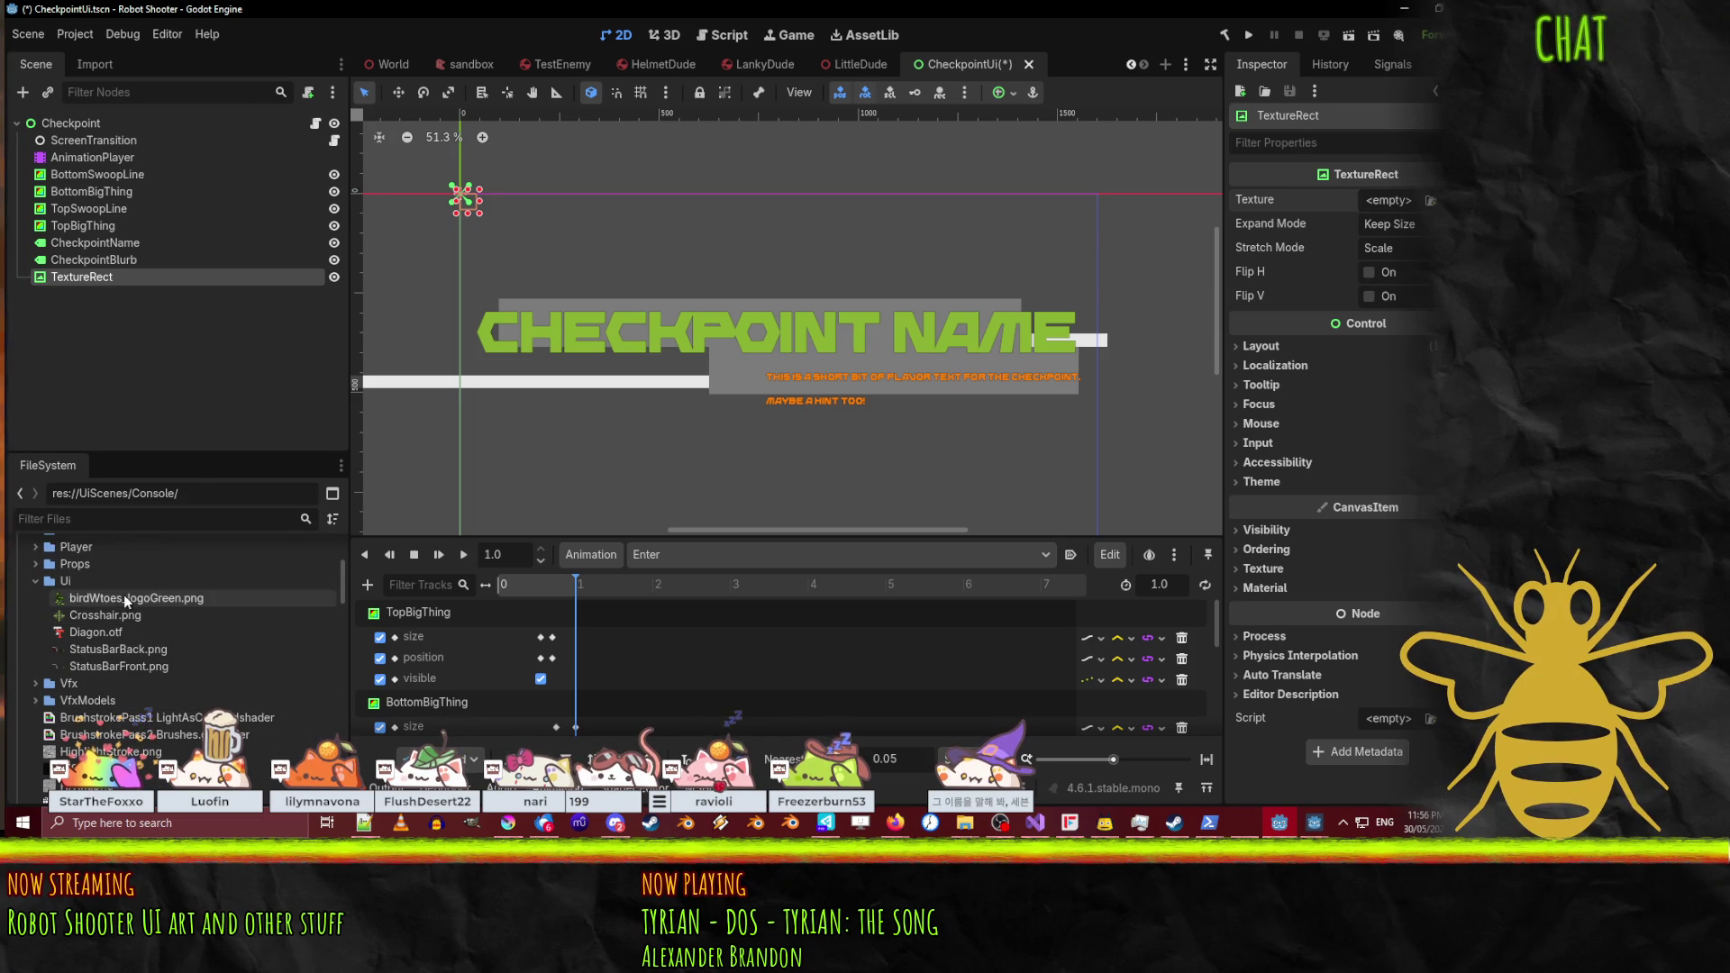
click(121, 598)
click(68, 582)
key(ctrl+s)
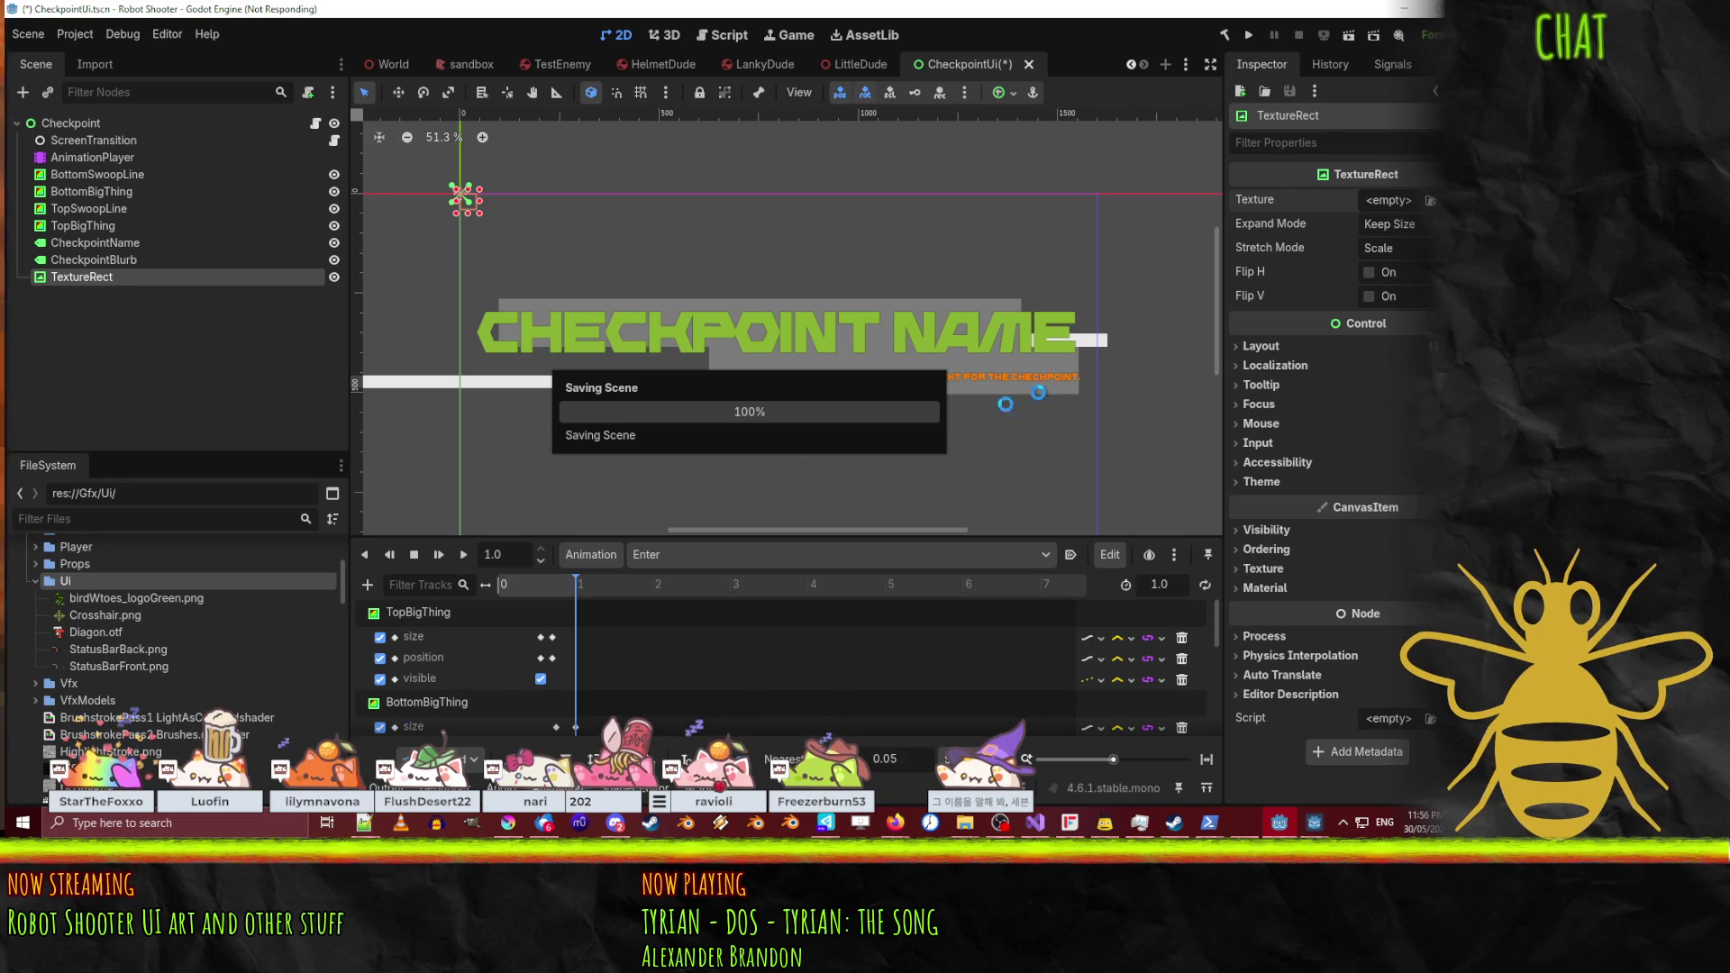
Step: Log back in to the Perforce server with the account password after the session expired
click(825, 823)
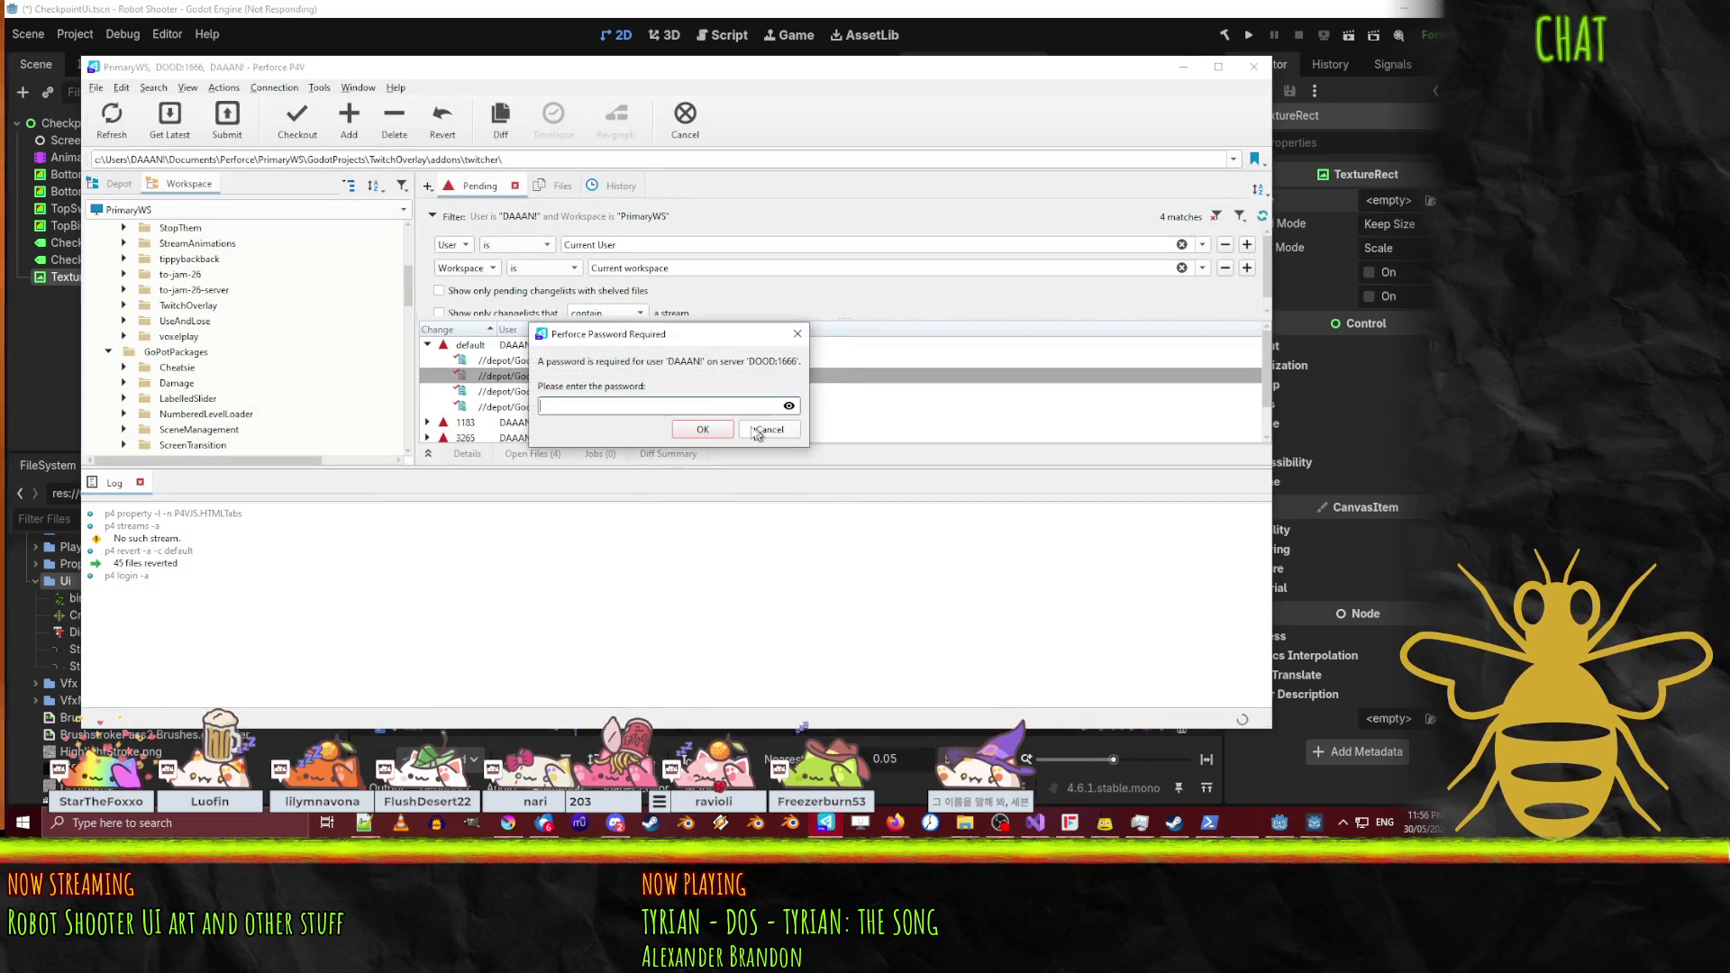
click(781, 430)
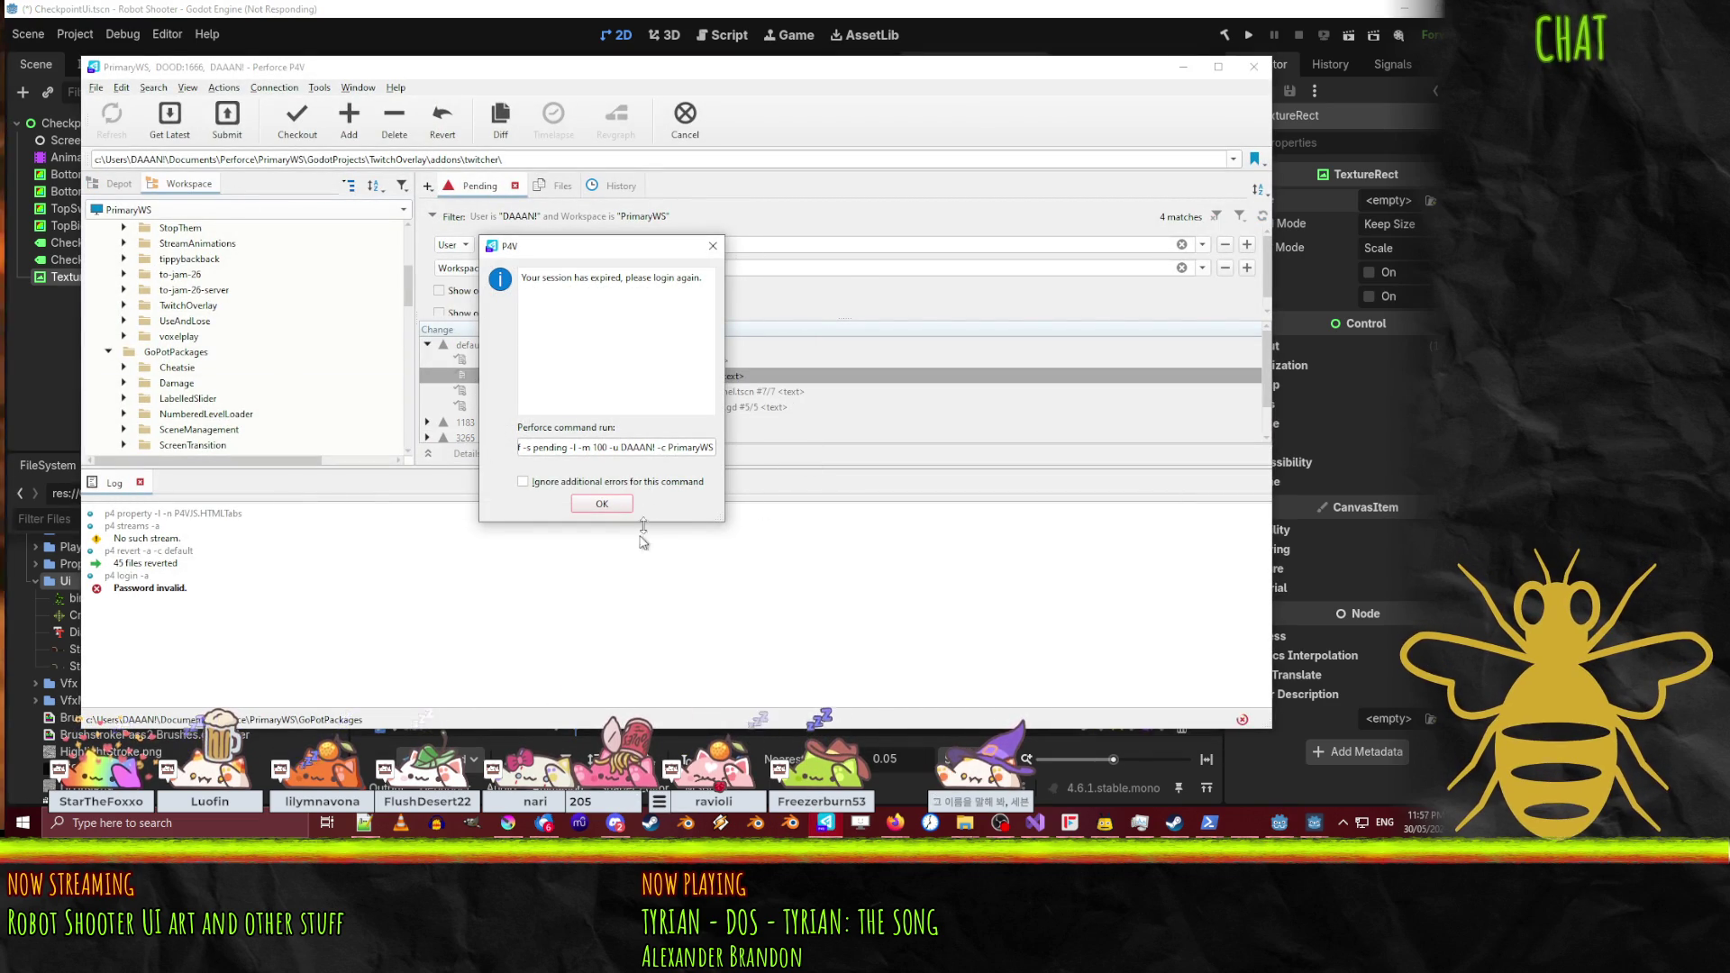
click(601, 504)
click(1253, 67)
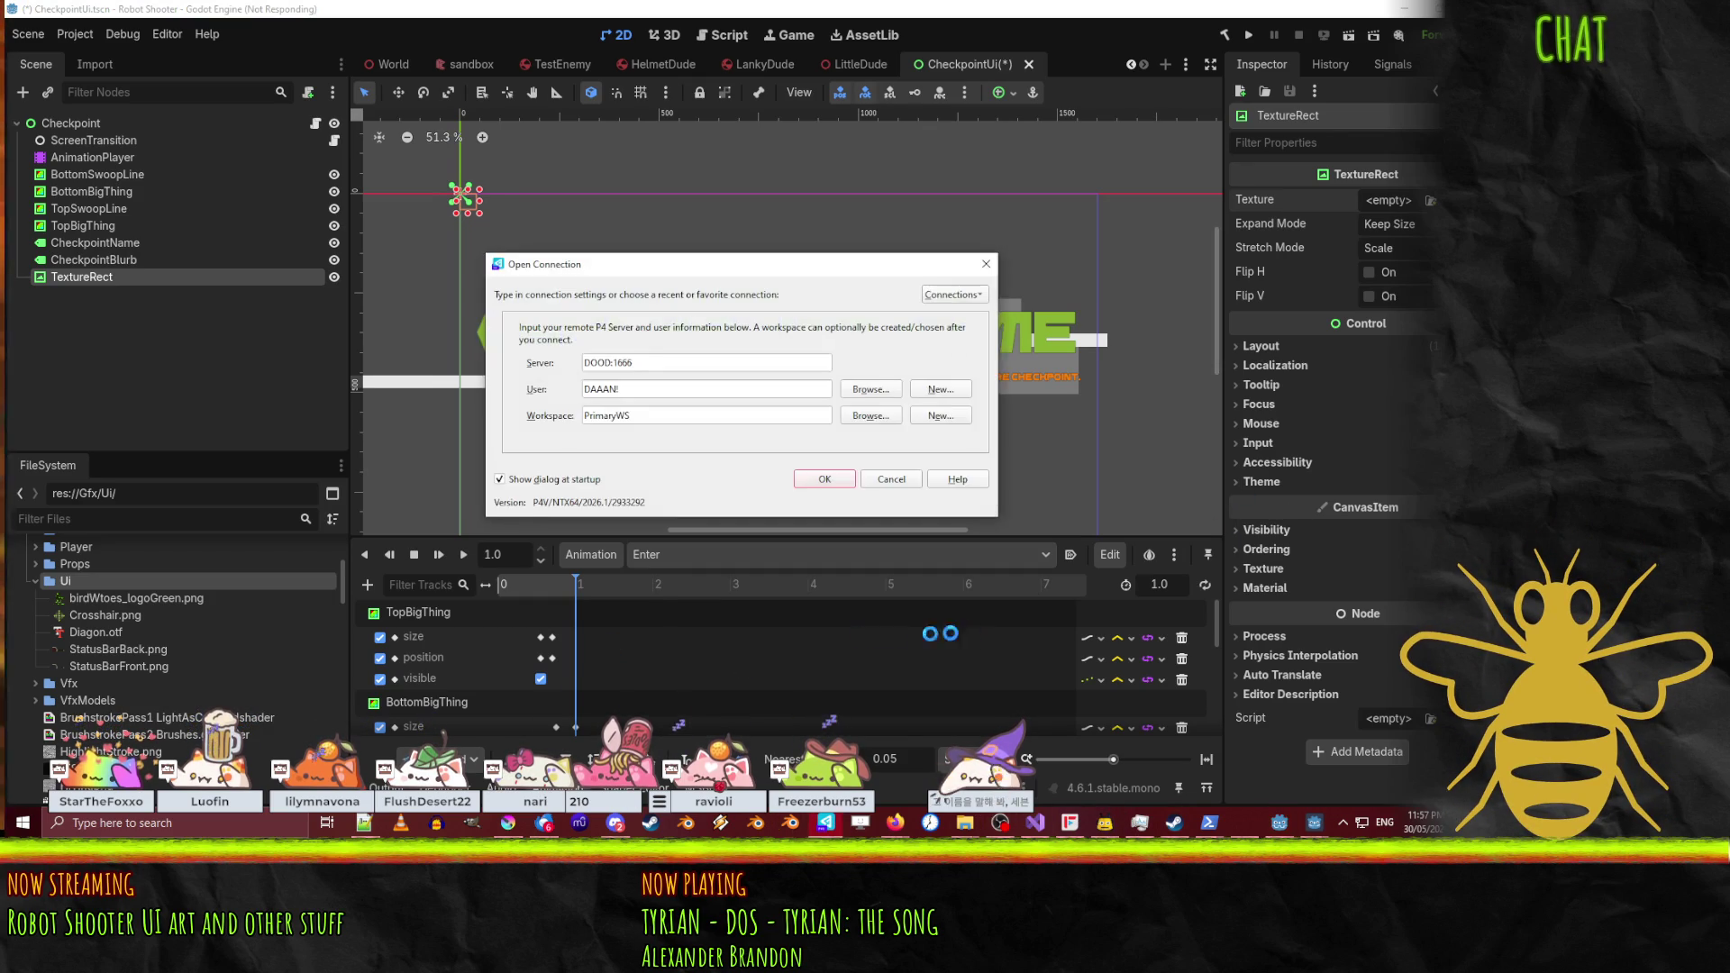
click(821, 487)
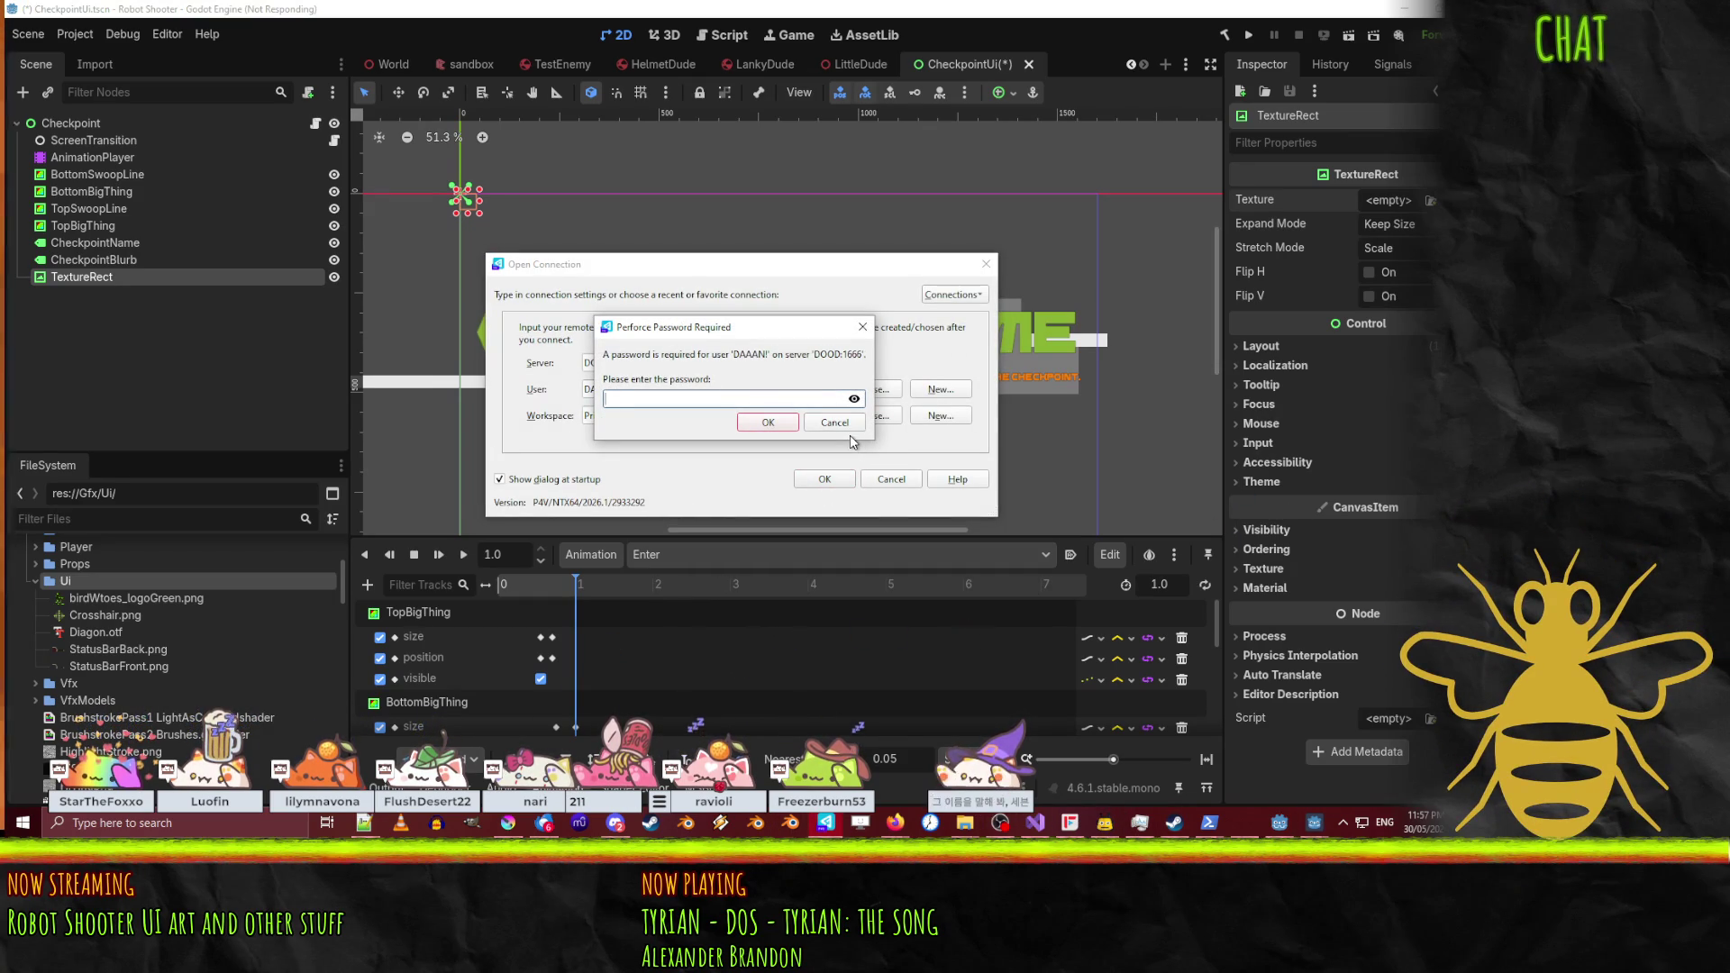
text(*****)
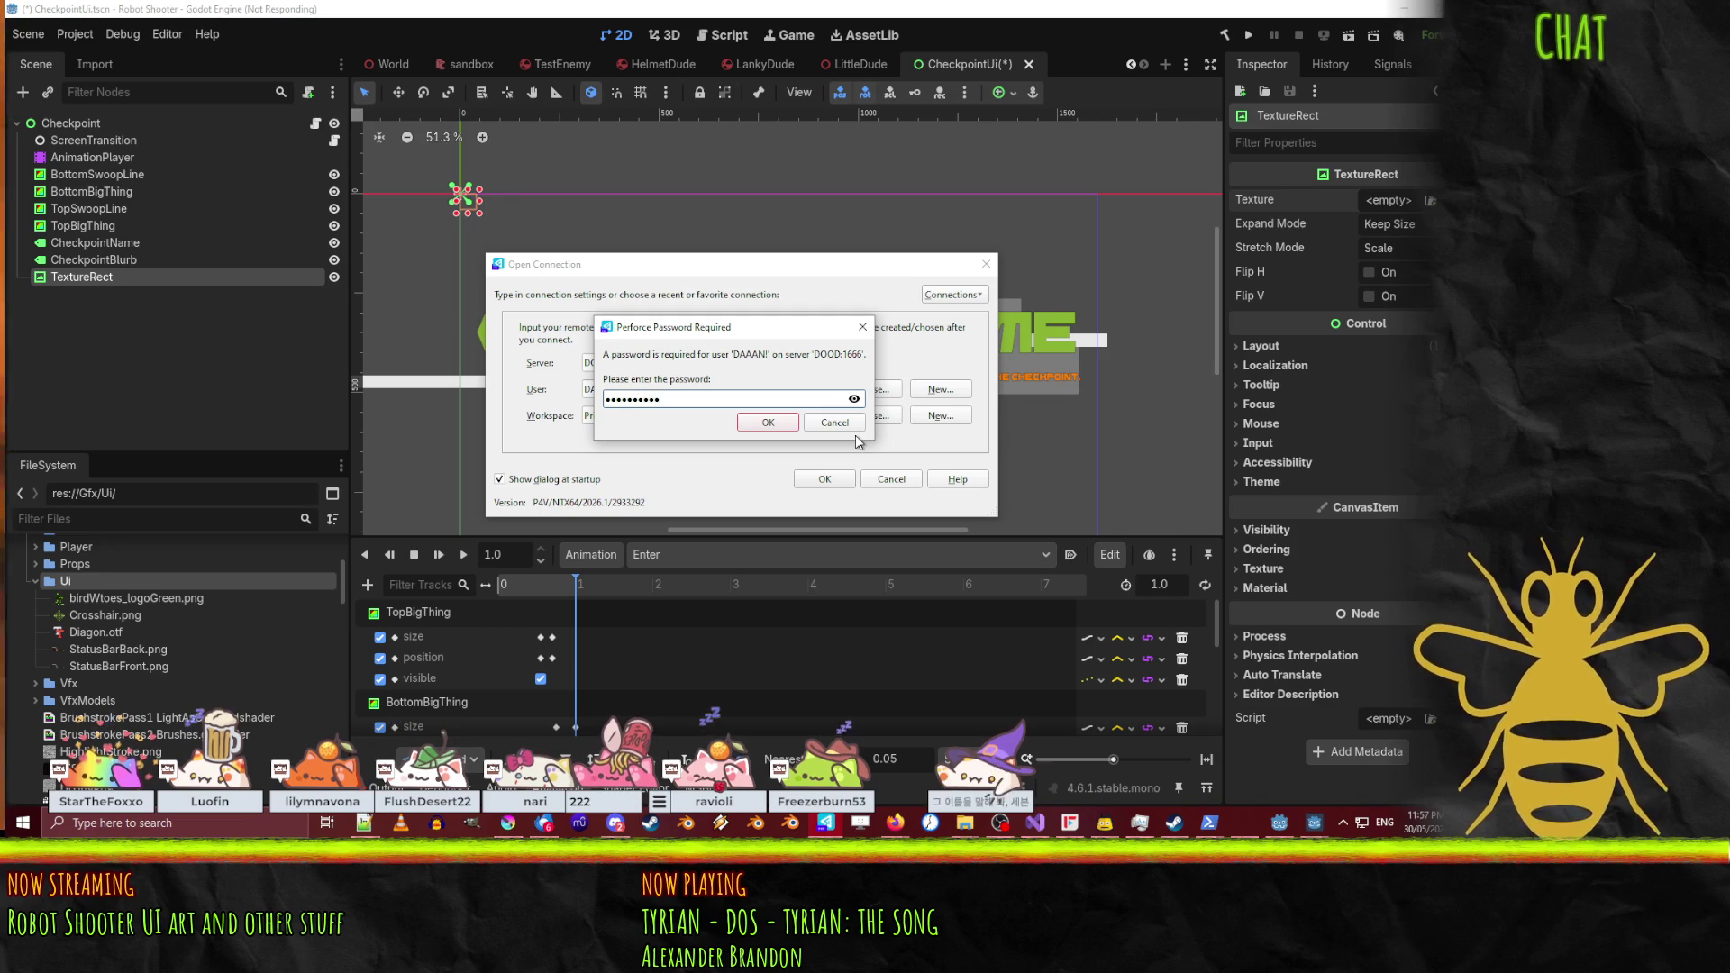
key(Return)
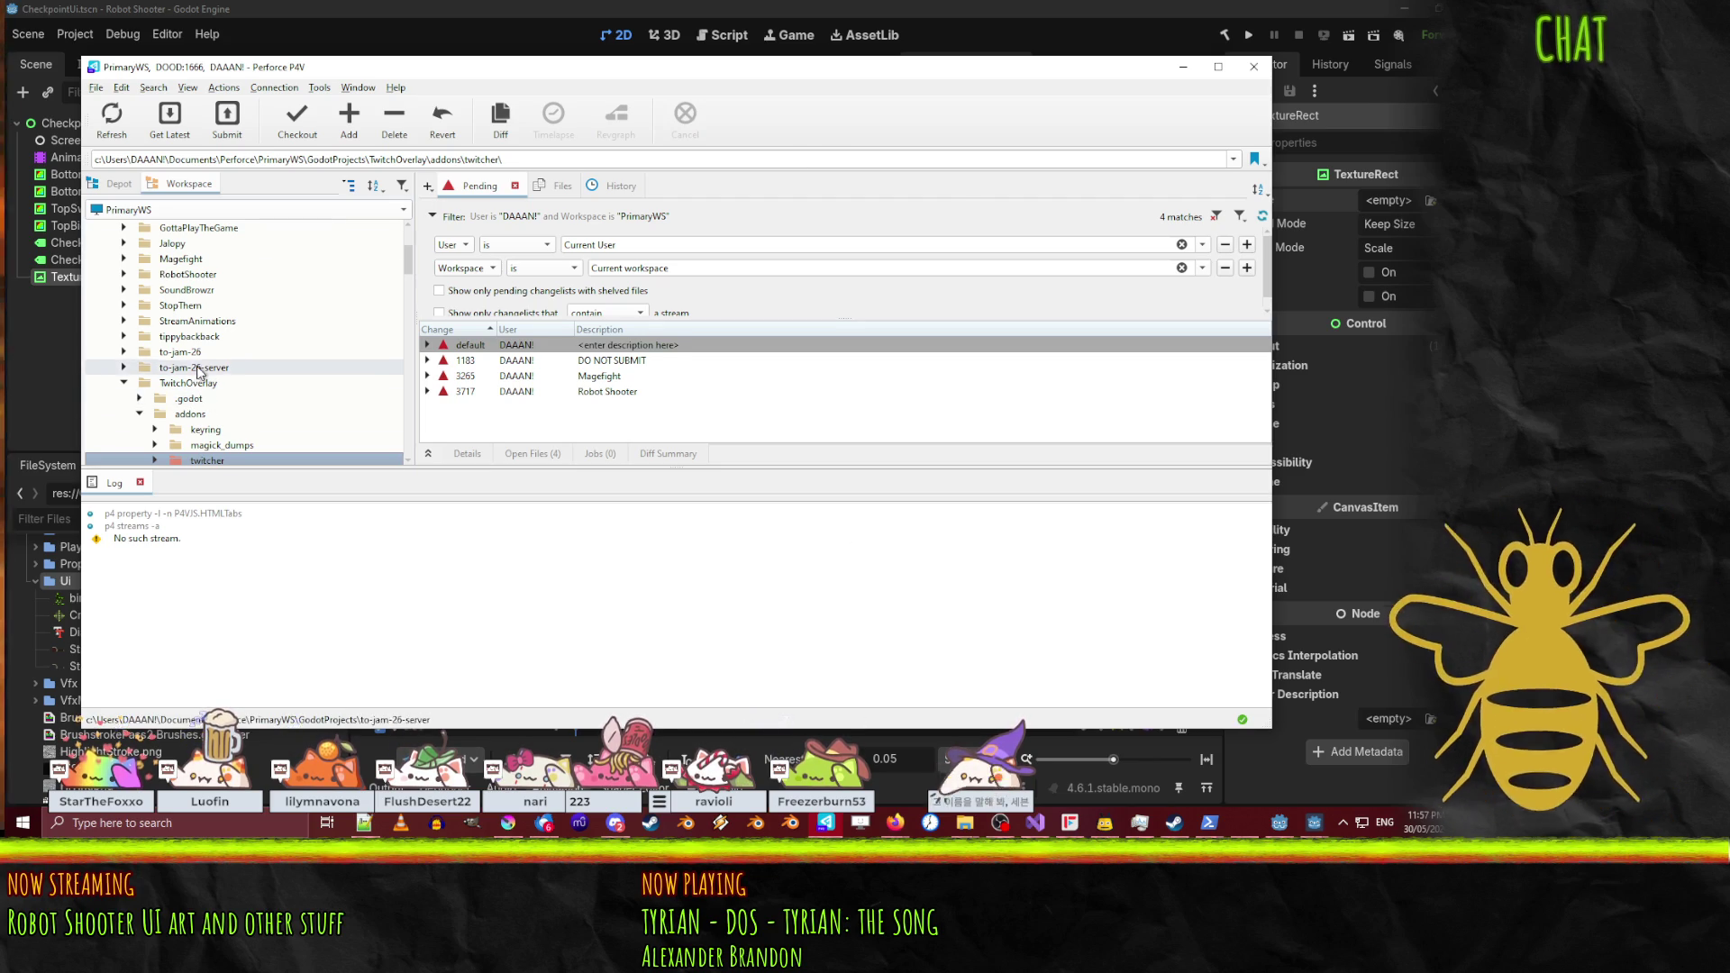
Step: Check out the RobotShooter depot folder into the Robot Shooter changelist 3717
click(133, 433)
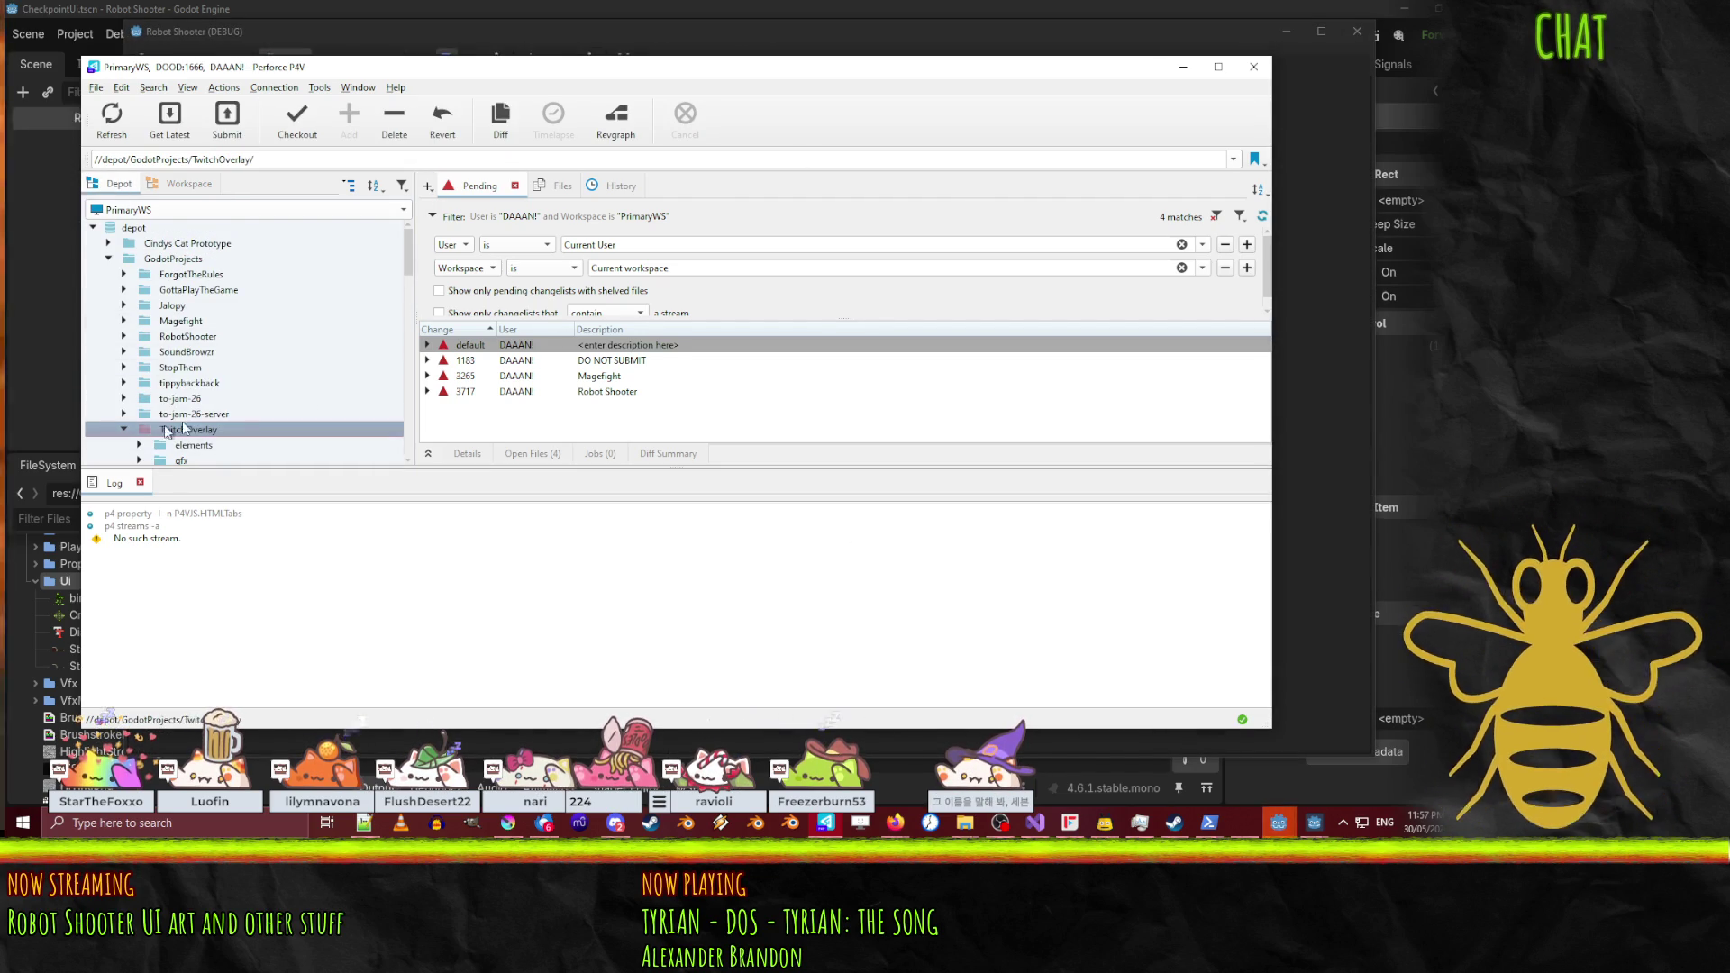
click(133, 433)
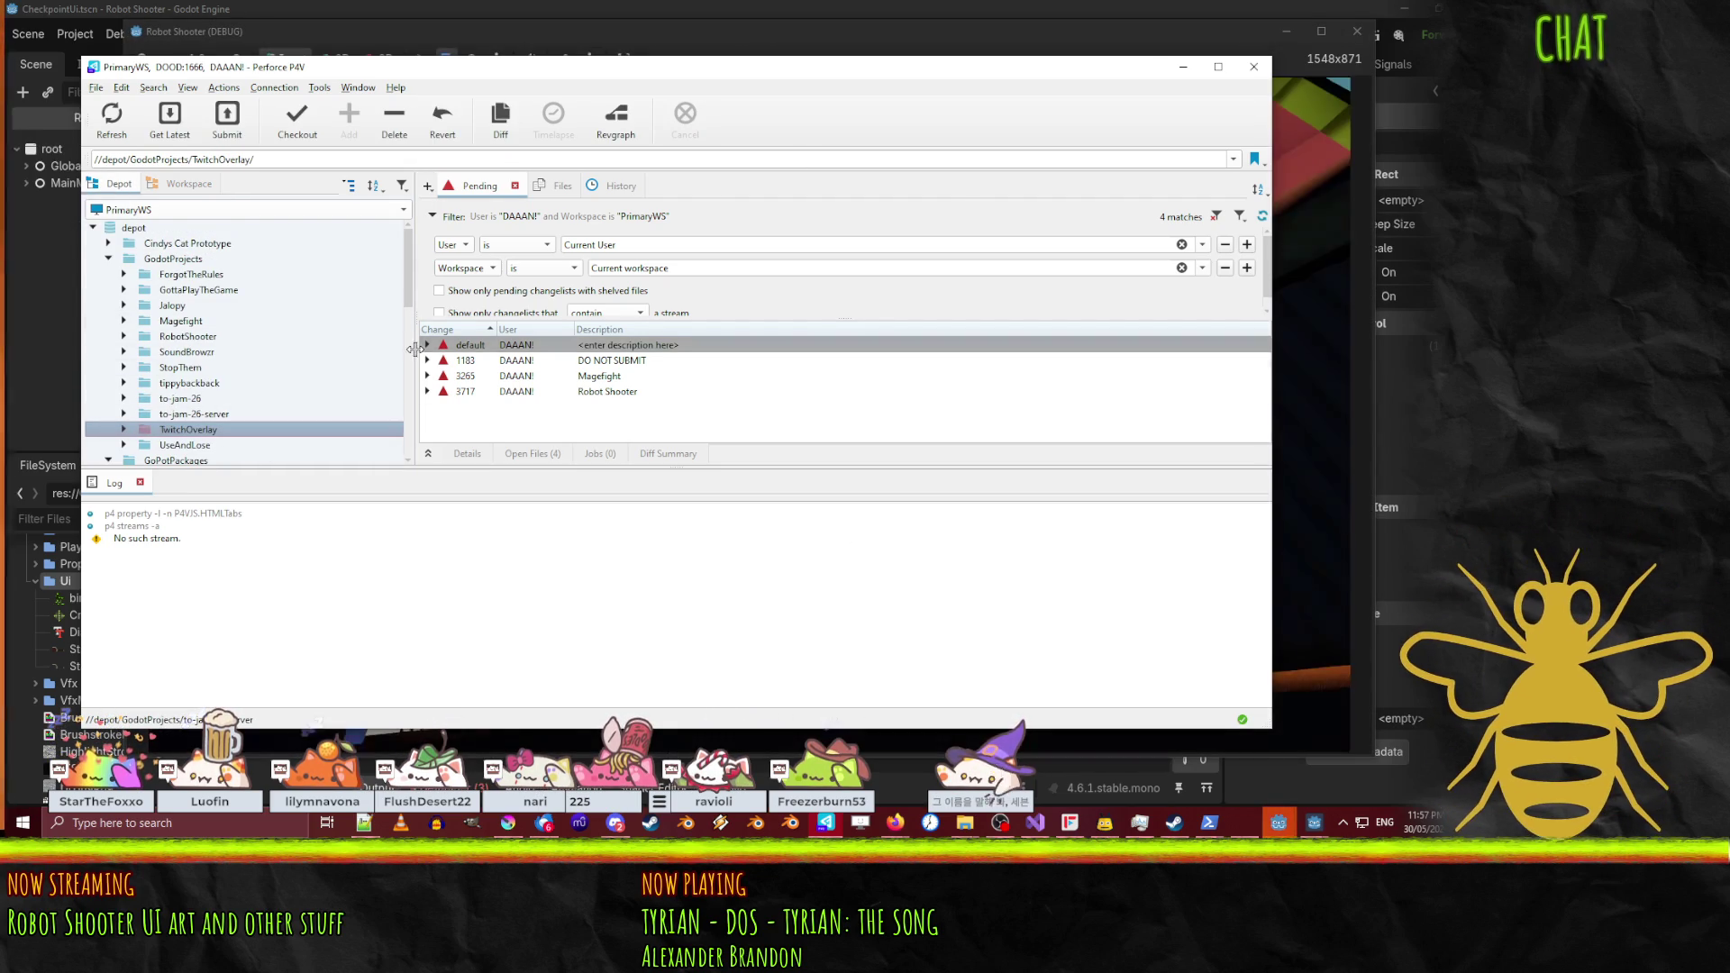
click(428, 345)
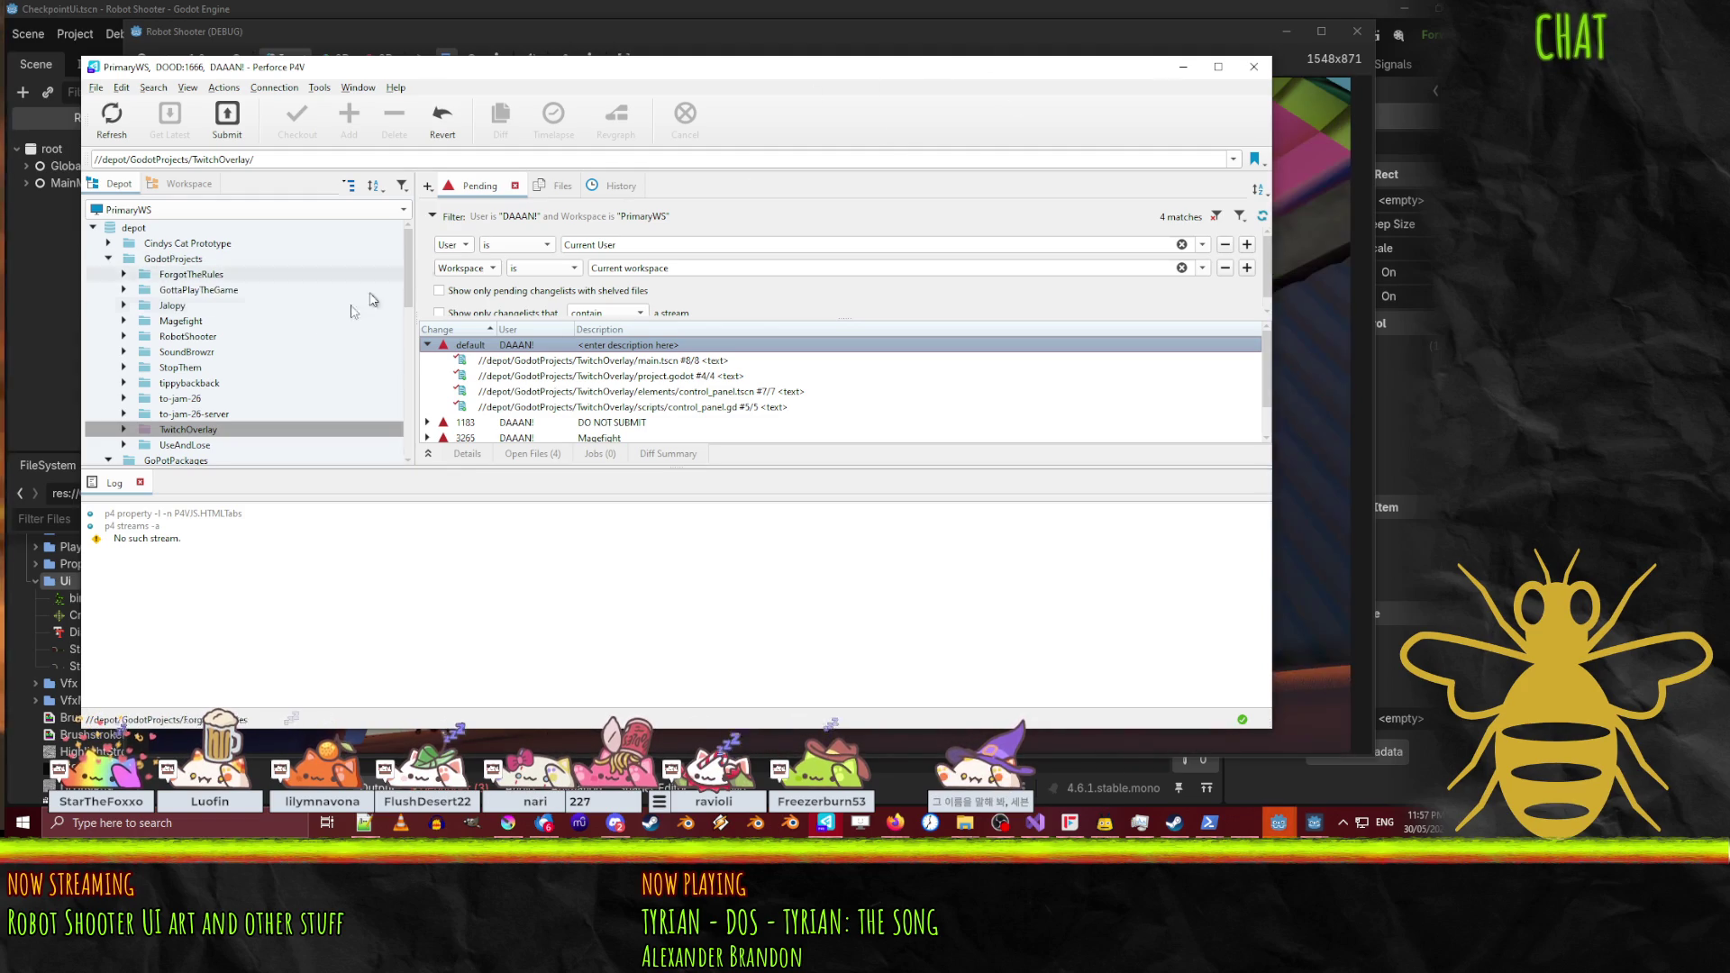
mouse_move(189, 336)
mouse_down()
mouse_move(467, 420)
mouse_move(469, 436)
mouse_move(566, 424)
mouse_up()
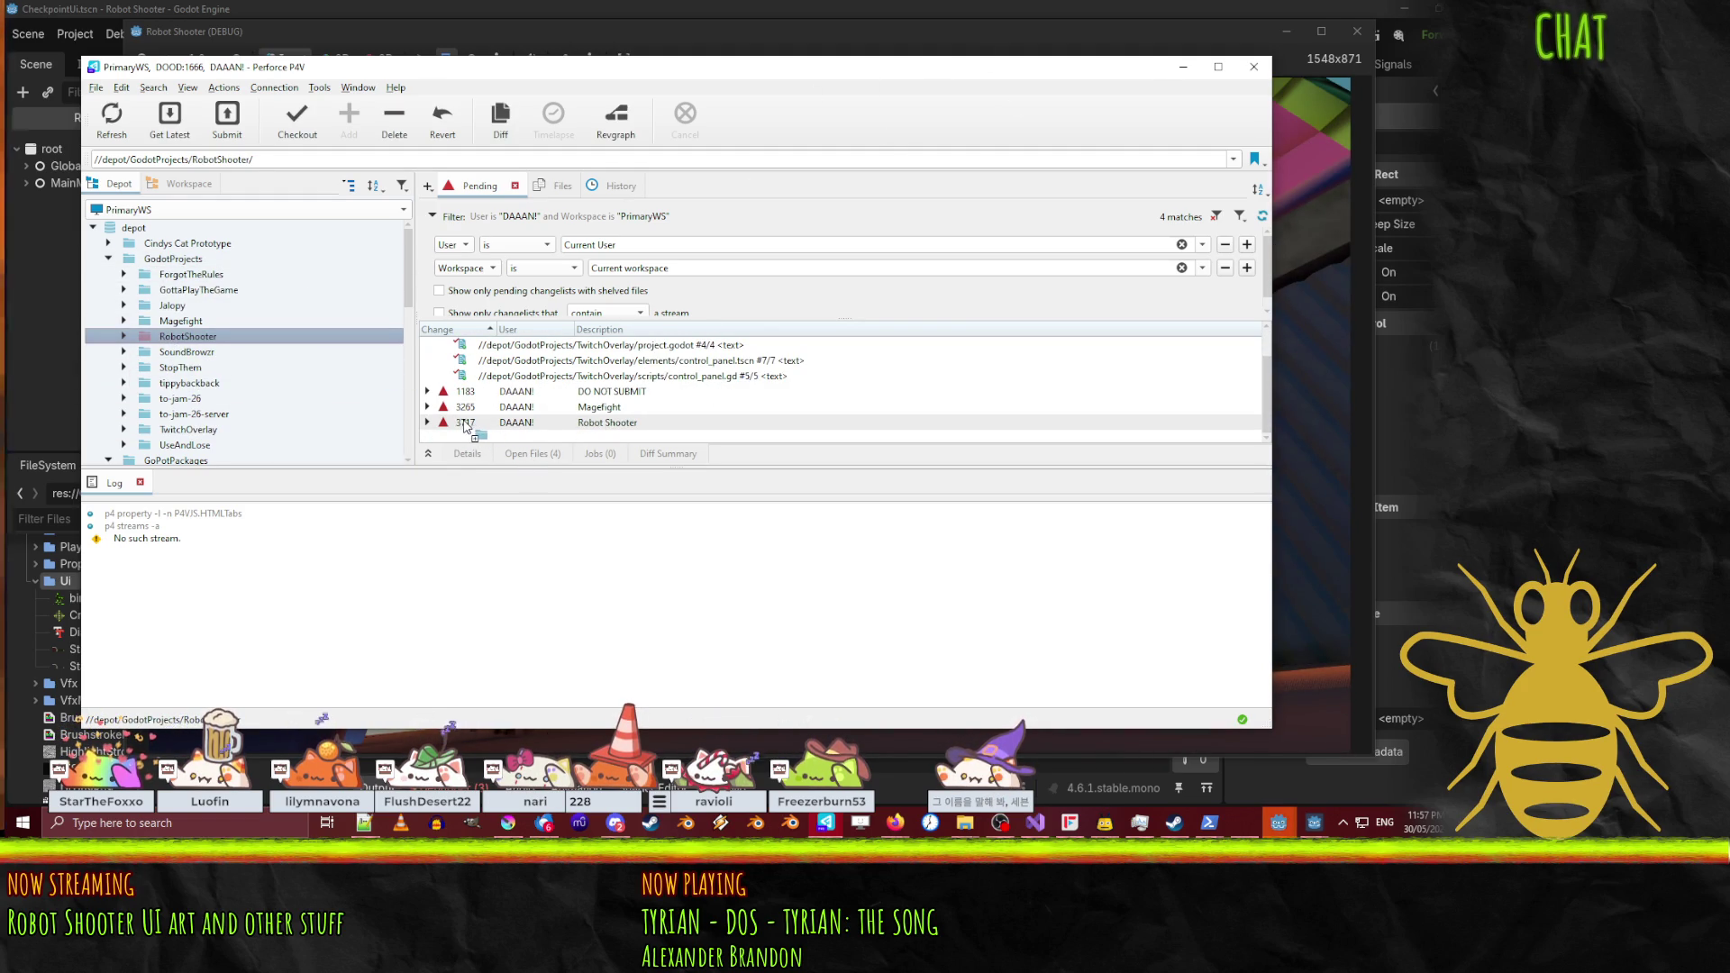
Step: Quit the running test game and dismiss its load errors message
click(1312, 434)
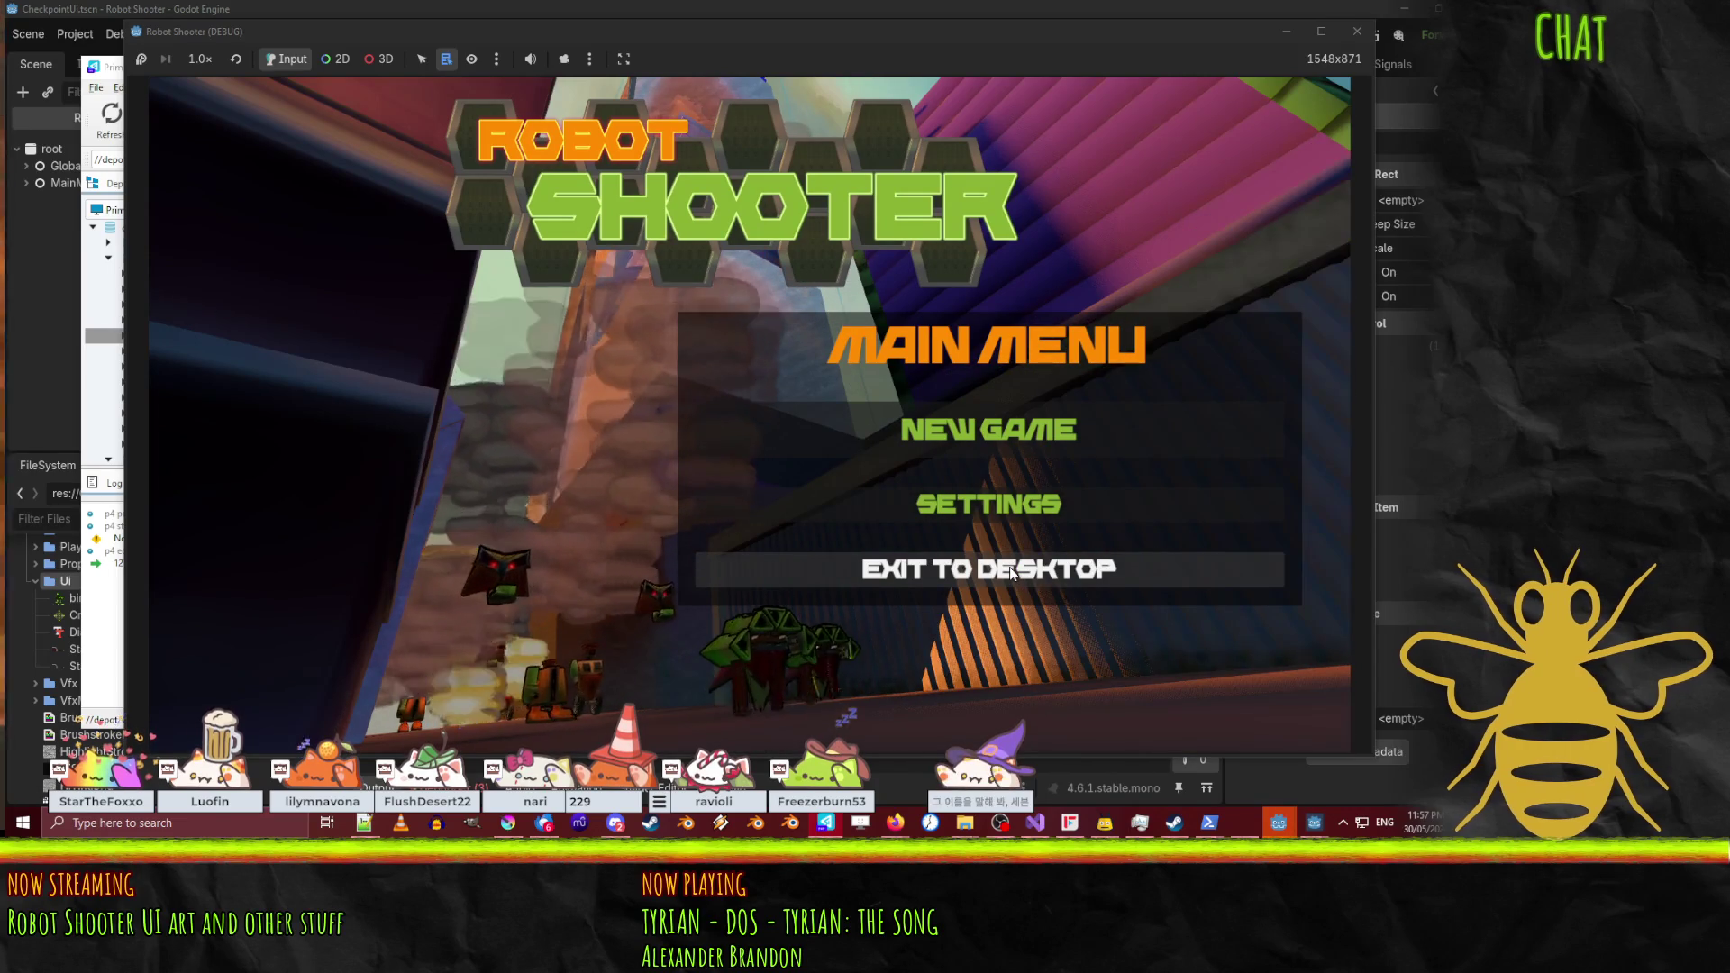
click(1009, 566)
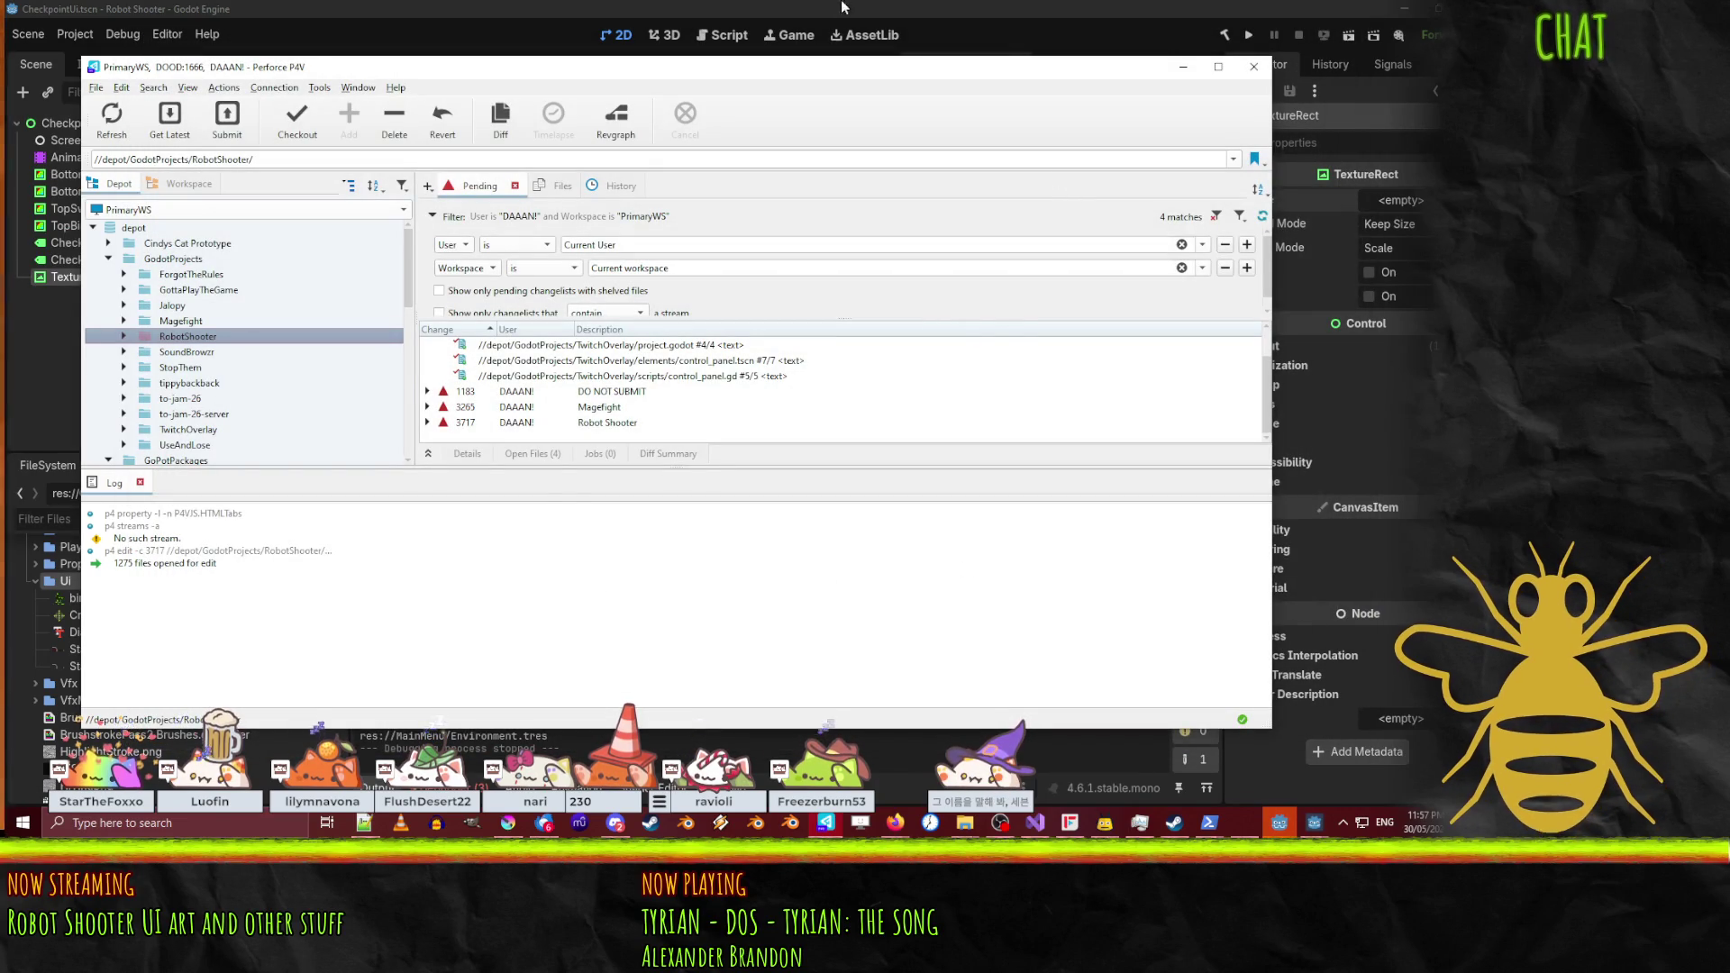
key(Return)
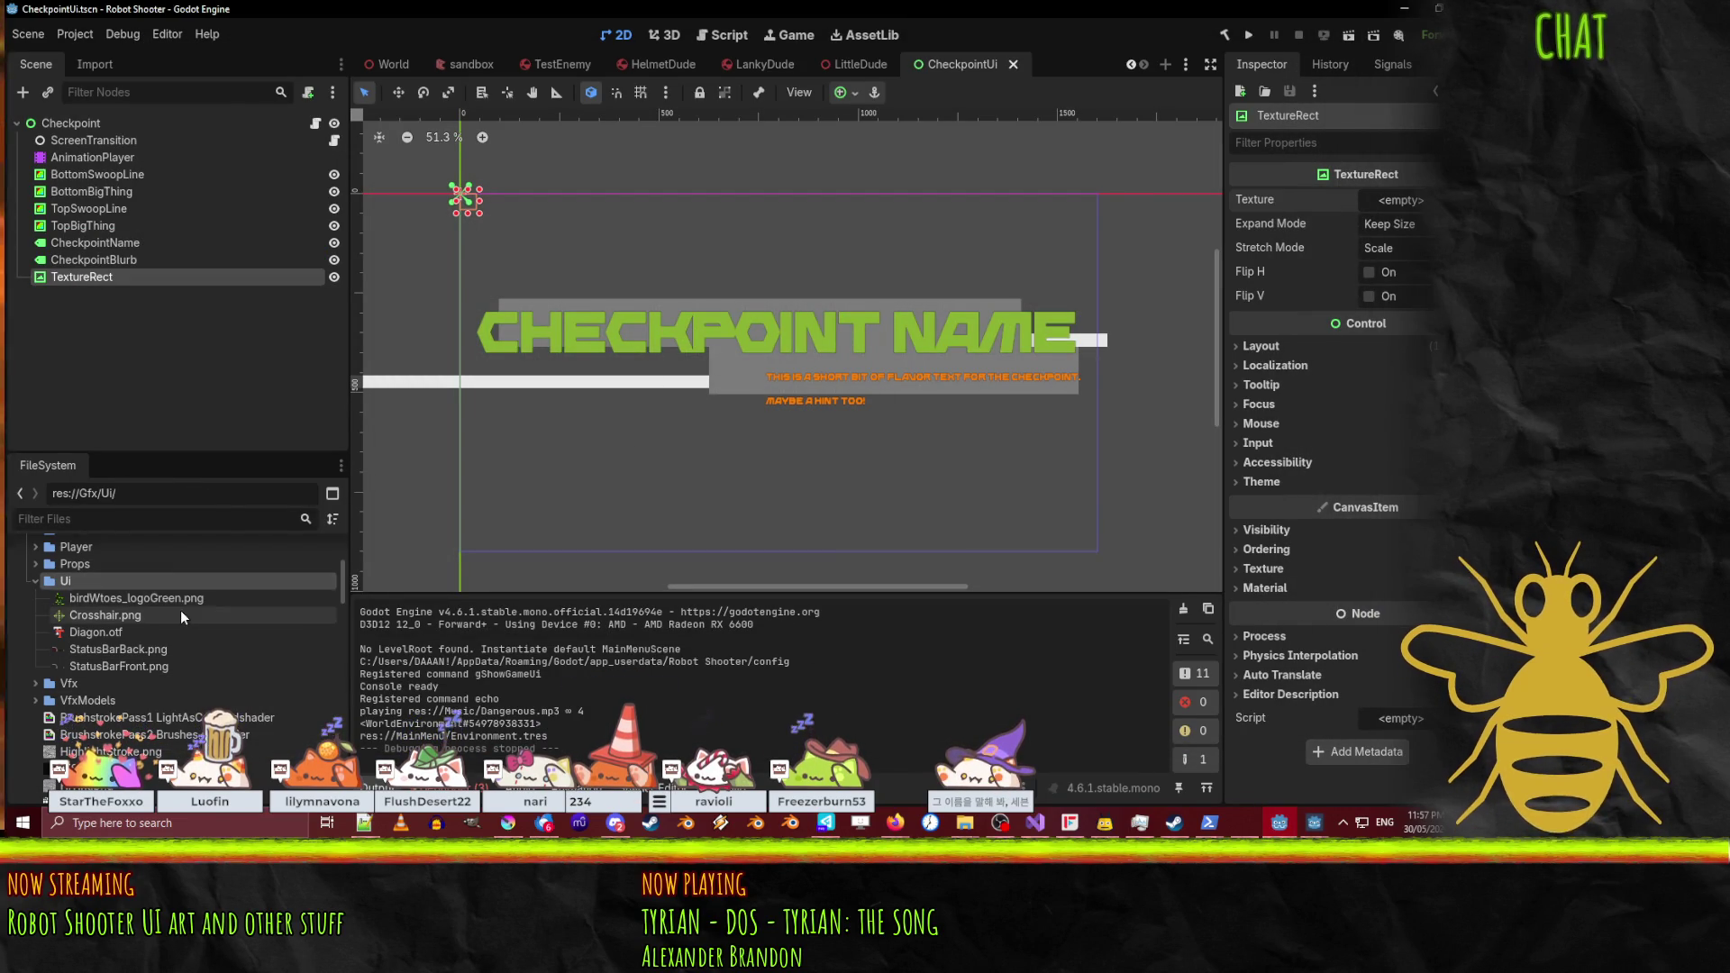
Step: Return focus to Godot so it imports CheckpointBgUpper.png into the Ui folder
mouse_move(181, 616)
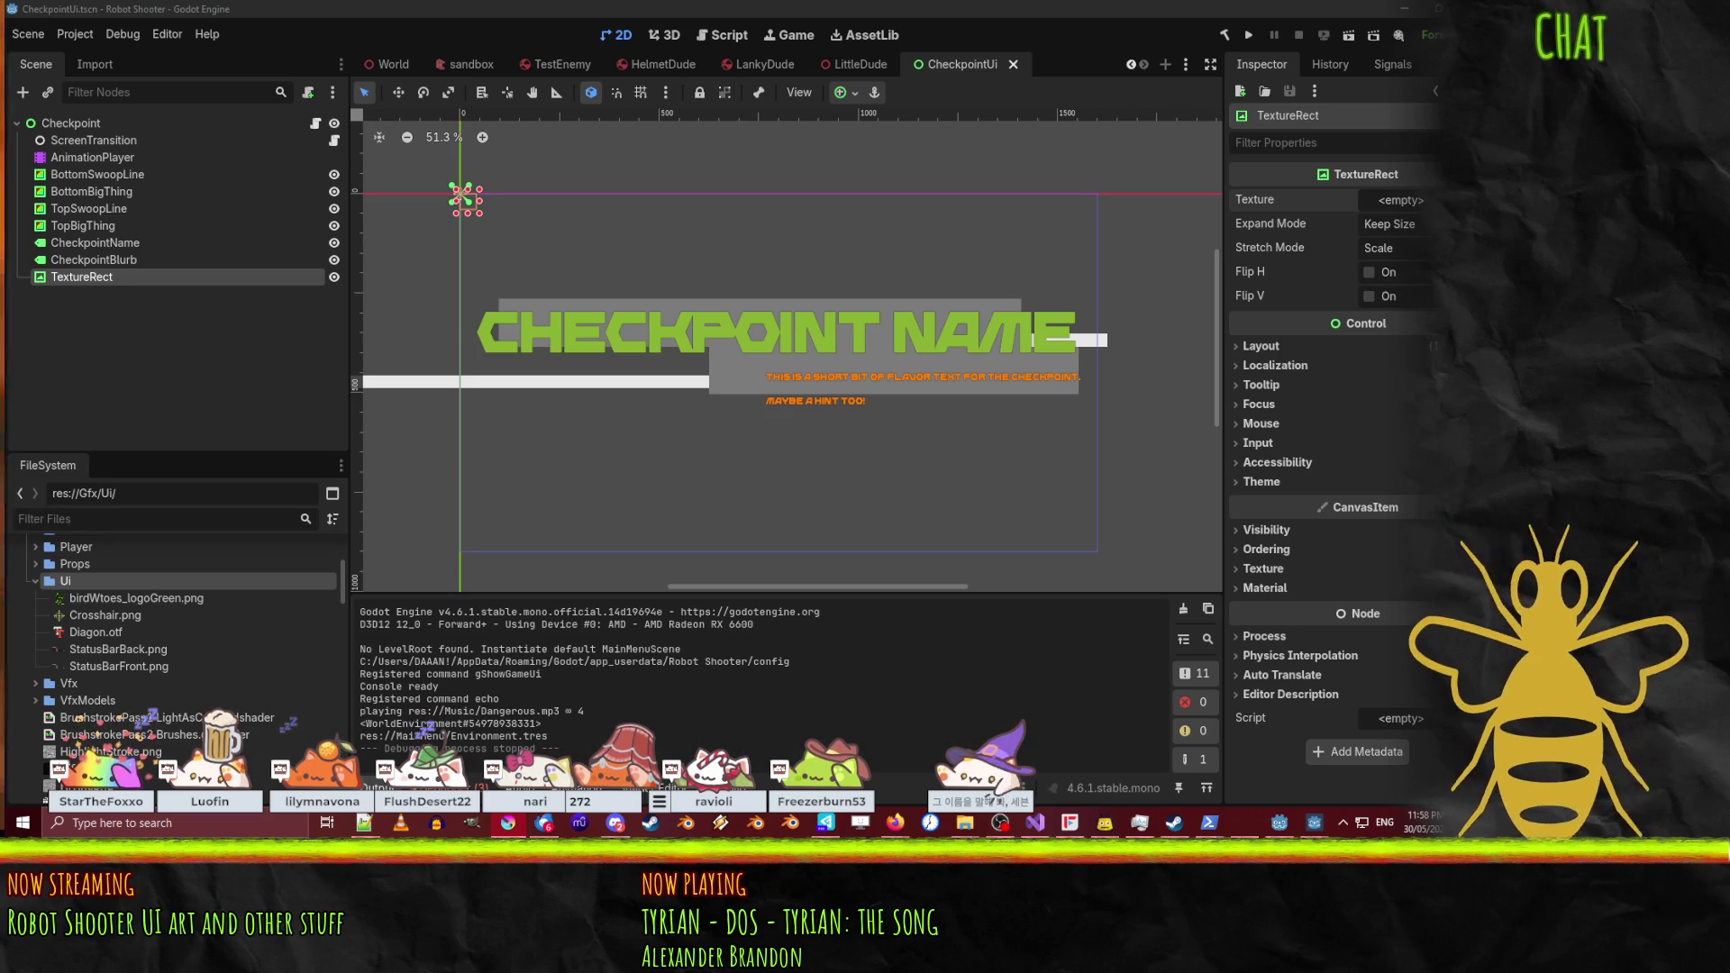
click(184, 584)
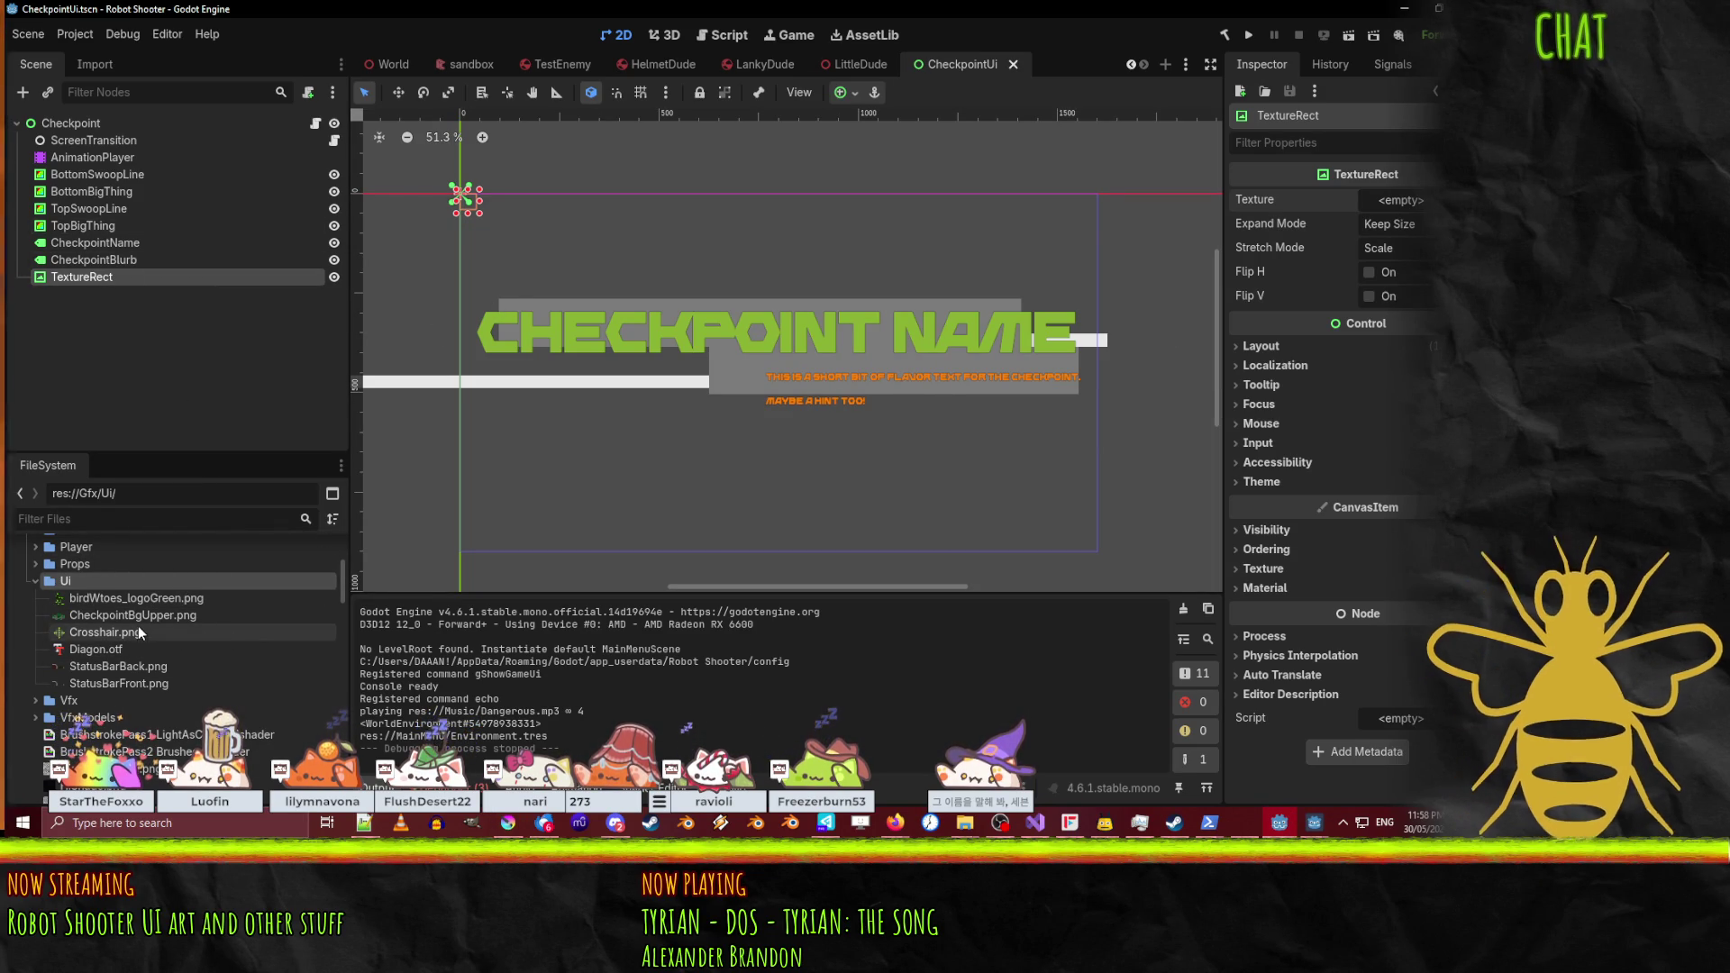
Step: Assign CheckpointBgUpper.png as the TextureRect's texture, keeping Stretch Mode at Scale
drag(137, 622, 1378, 202)
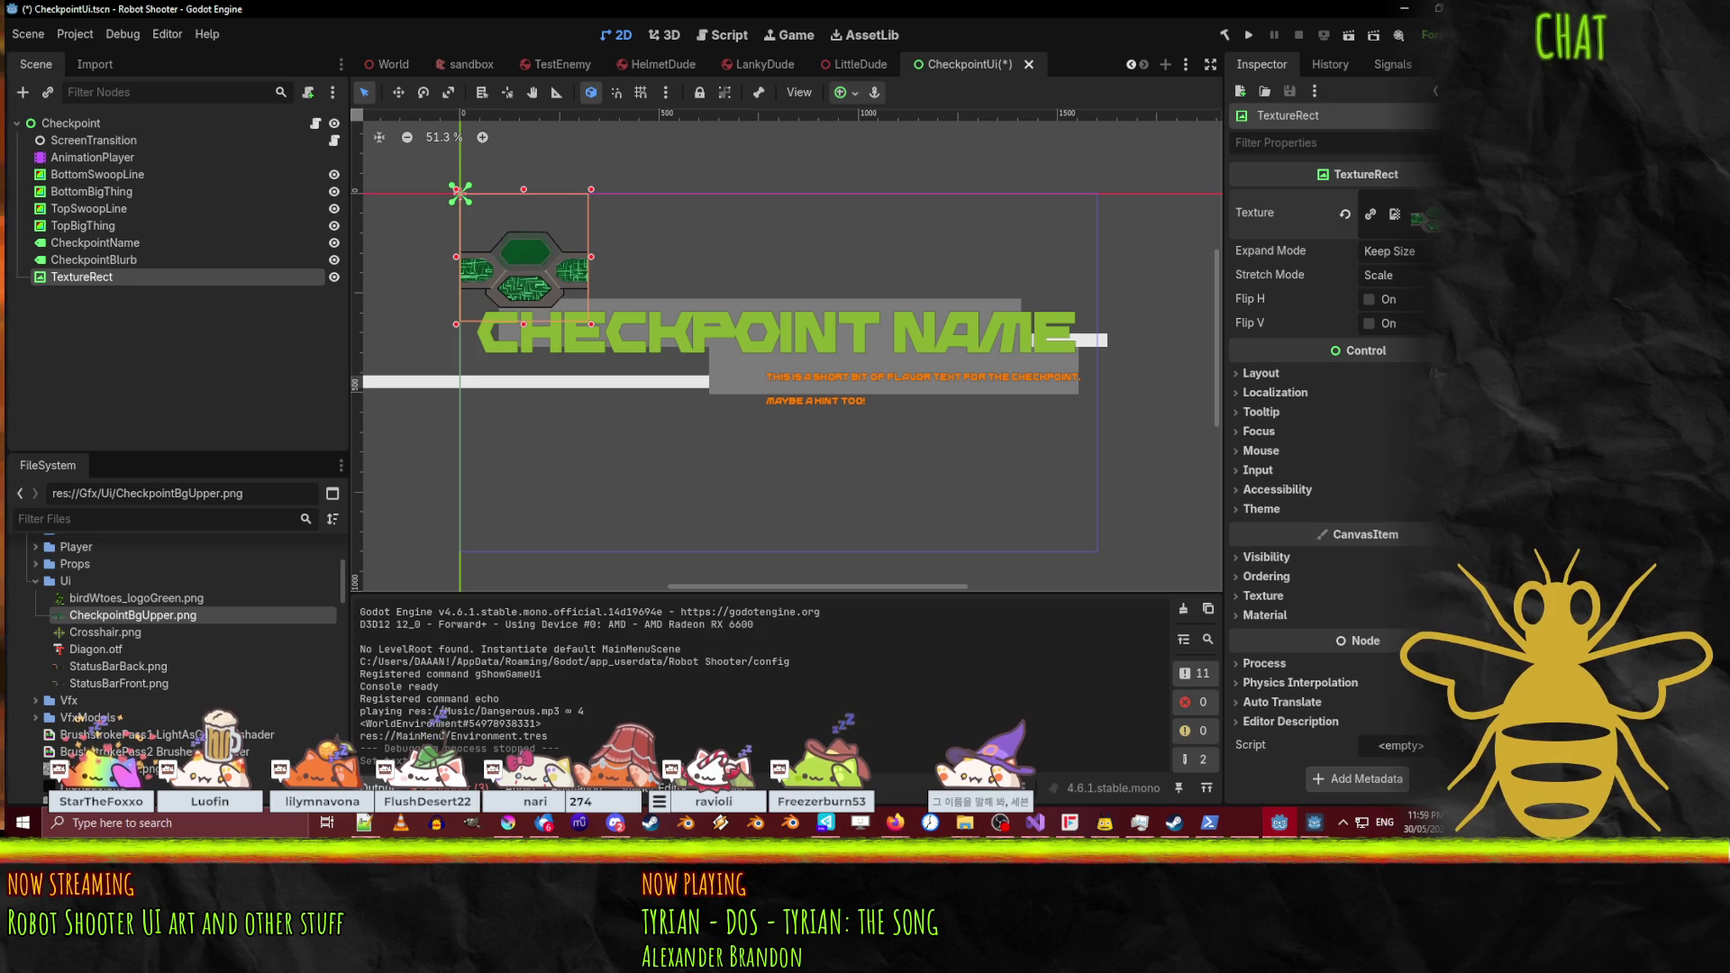
click(1401, 276)
click(1401, 274)
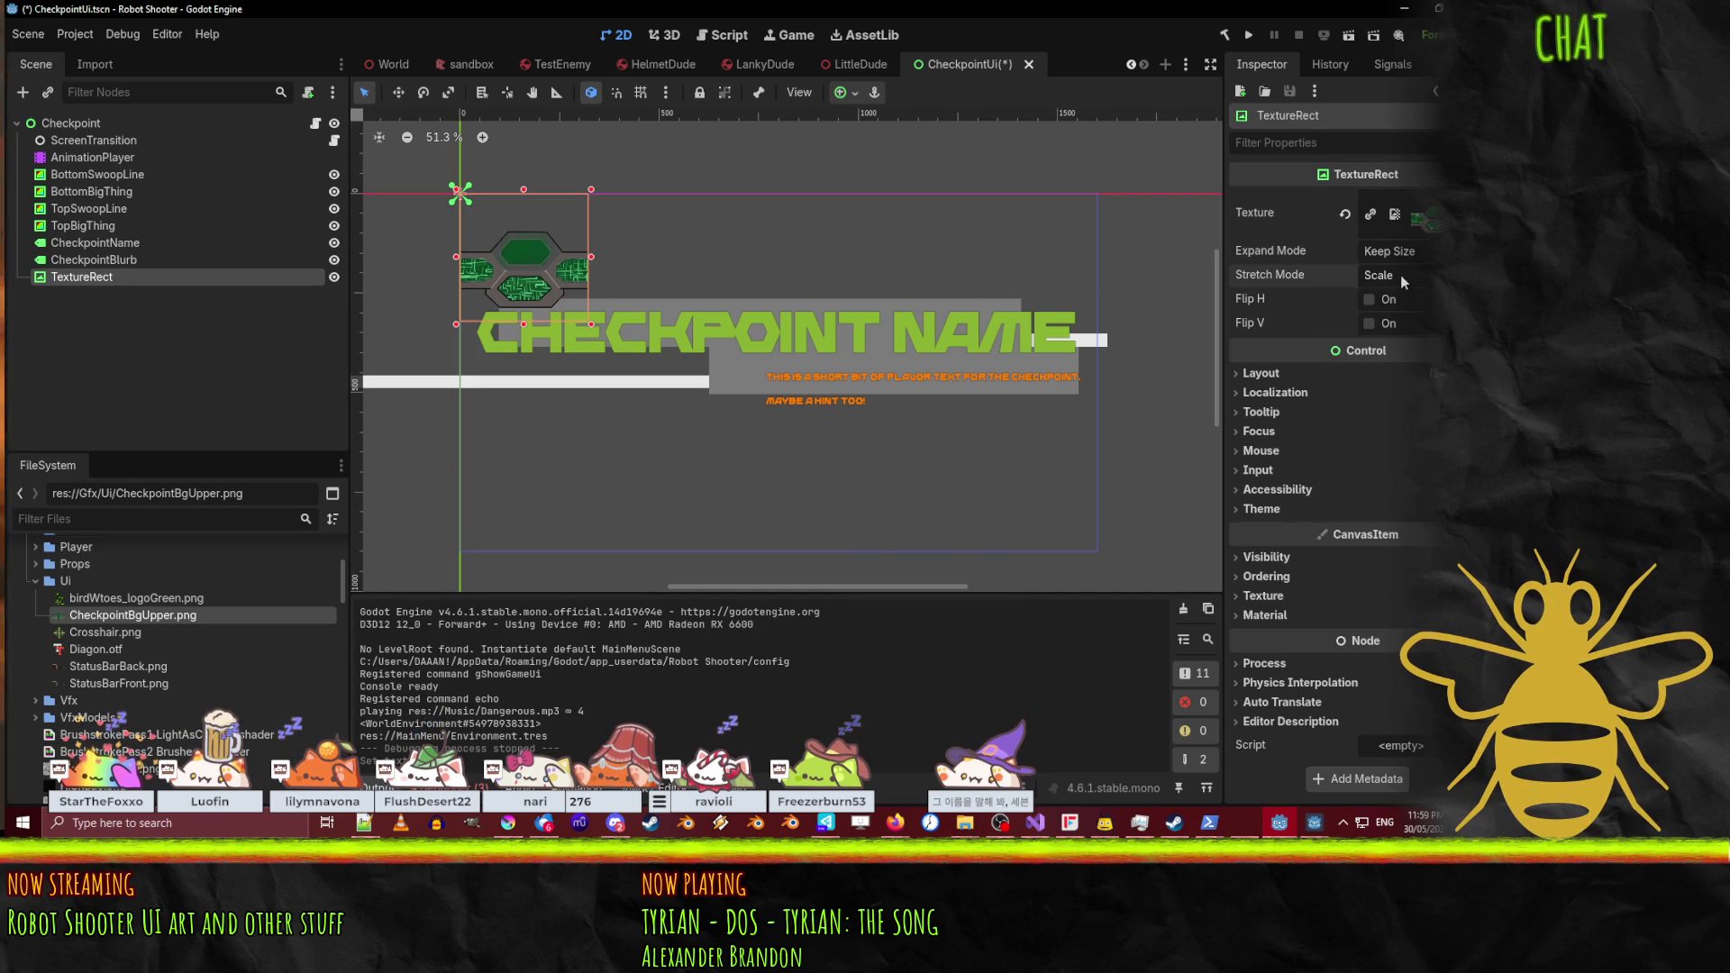
click(1388, 251)
click(1123, 298)
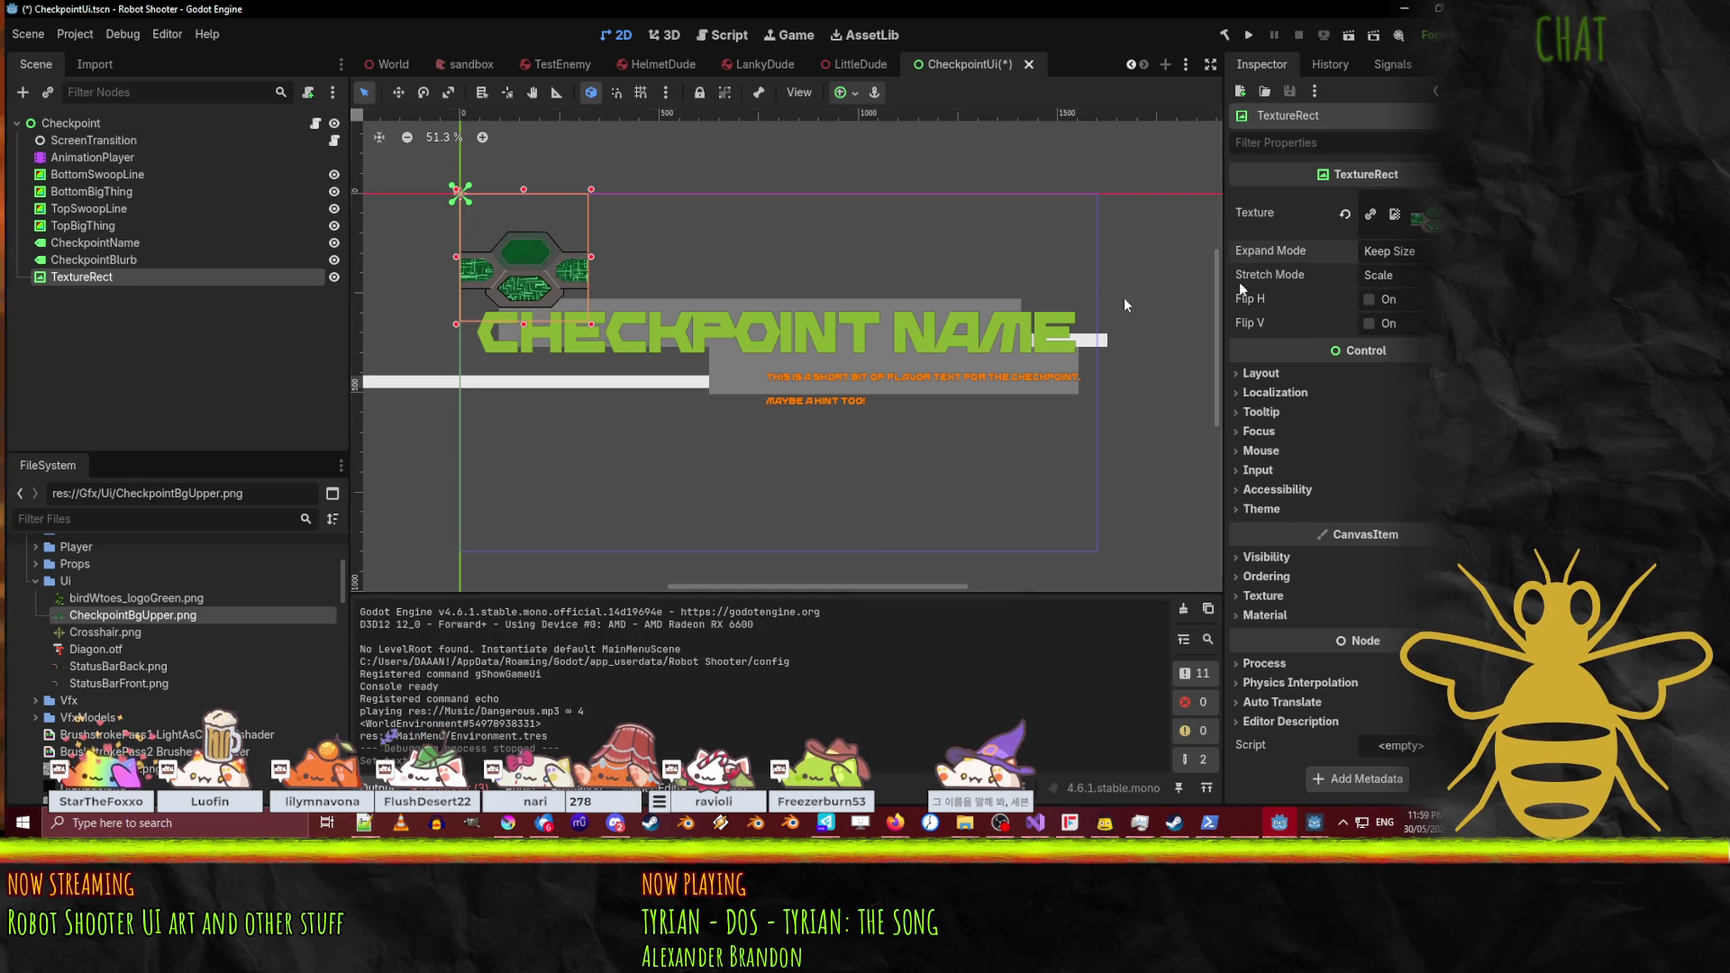
Step: Move TextureRect above CheckpointName in the tree and stretch it behind the title
right_click(103, 278)
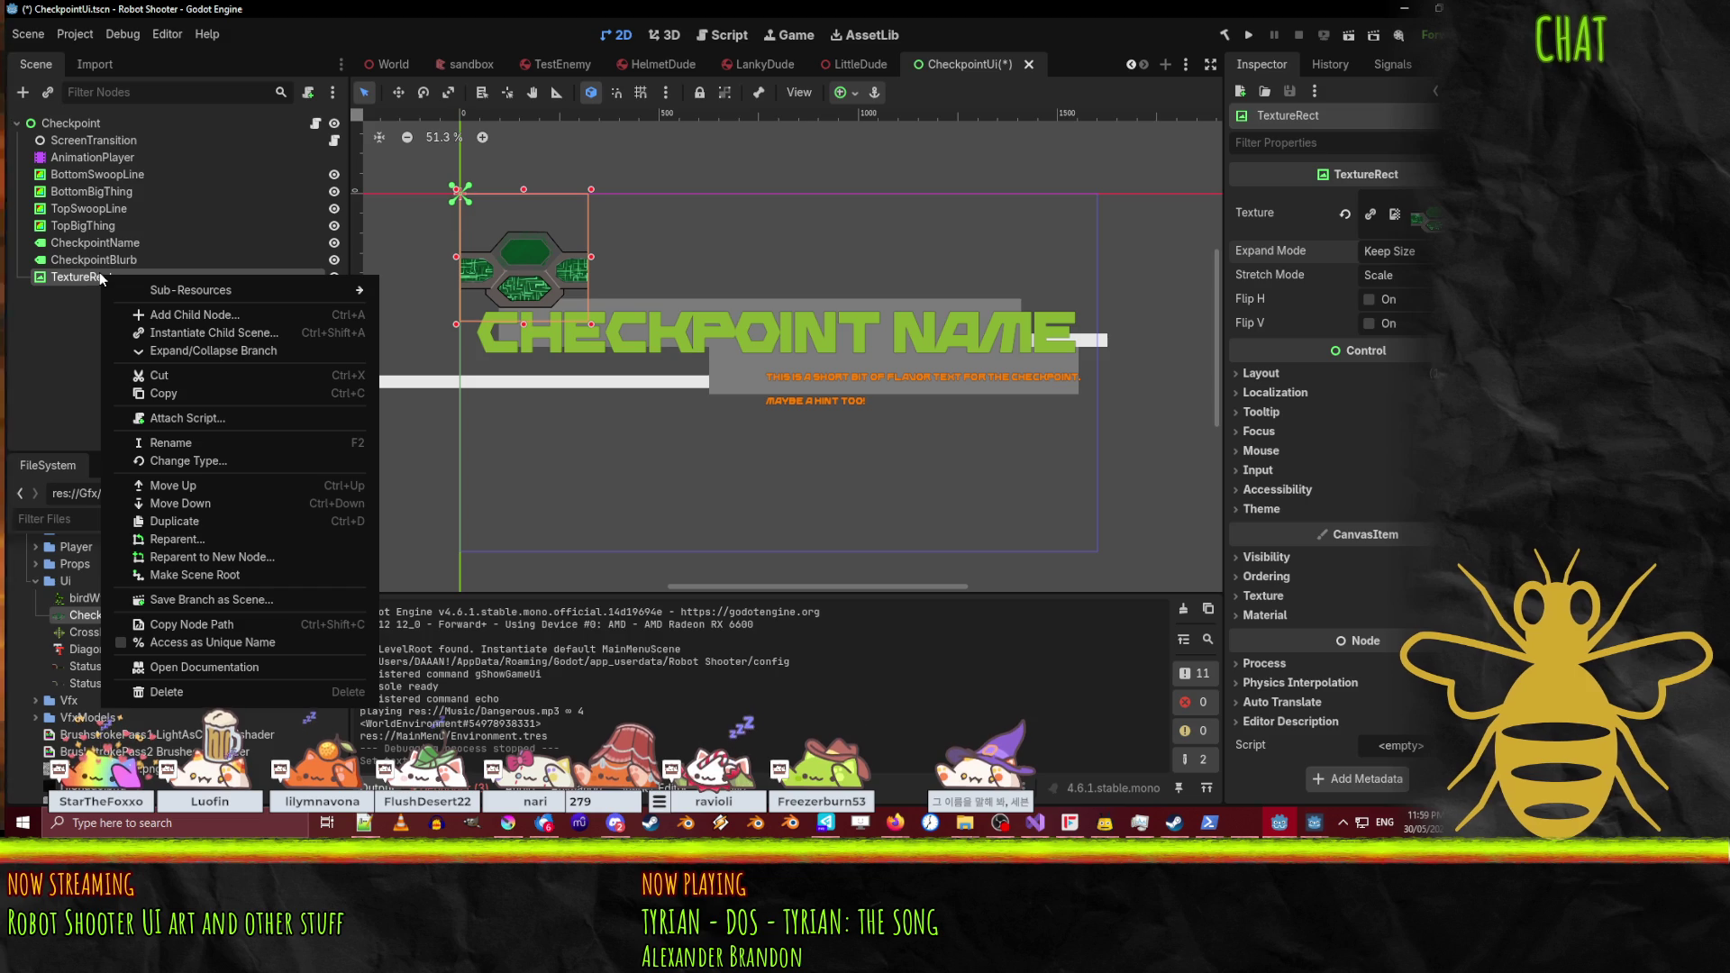
click(551, 236)
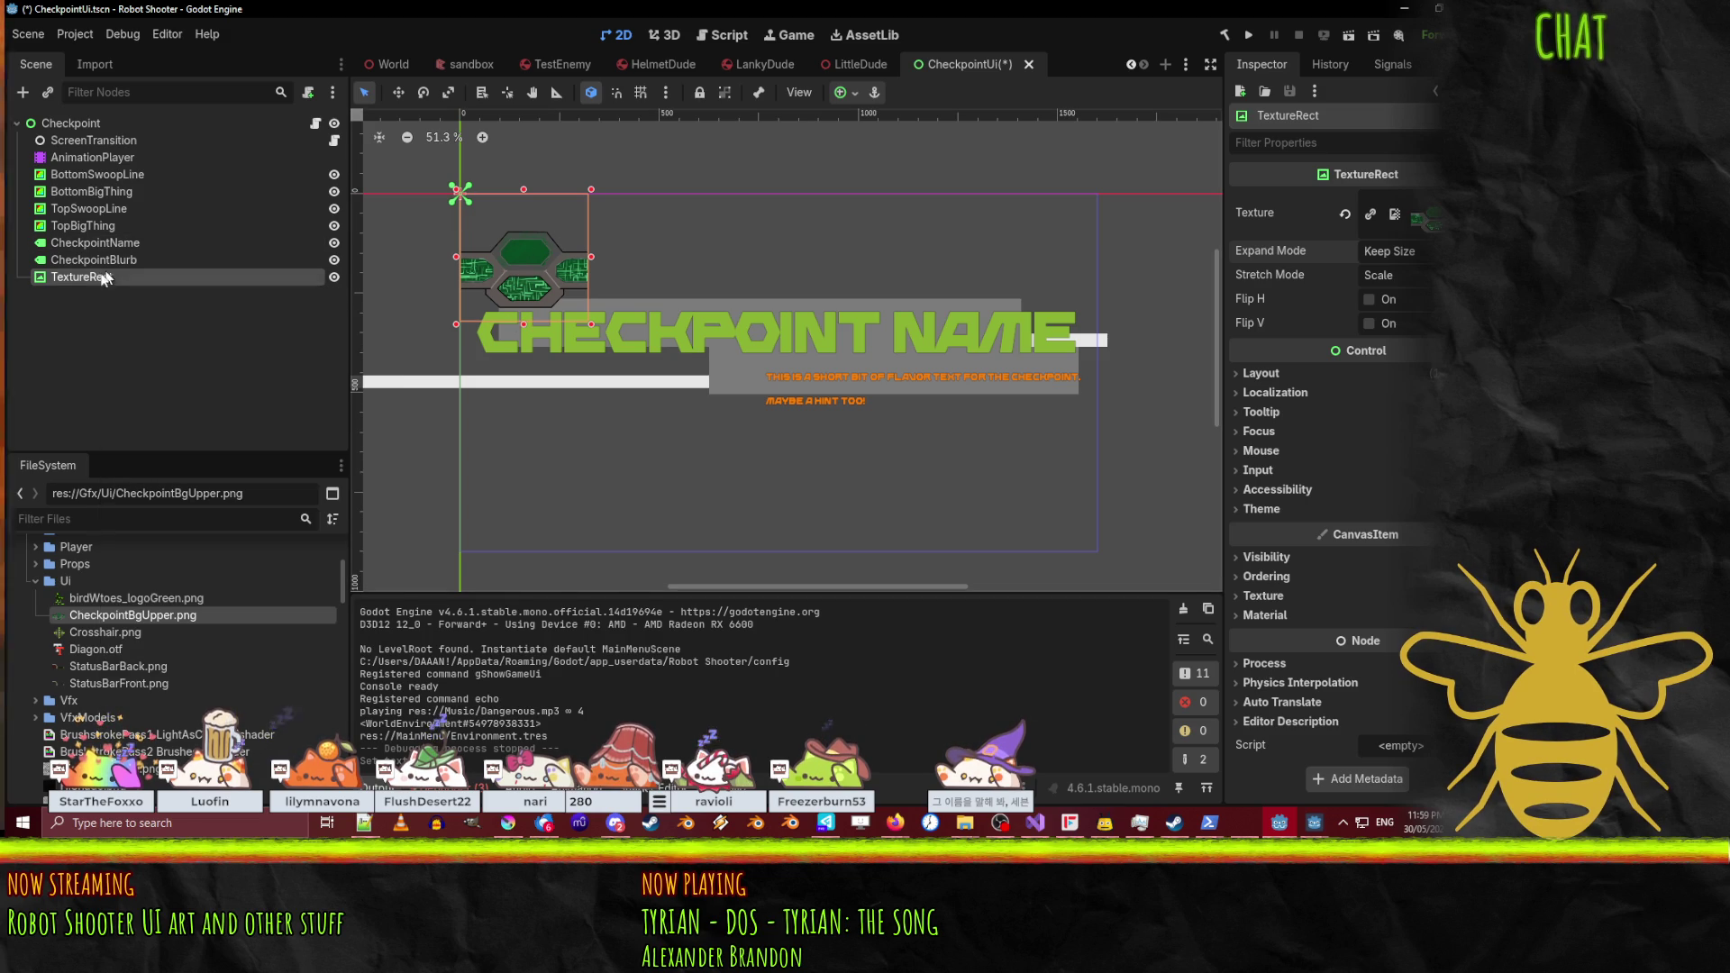
mouse_move(82, 277)
mouse_down()
mouse_move(87, 173)
mouse_move(122, 189)
mouse_move(136, 239)
mouse_up()
mouse_move(510, 262)
mouse_down()
mouse_move(524, 290)
mouse_move(509, 322)
mouse_move(957, 325)
mouse_move(1101, 350)
mouse_up()
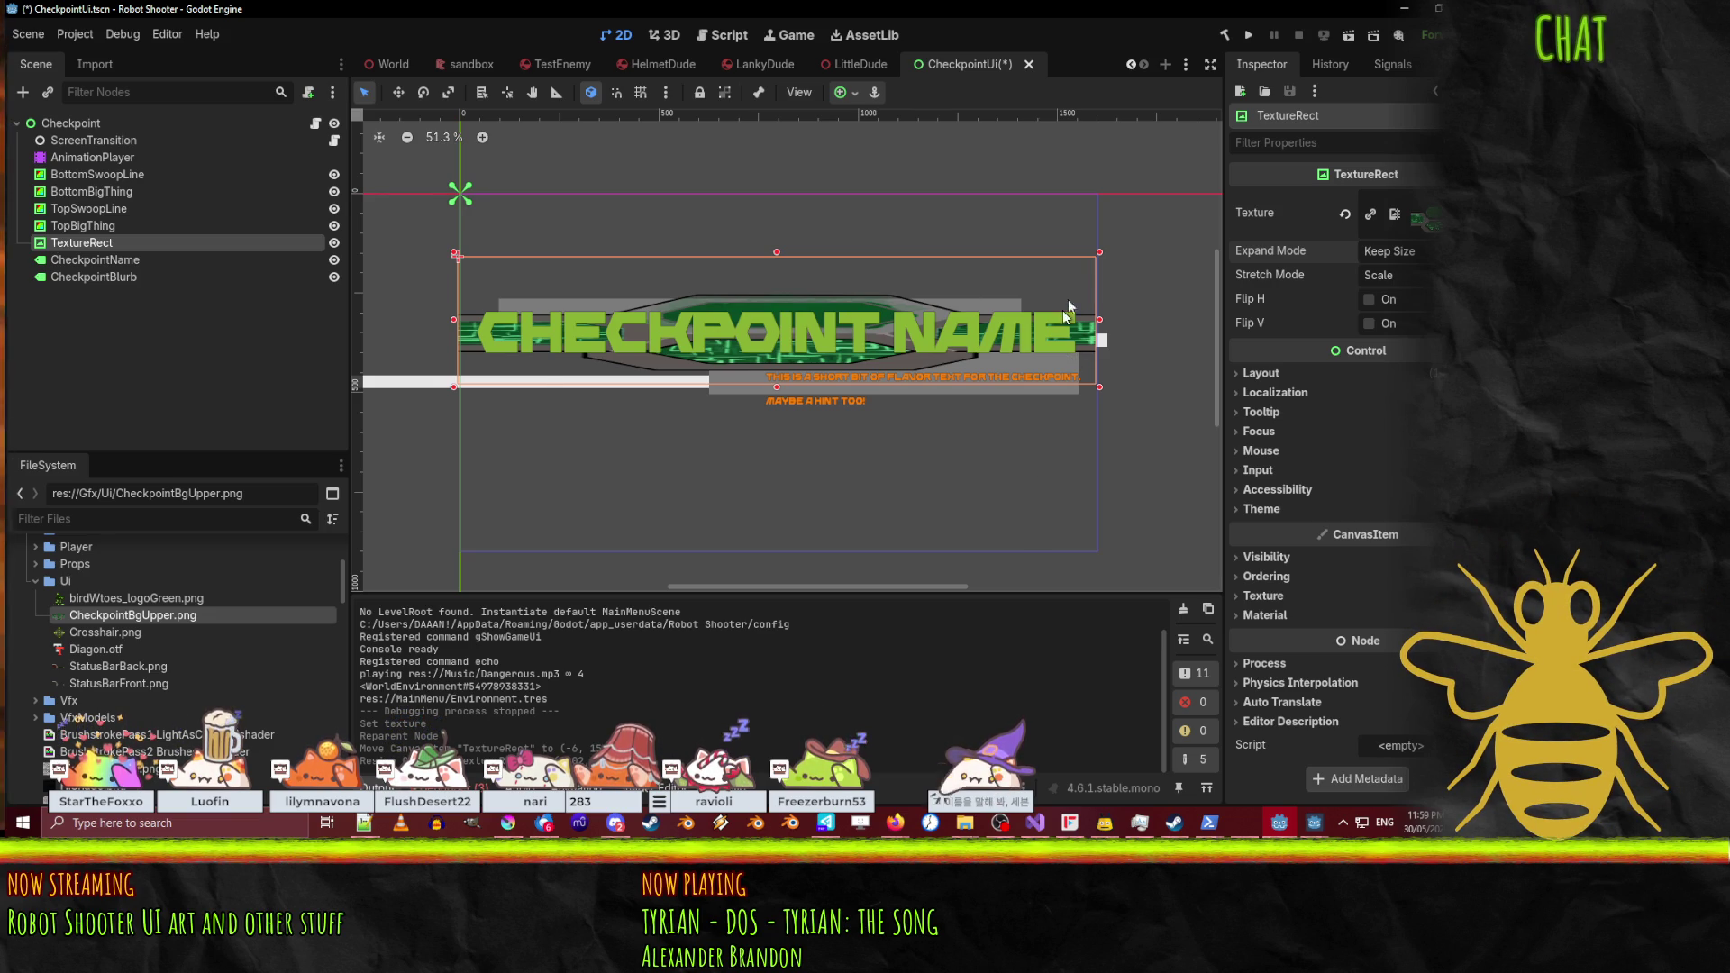
mouse_move(1099, 321)
mouse_down()
mouse_move(901, 354)
mouse_move(1163, 356)
mouse_move(1077, 356)
mouse_move(1097, 357)
mouse_up()
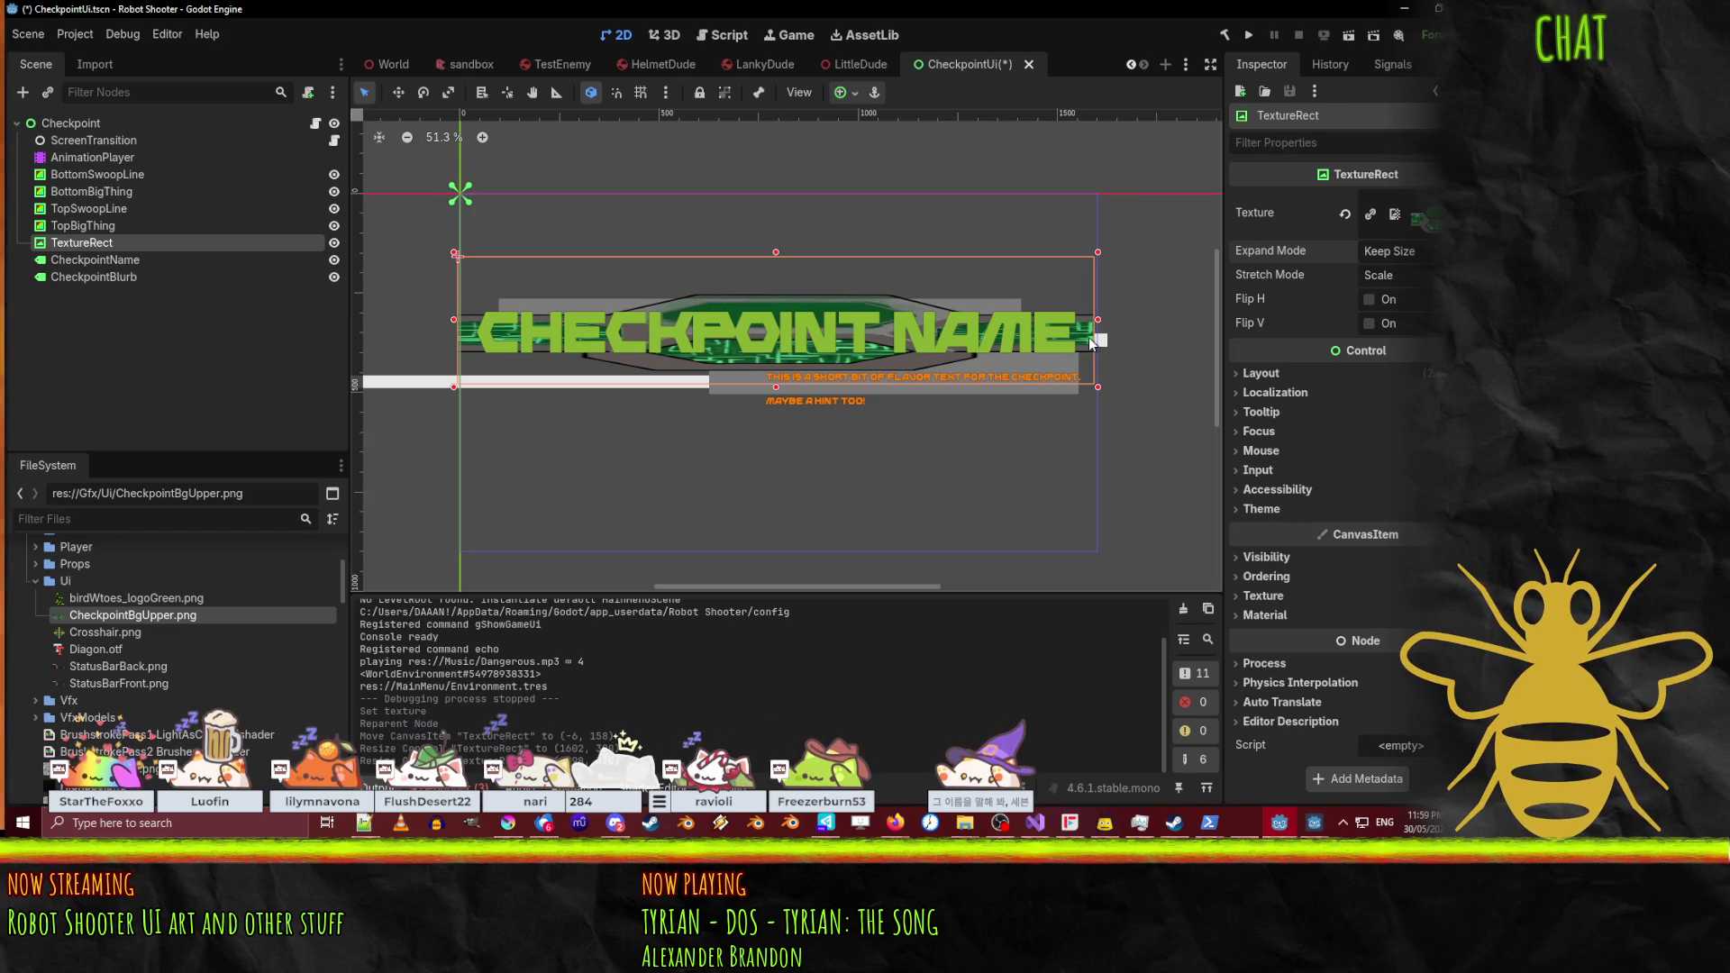
Step: Set the TextureRect's Stretch Mode to Tile and widen it slightly to the right
right_click(61, 236)
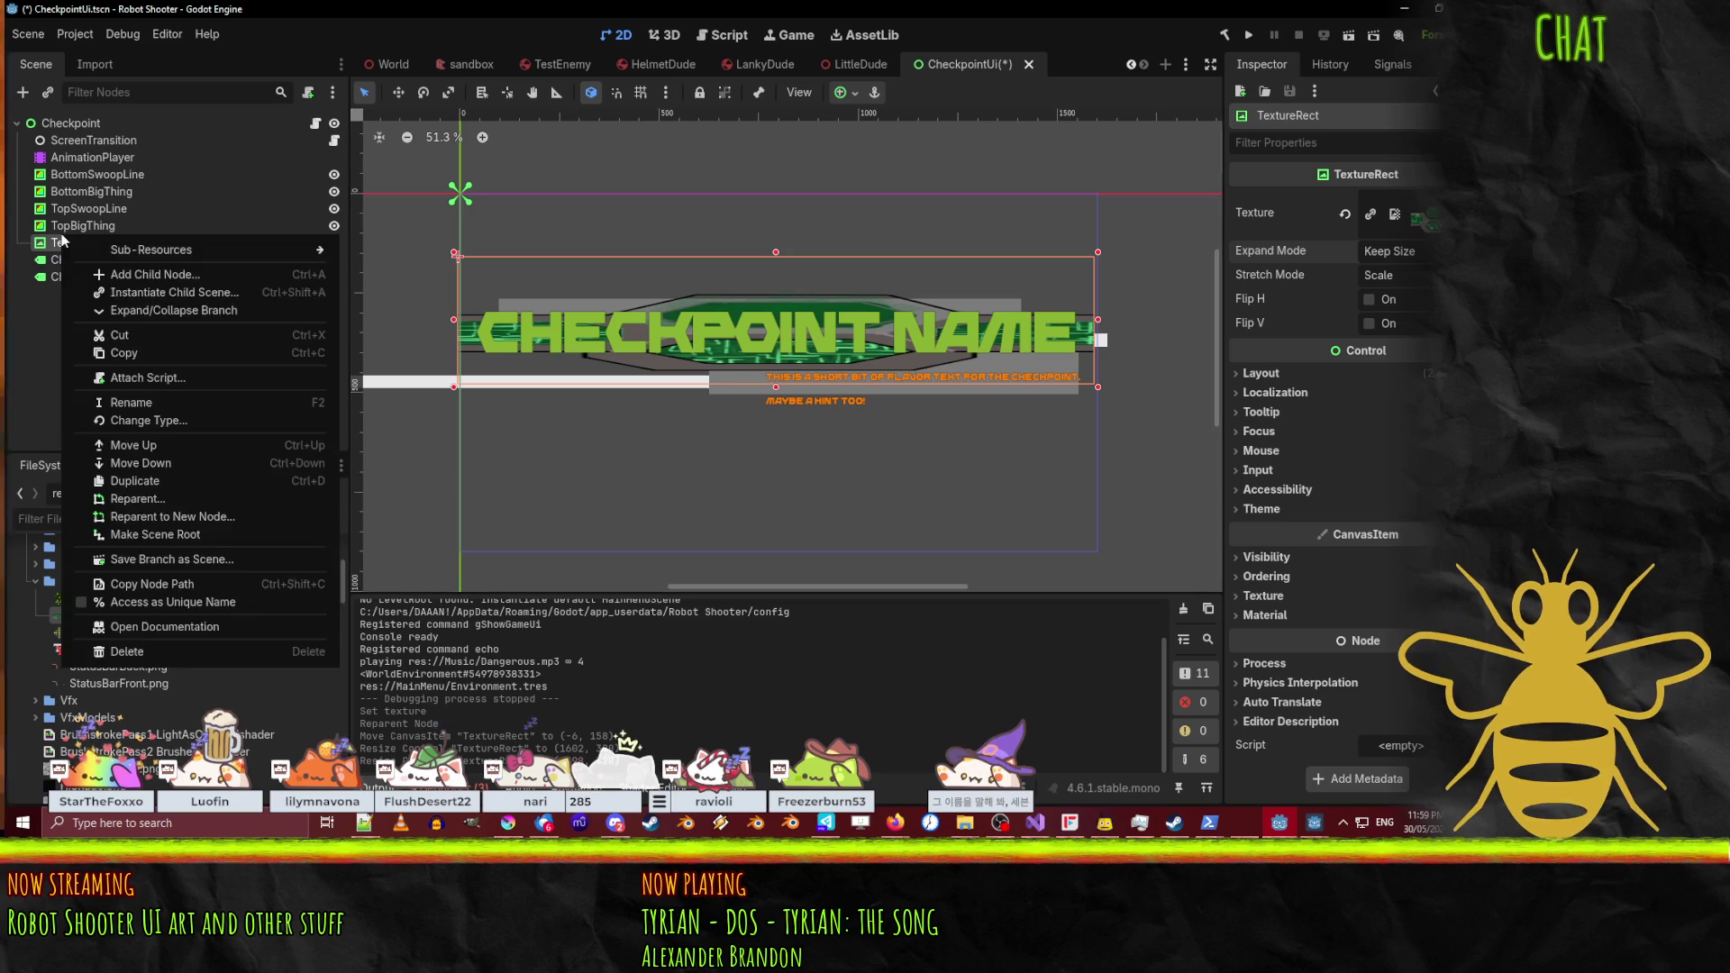
right_click(42, 241)
right_click(41, 242)
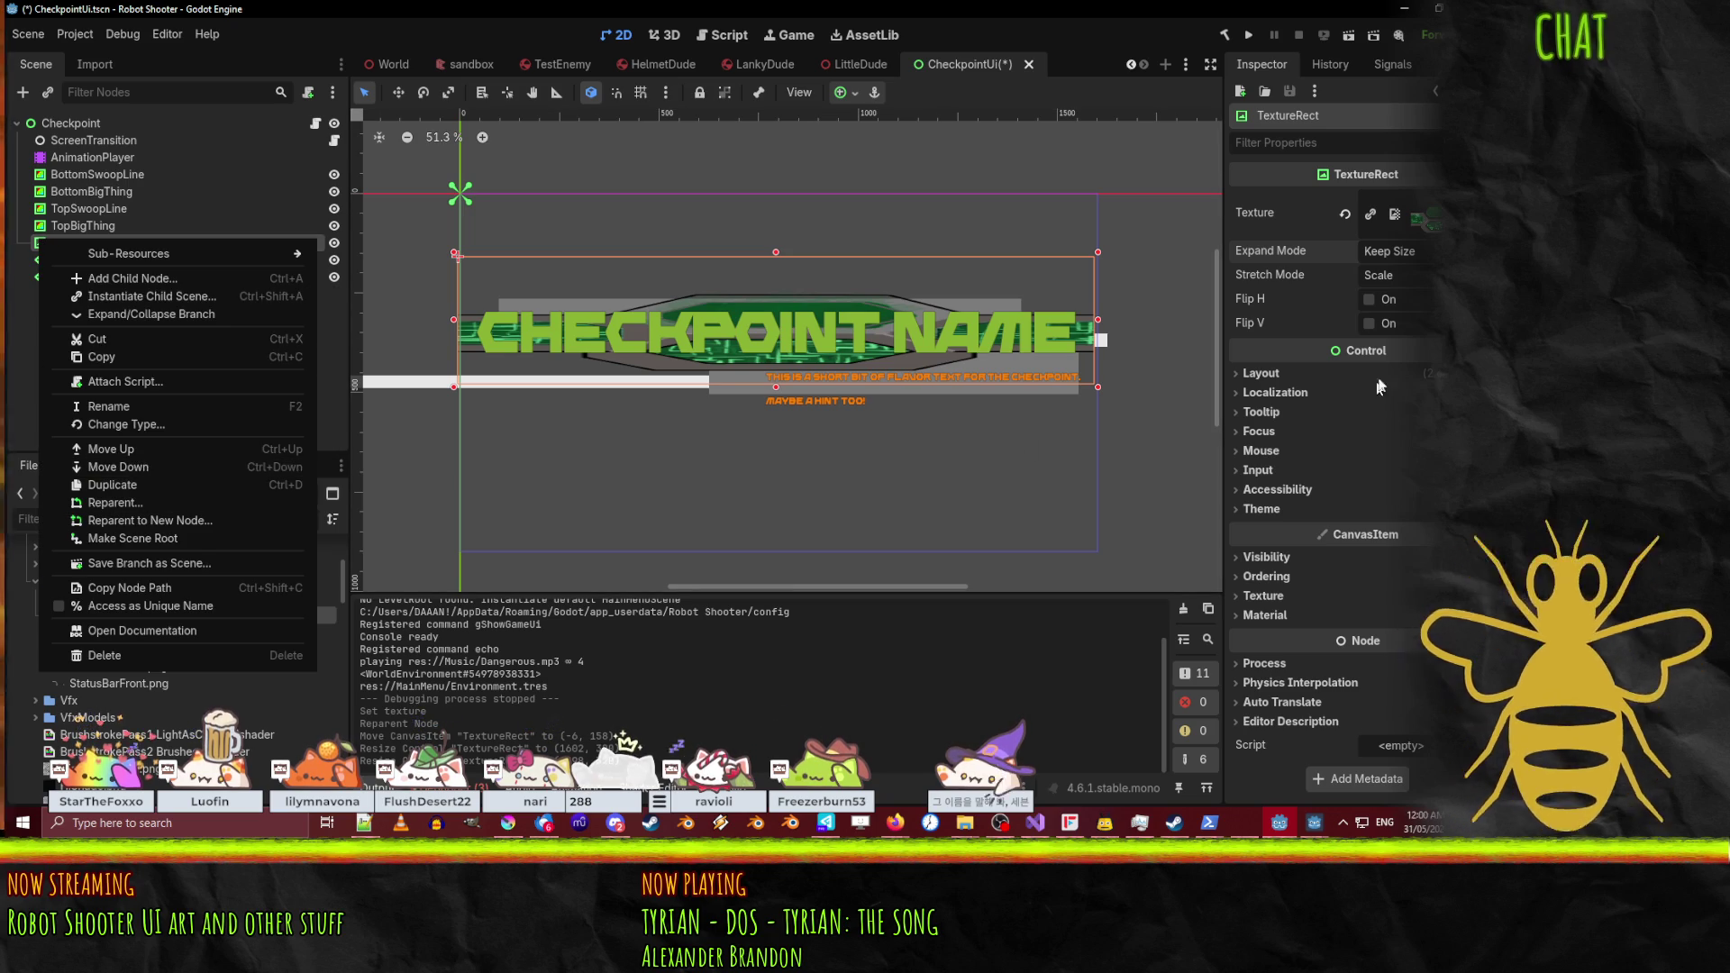
click(1388, 275)
click(1387, 275)
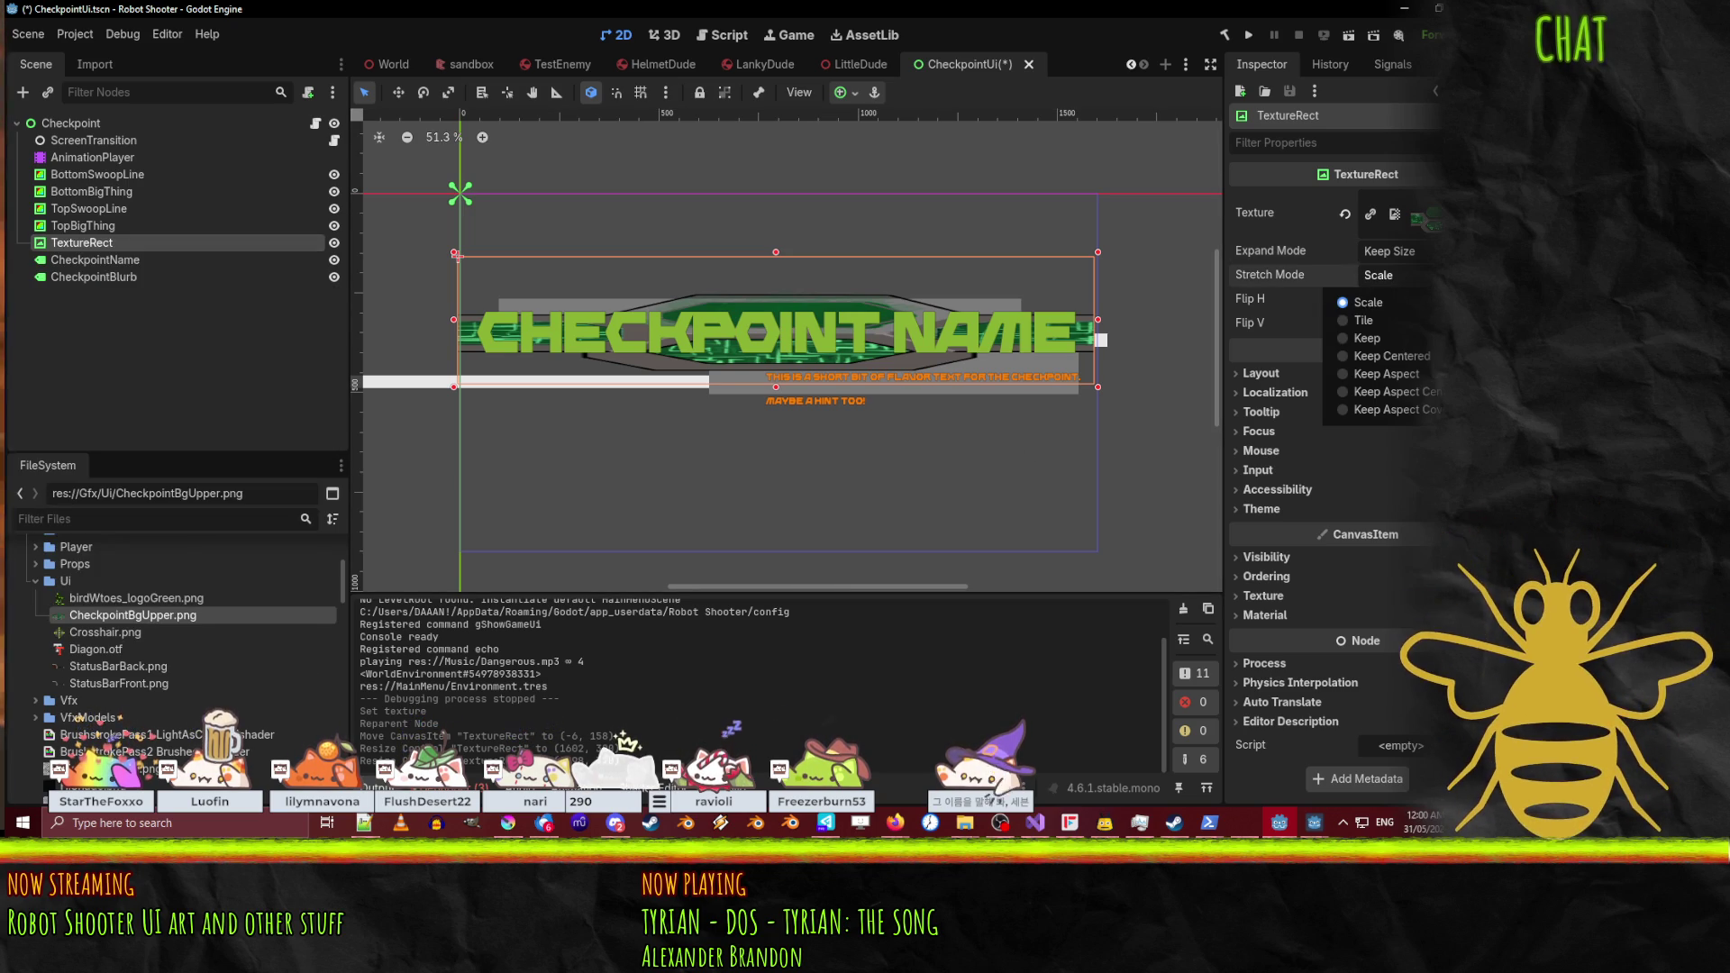
click(1388, 323)
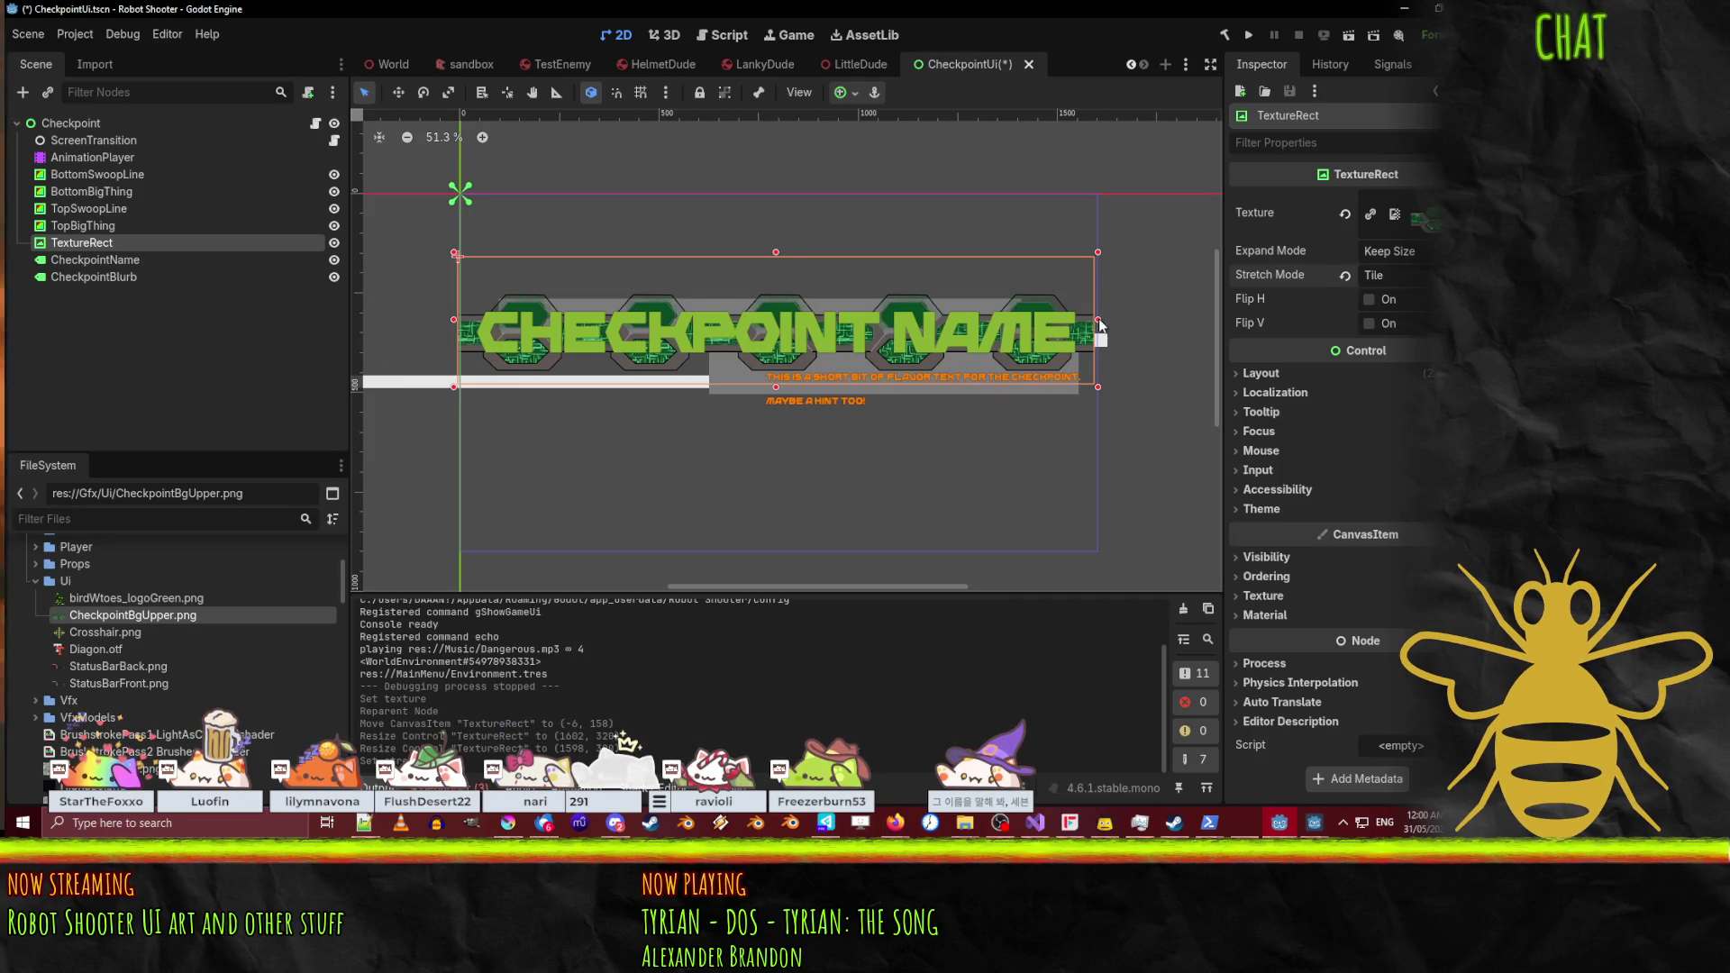
mouse_move(1099, 320)
mouse_down()
mouse_move(1207, 317)
mouse_move(1086, 313)
mouse_move(1101, 313)
mouse_up()
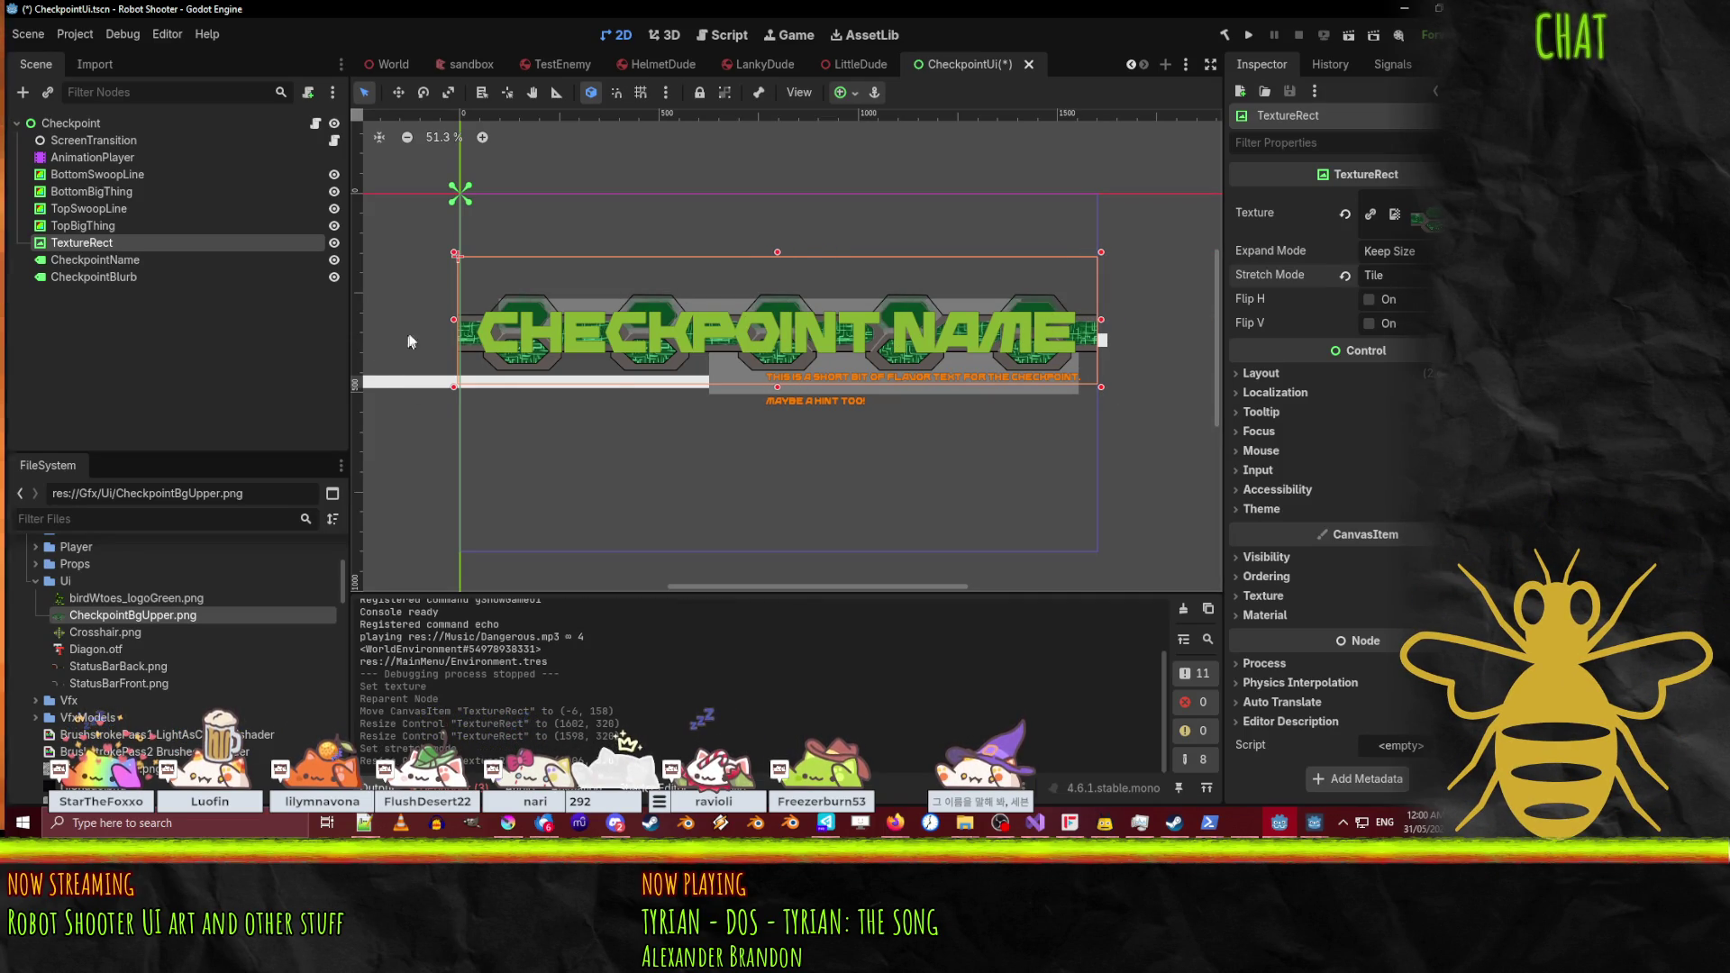
Step: Turn on grid snapping while switching selection between CheckpointName and TextureRect
click(672, 353)
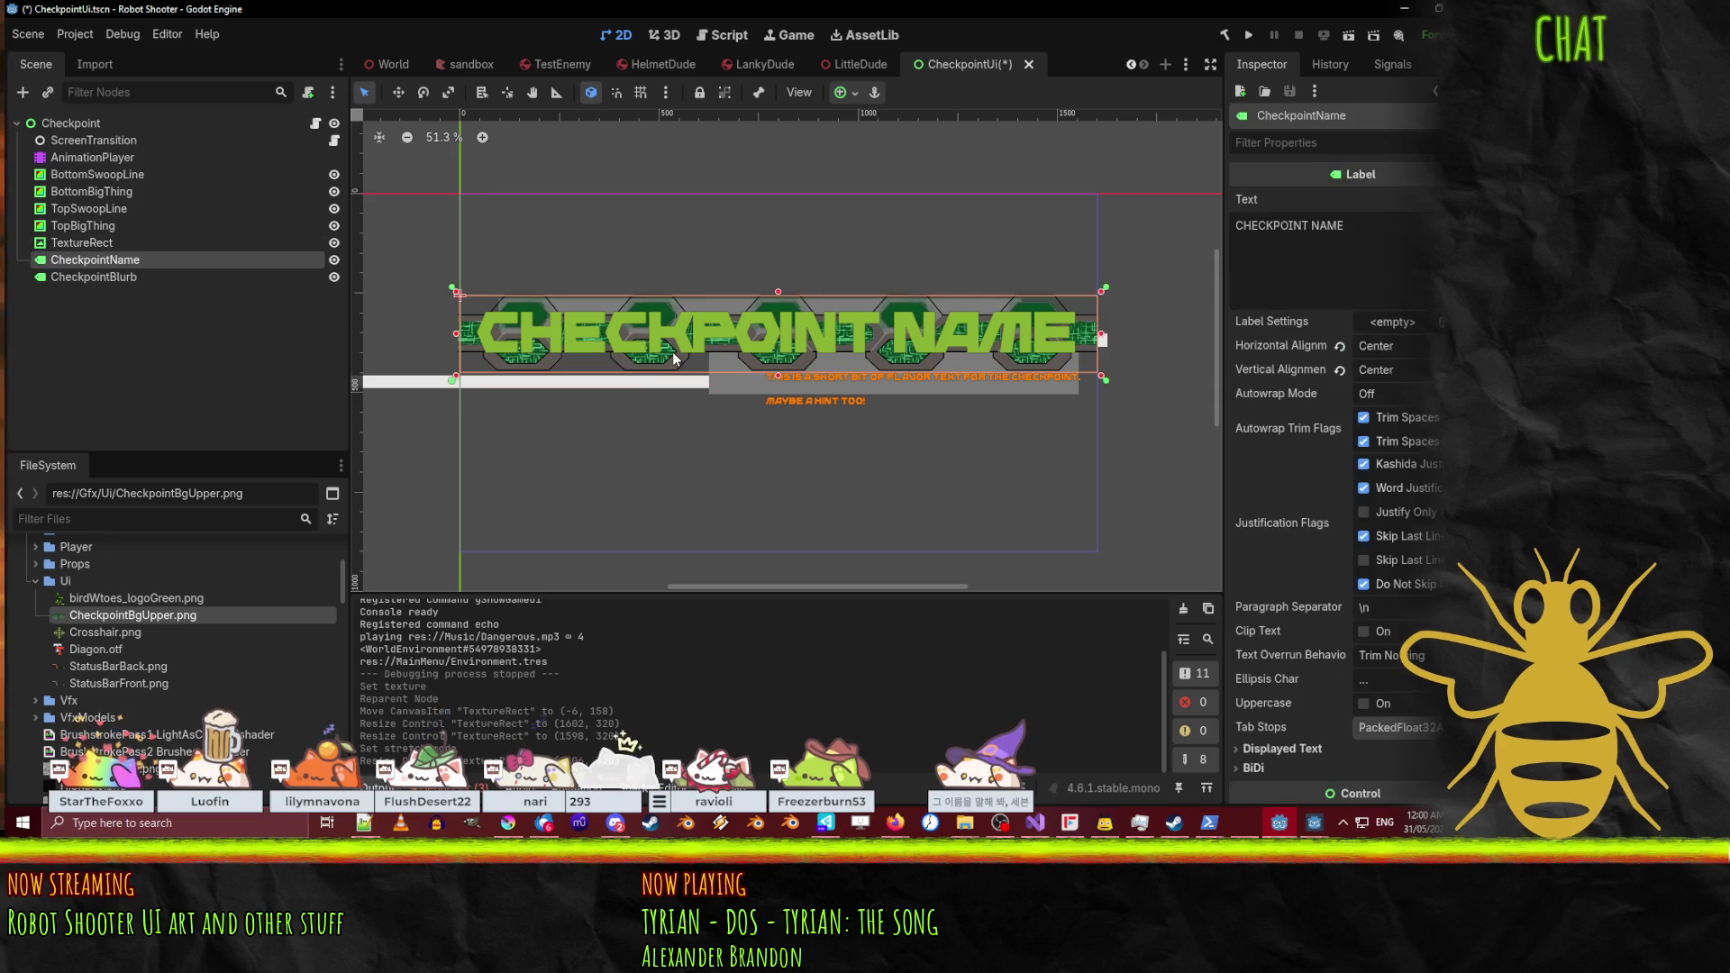
click(105, 251)
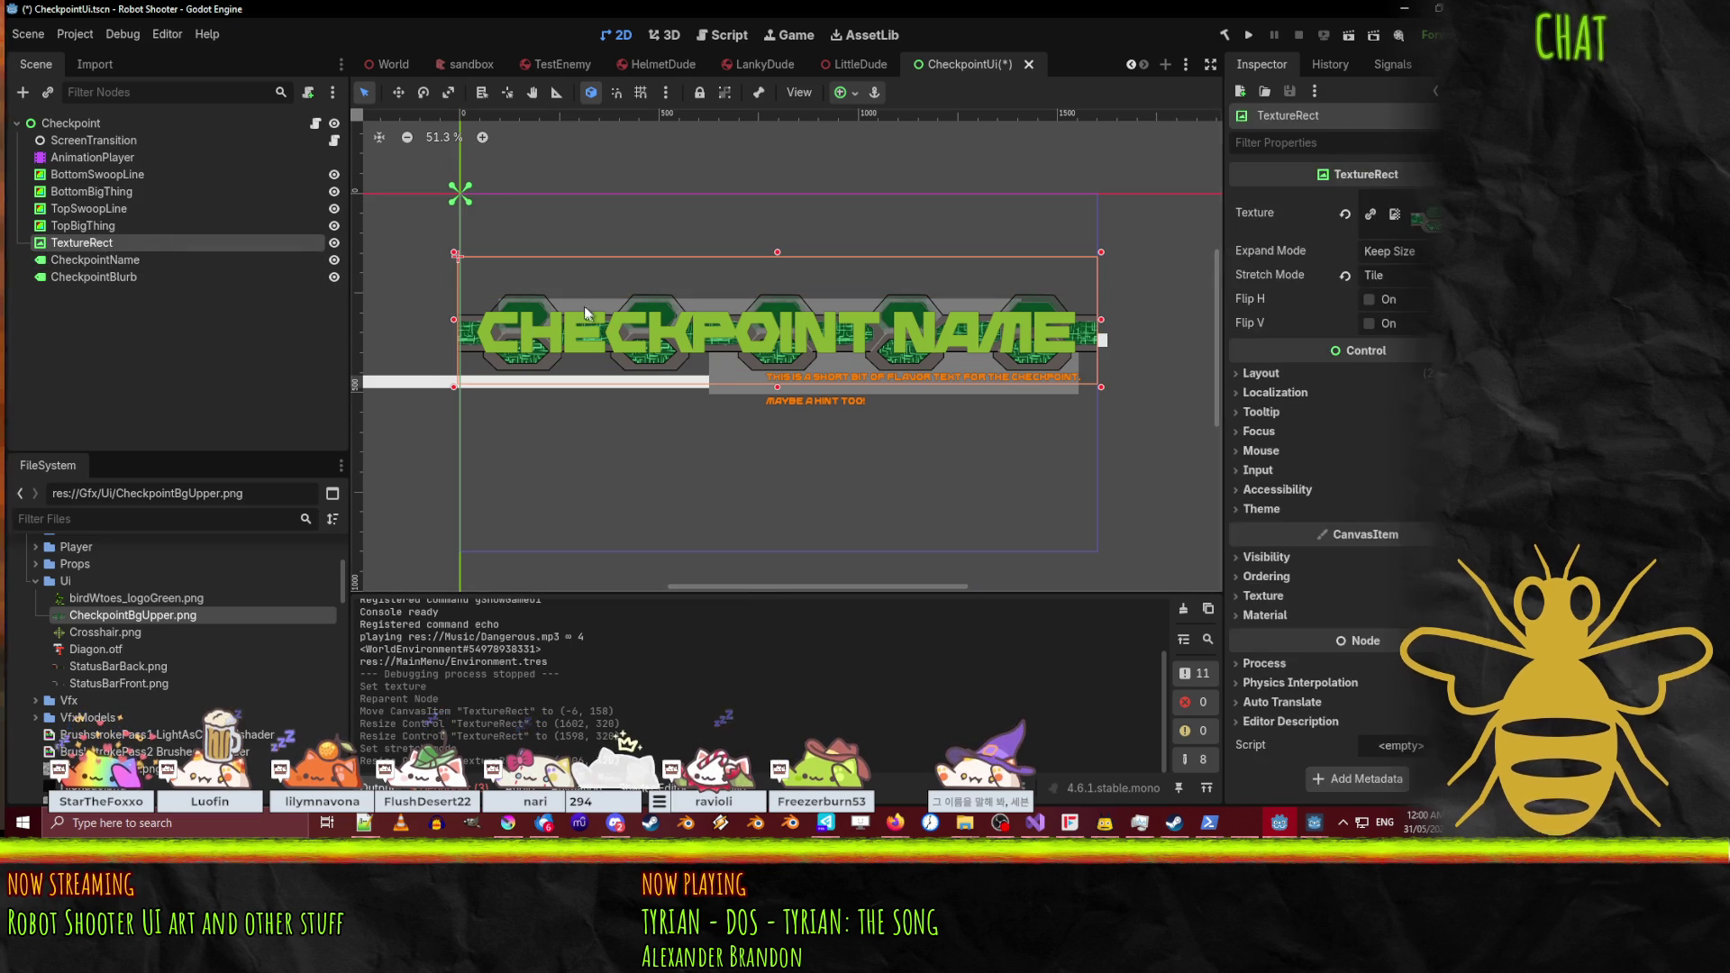
click(659, 314)
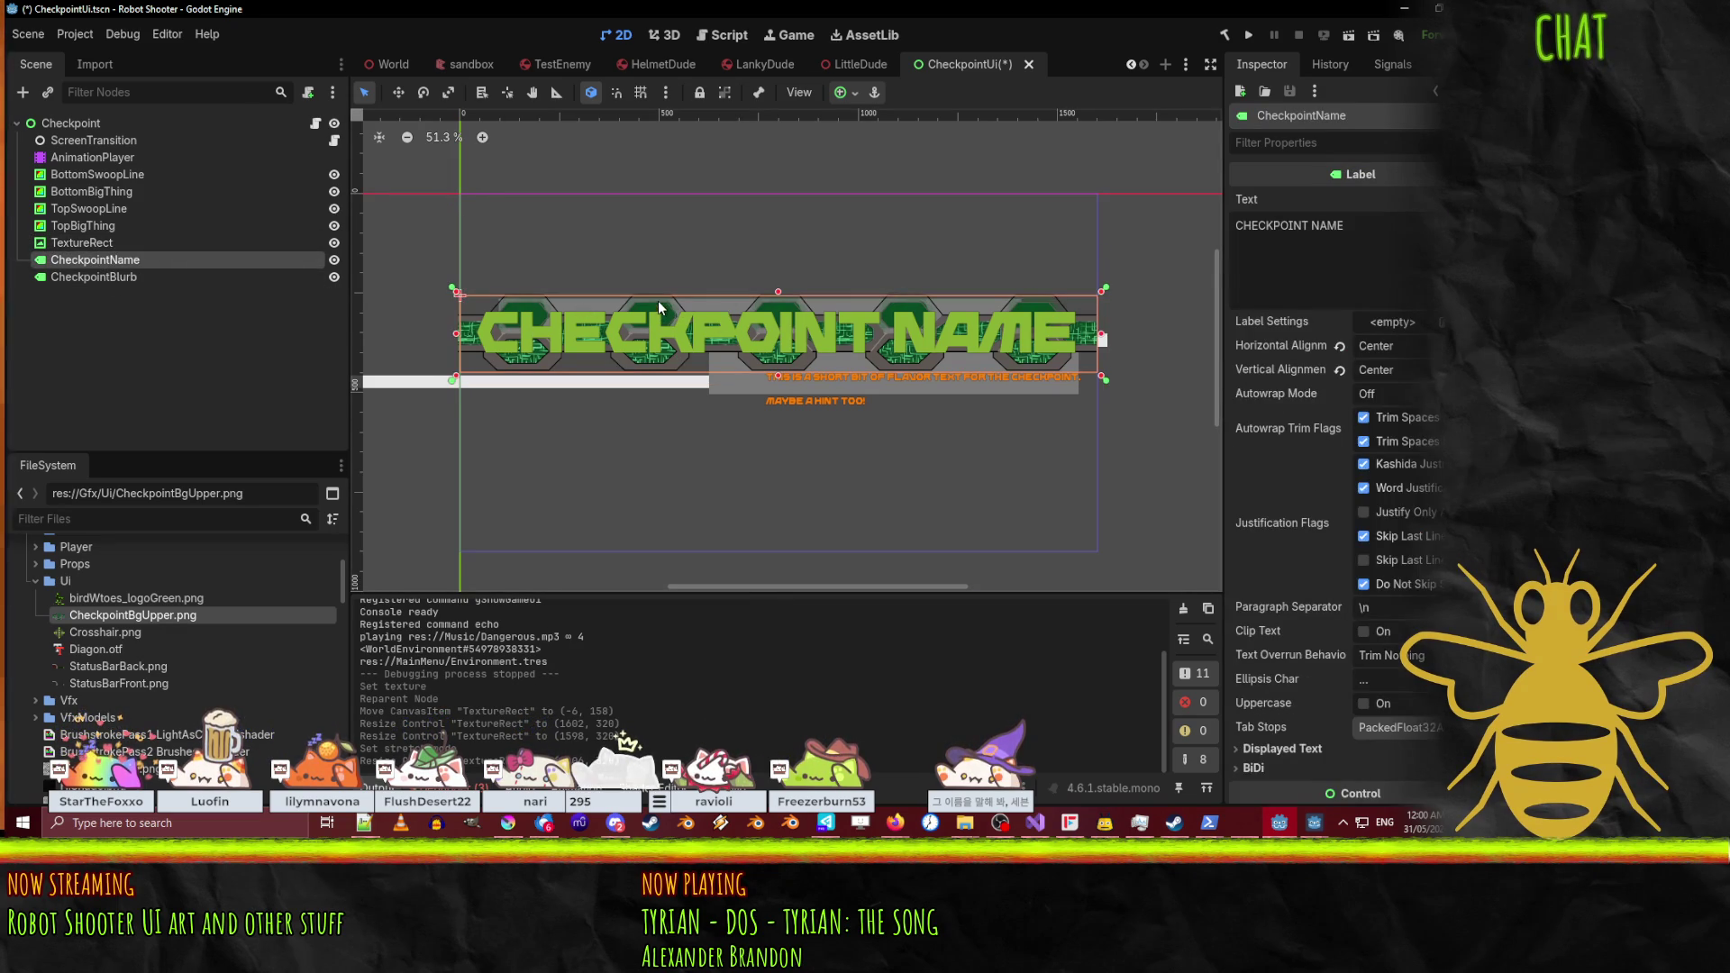
click(96, 250)
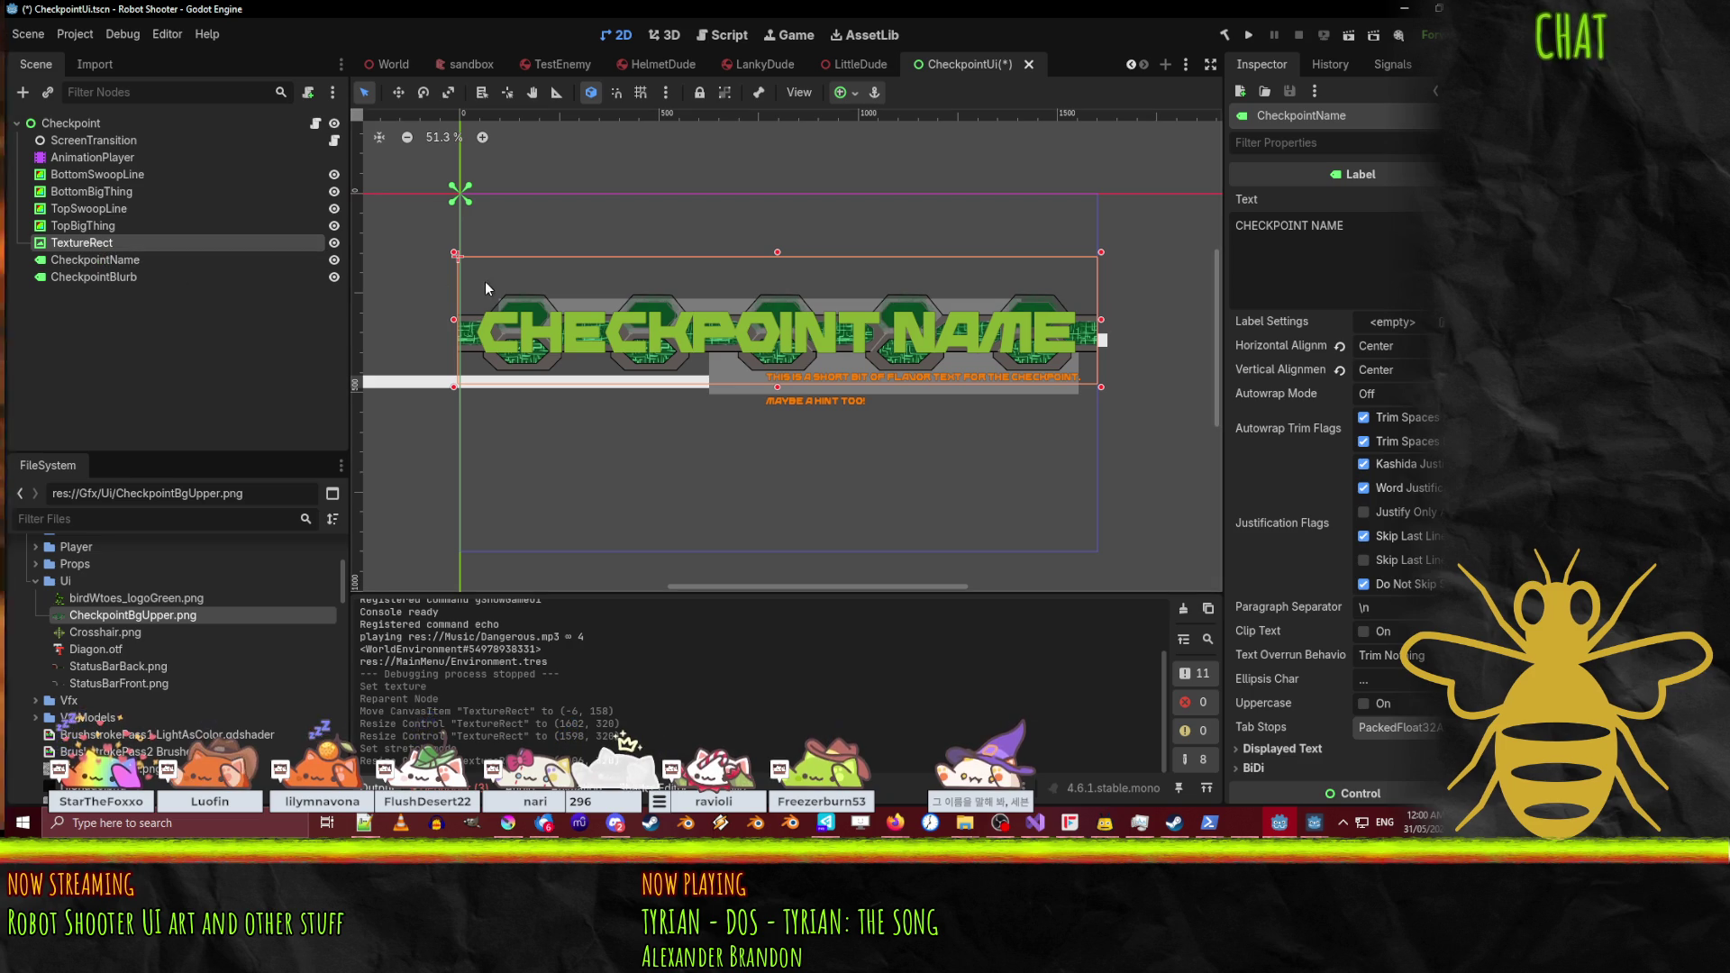
click(640, 93)
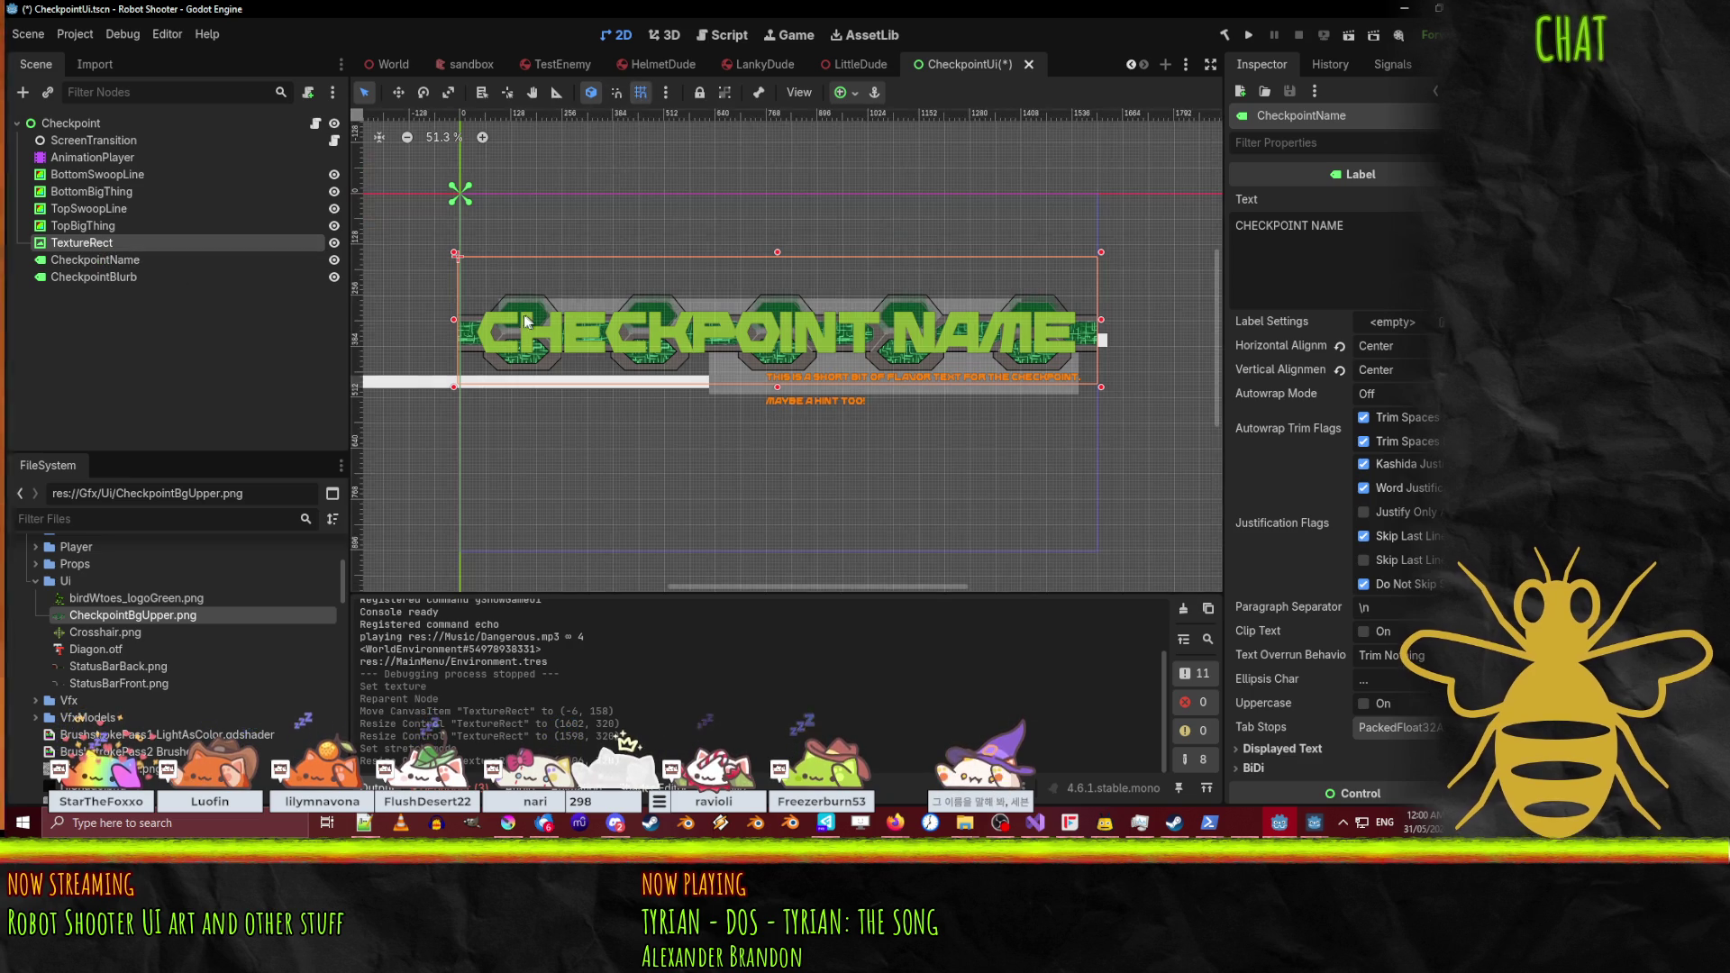
click(523, 315)
click(83, 226)
click(81, 242)
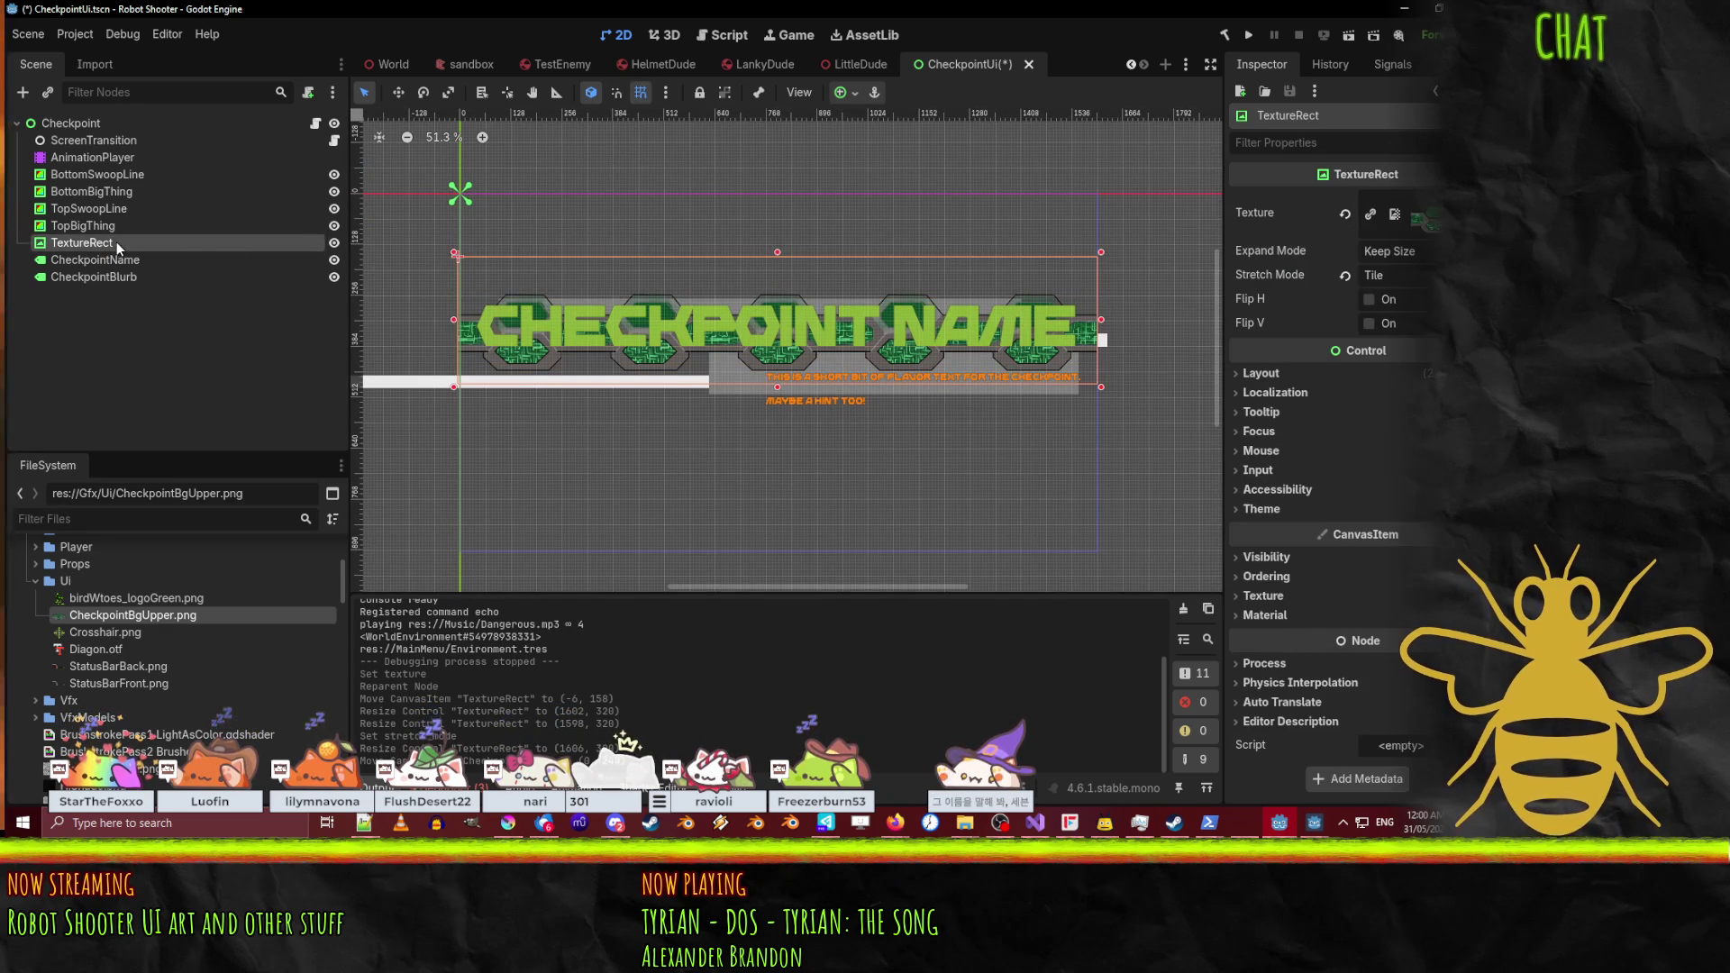
Step: Set the TextureRect's Expand Mode to Ignore Size and lower its top edge to shorten it
drag(484, 256, 498, 256)
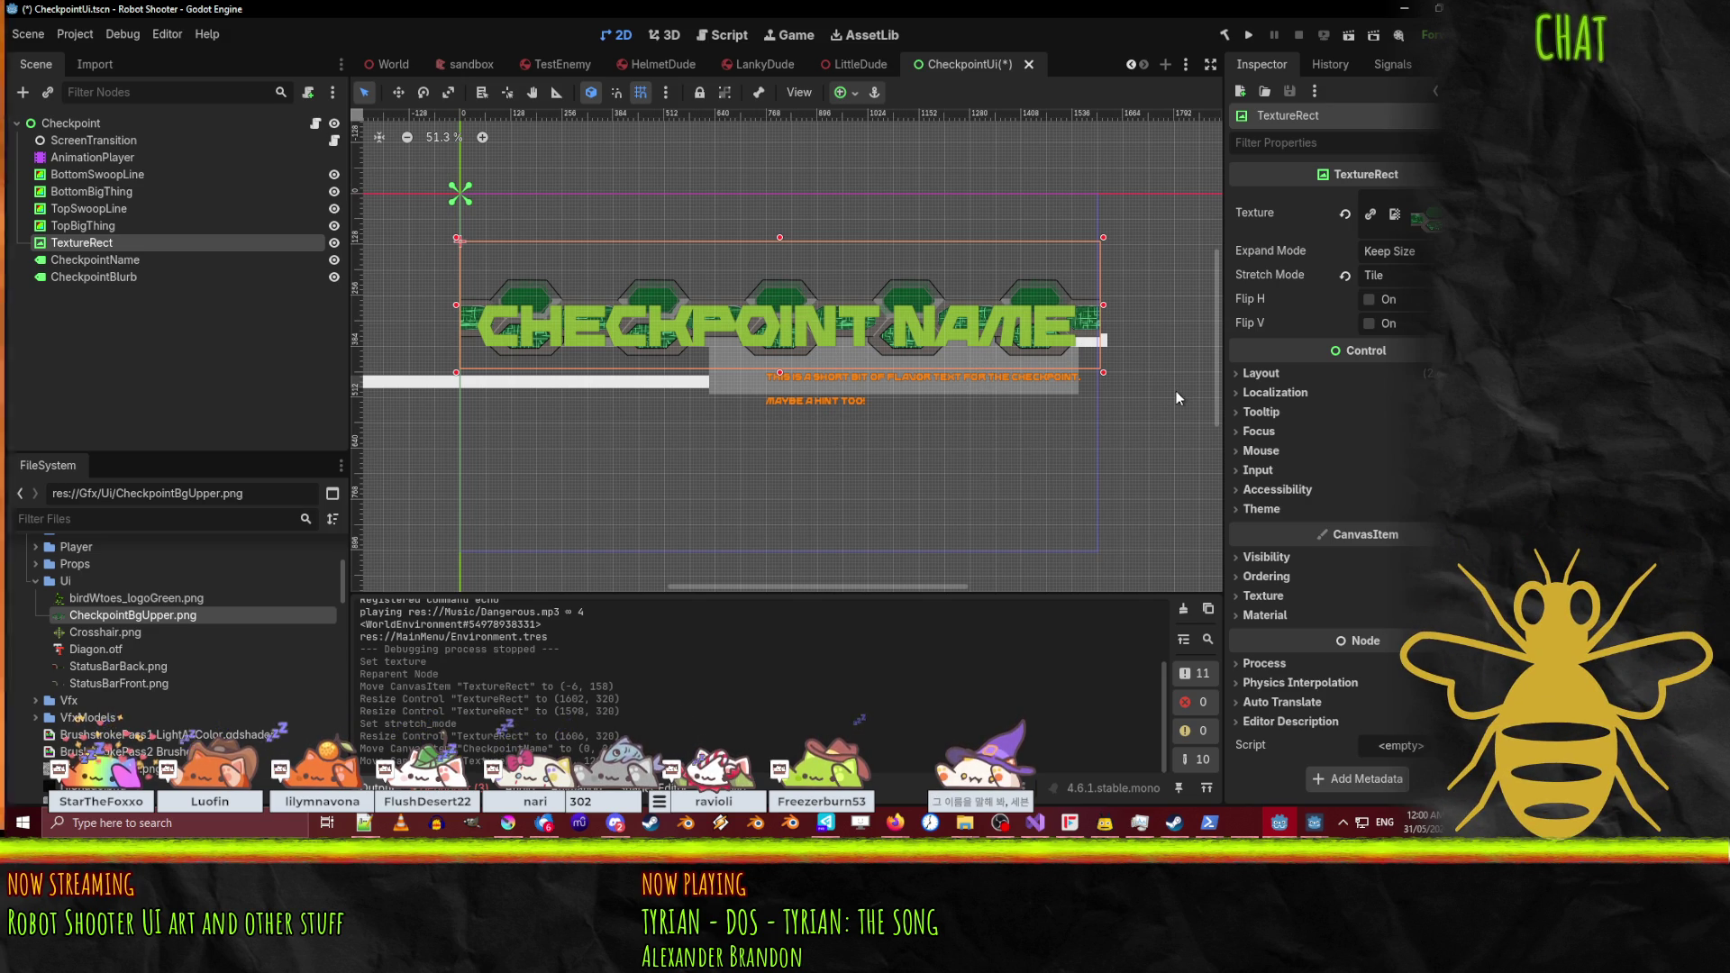
scroll(798, 294, up, 4)
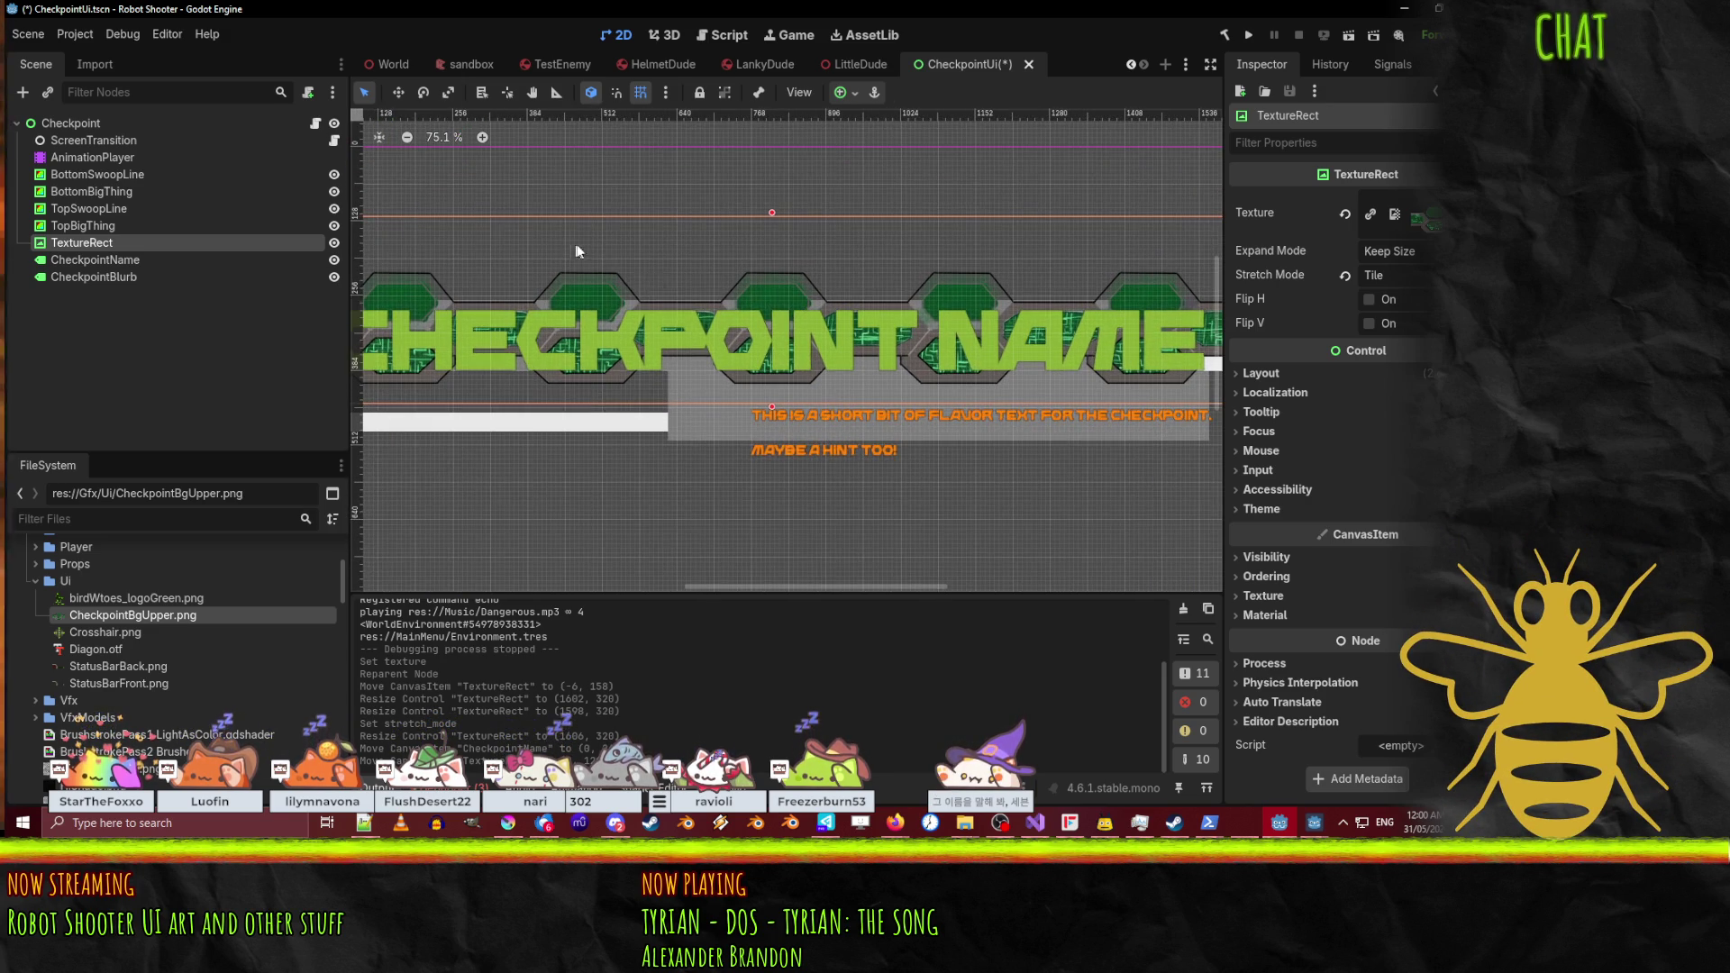
drag(698, 245, 937, 230)
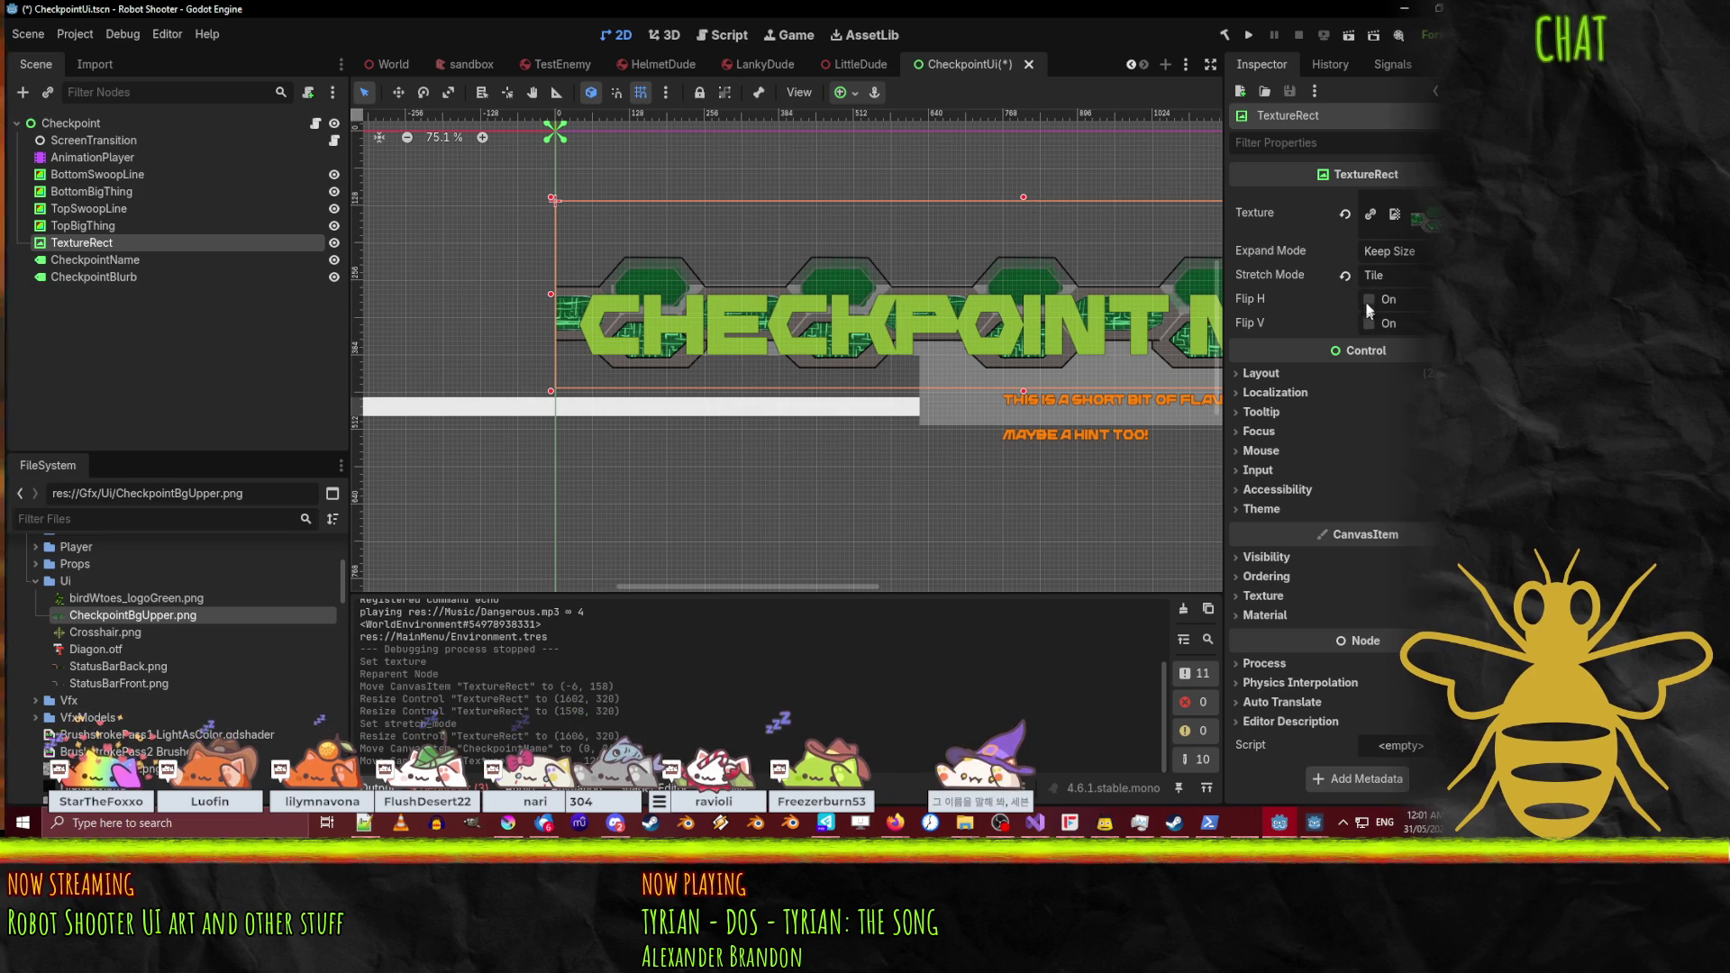
click(1435, 251)
click(1409, 297)
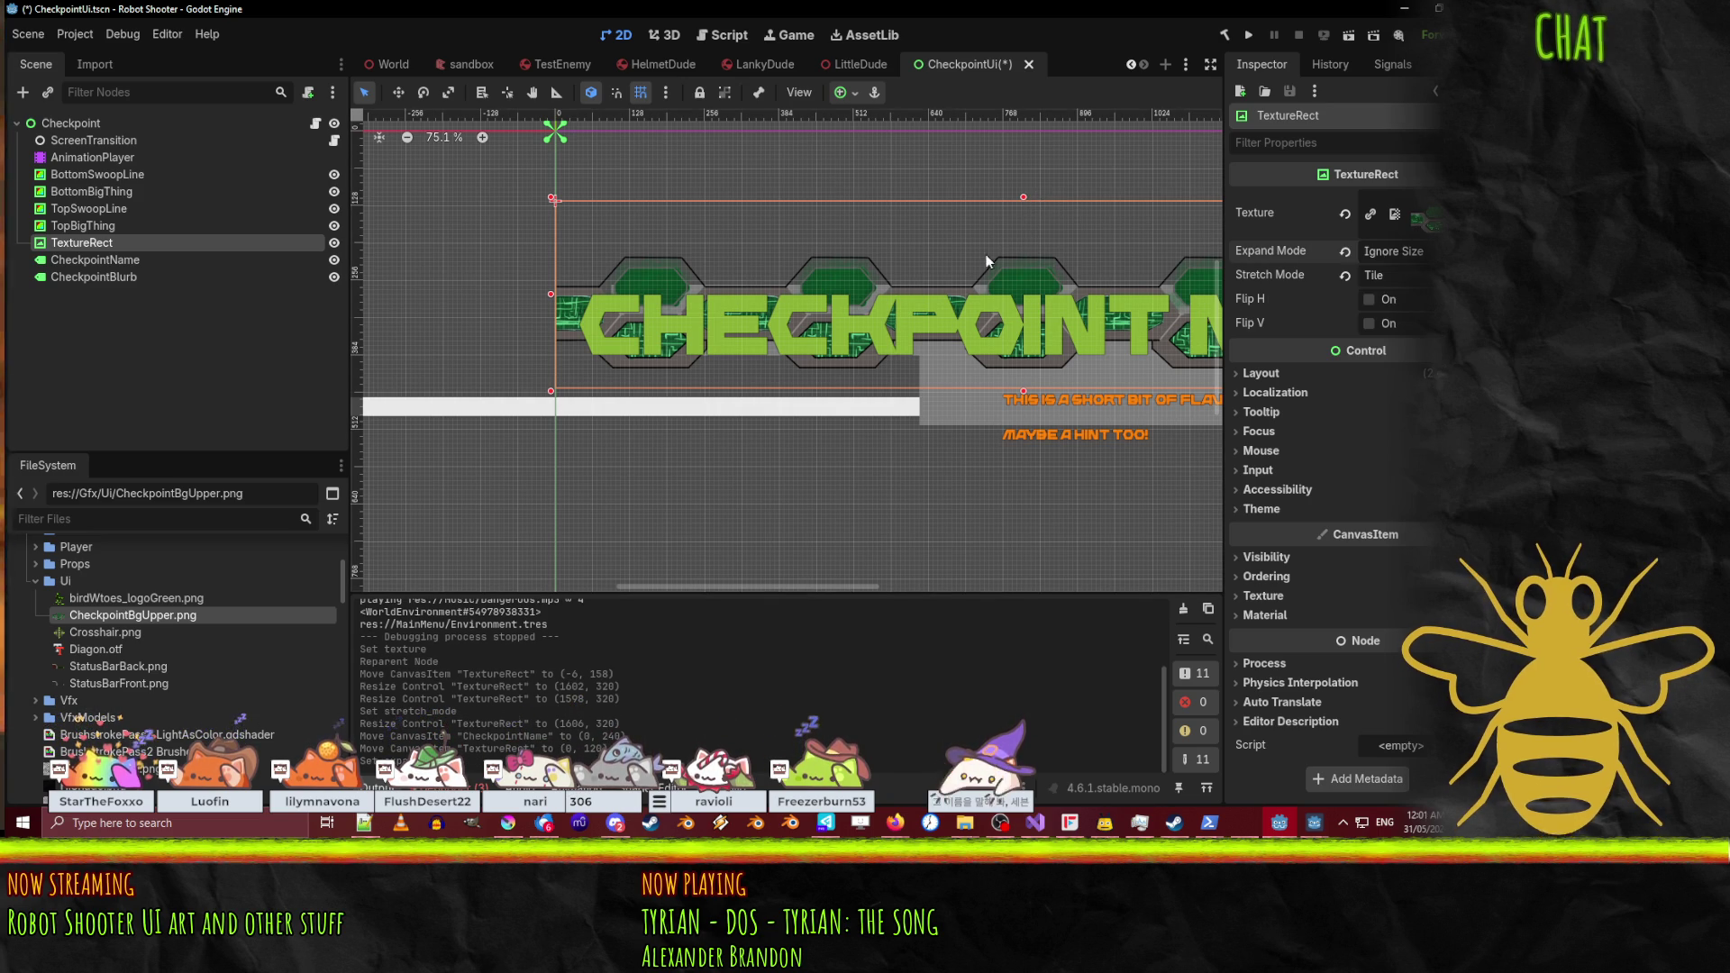
mouse_move(1024, 202)
mouse_down()
mouse_move(1021, 254)
mouse_move(1024, 200)
mouse_move(1024, 216)
mouse_up()
Step: Nudge the CHECKPOINT NAME label down and raise the hex strip 24 px behind it
click(571, 346)
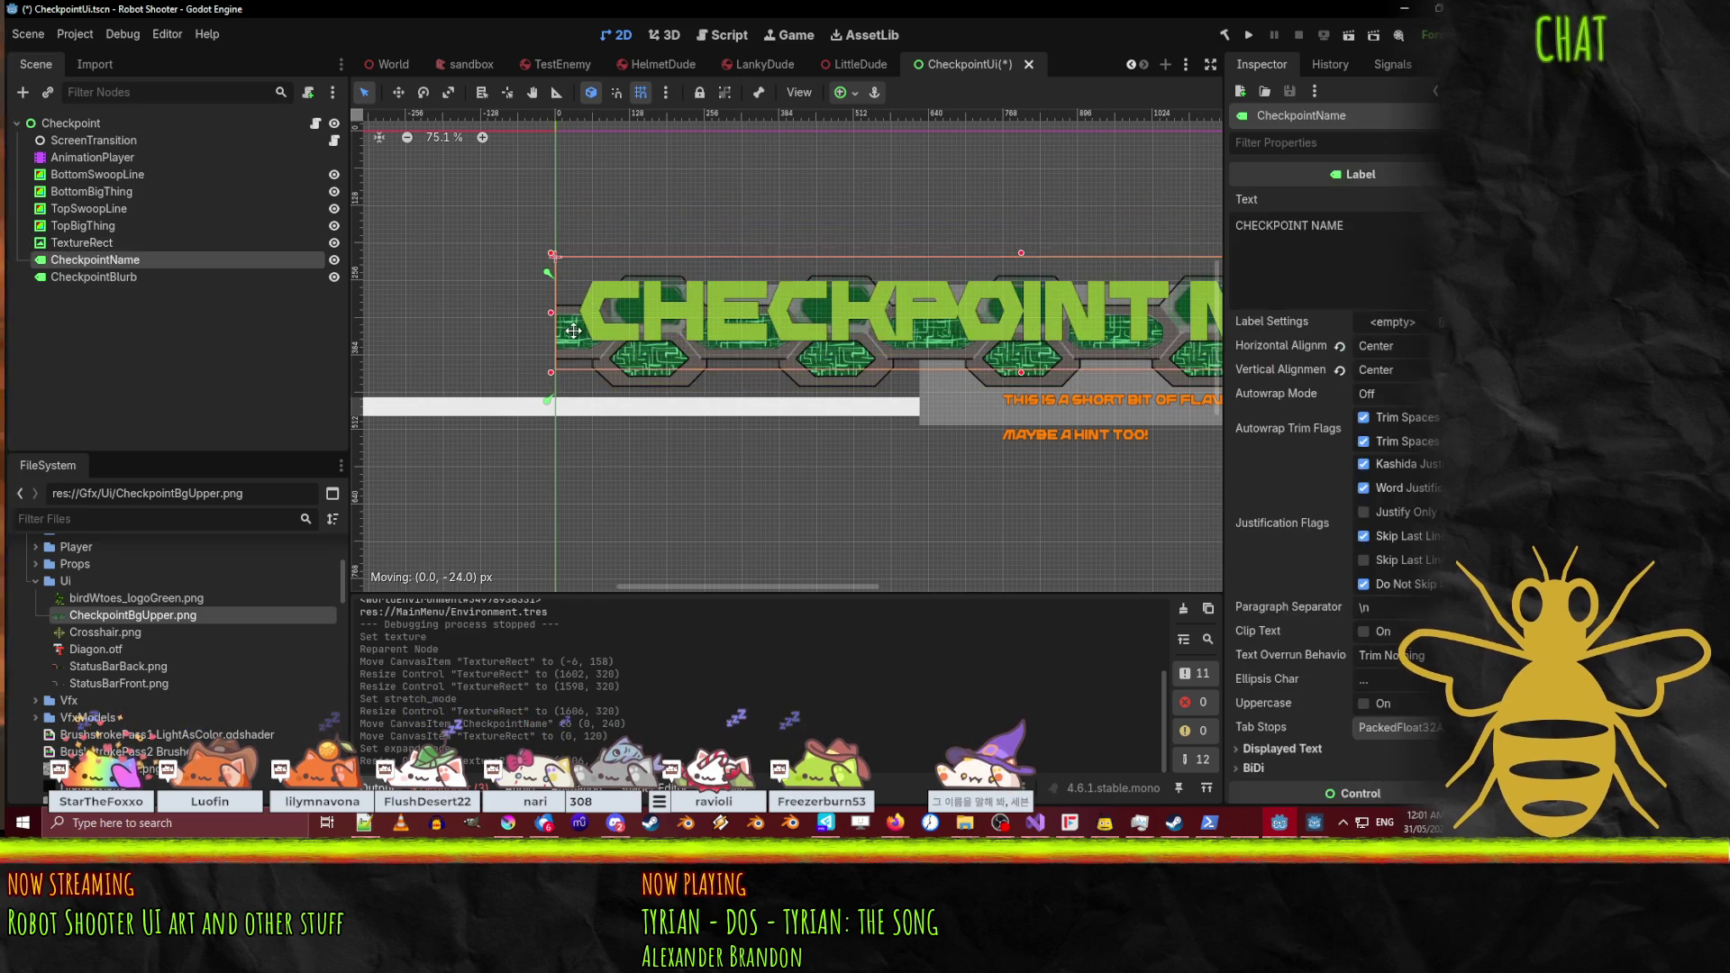
key(Down)
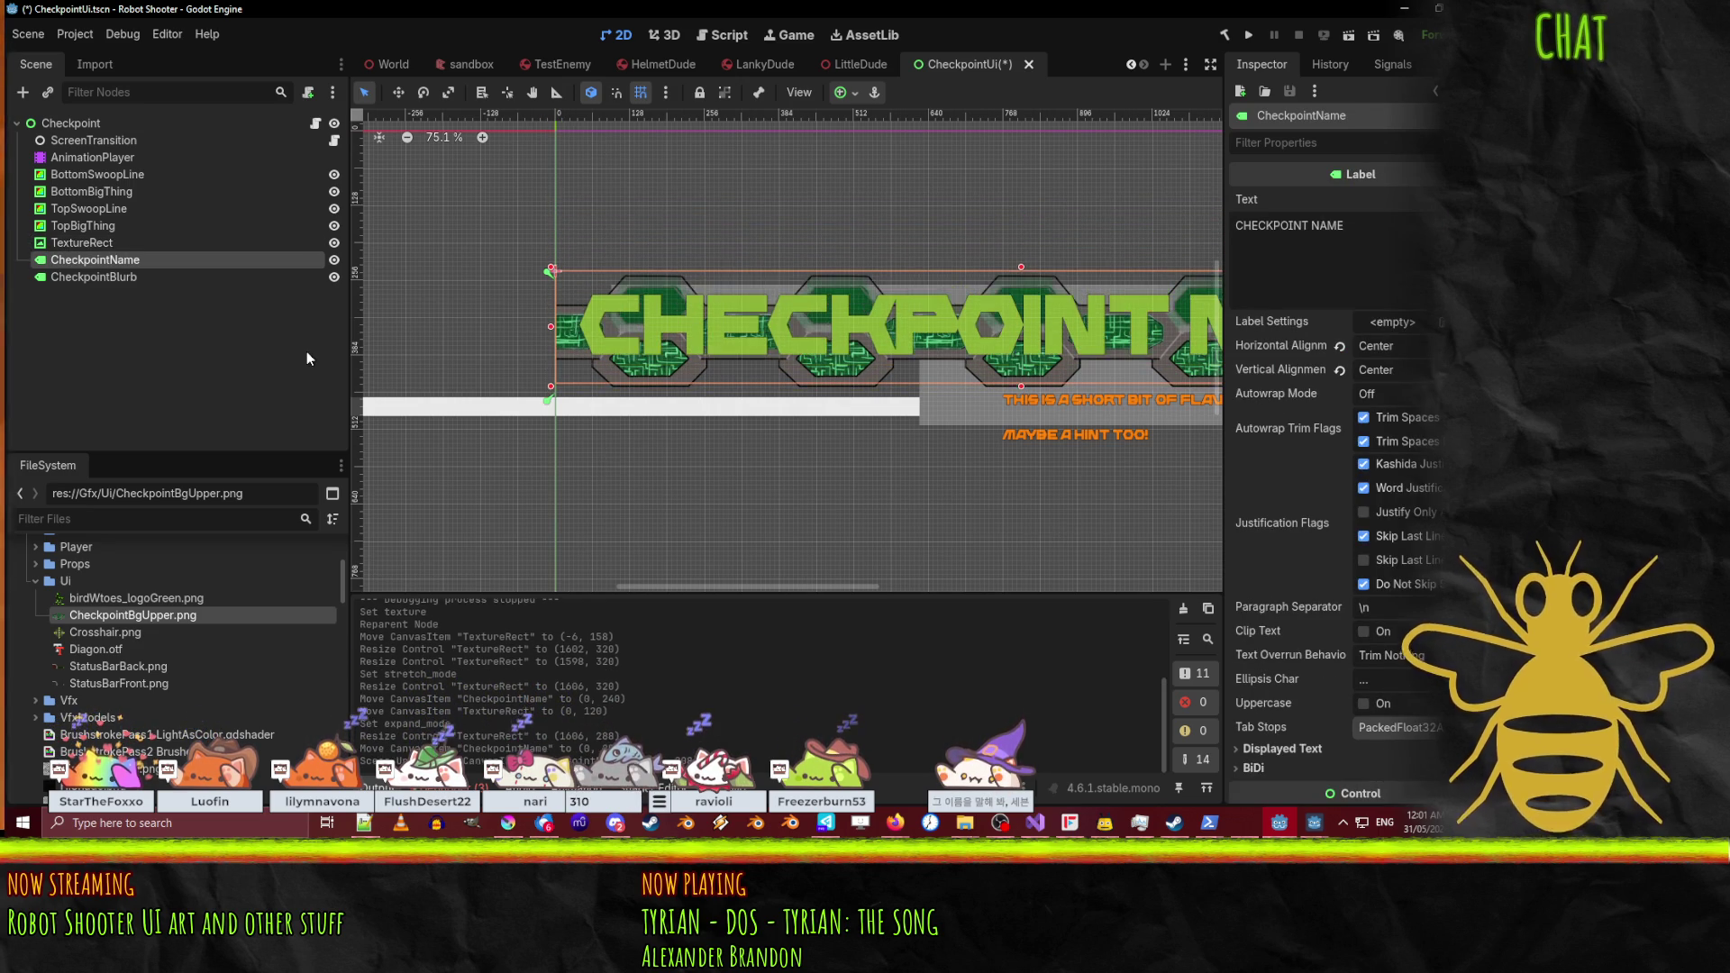
drag(689, 239, 699, 215)
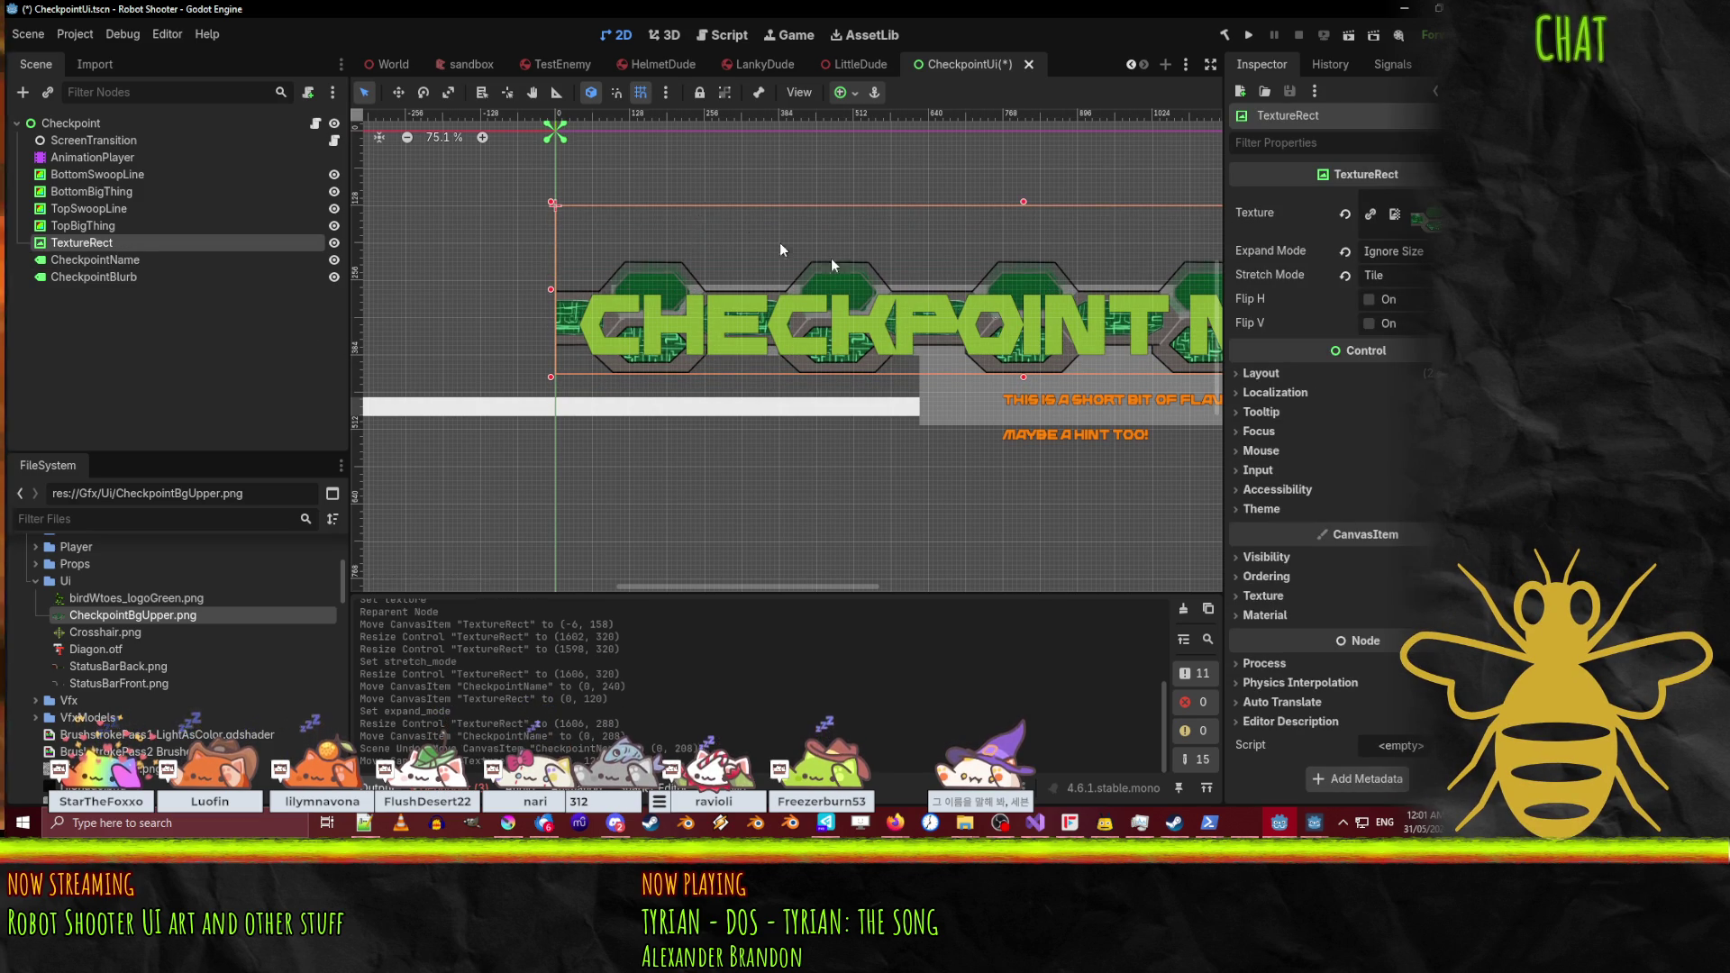
scroll(781, 241, right, 8)
scroll(506, 284, up, 1)
scroll(667, 295, down, 7)
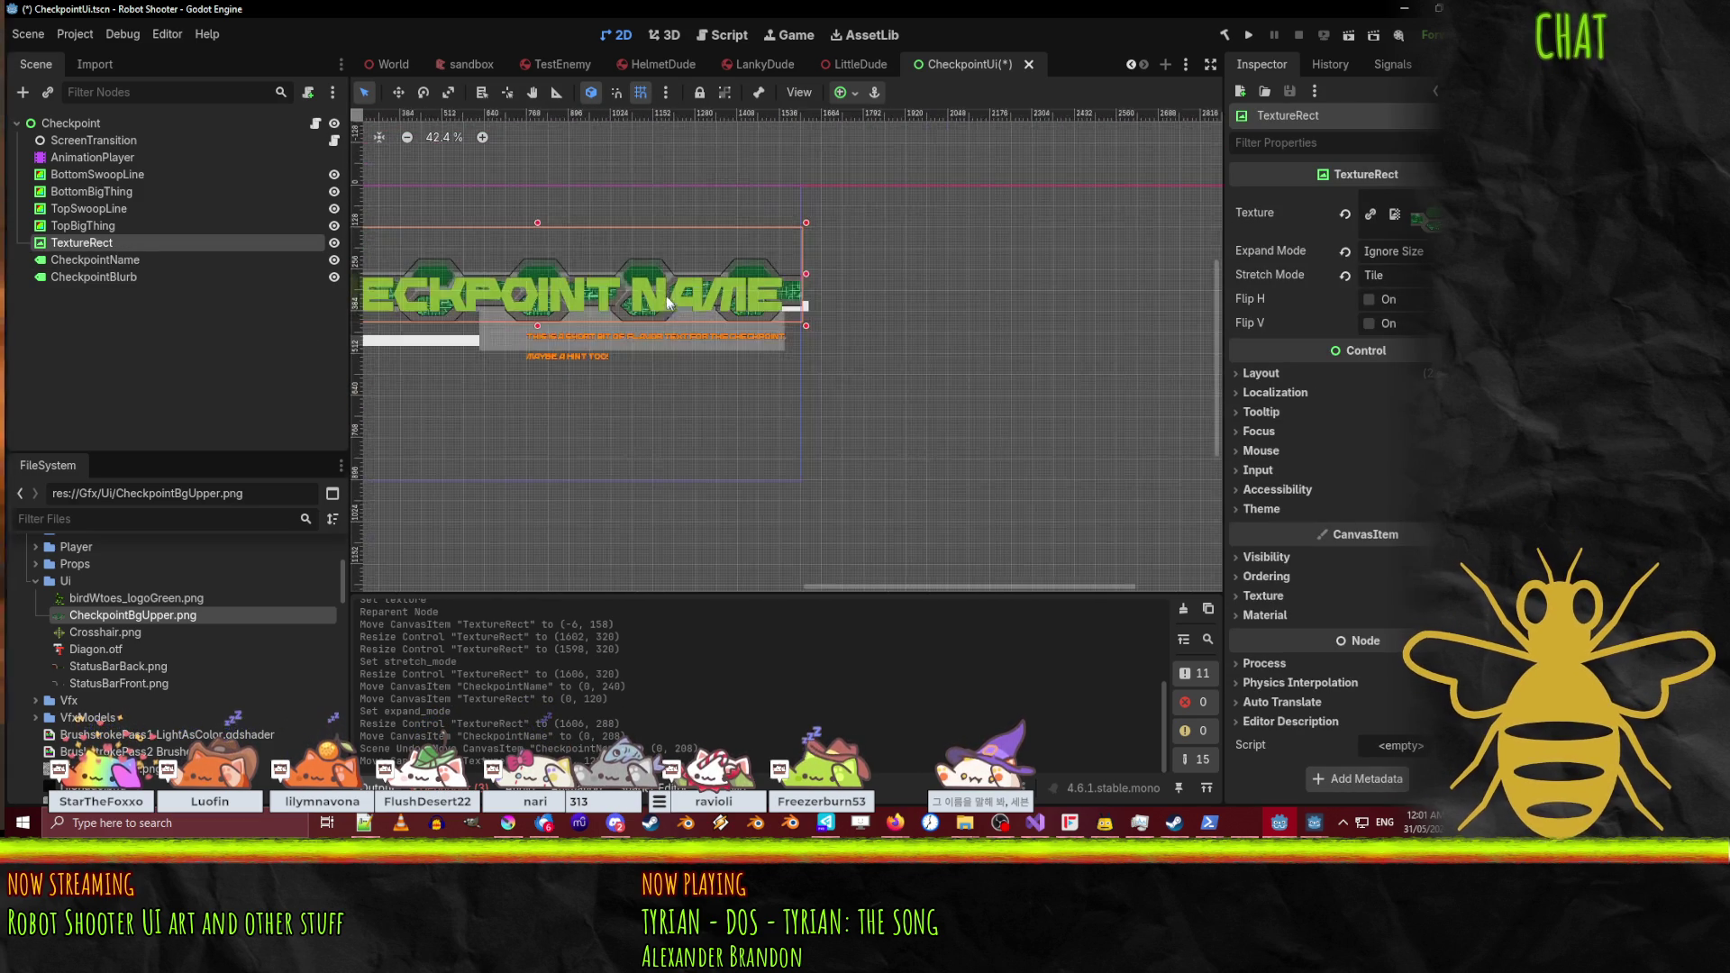
scroll(755, 247, left, 4)
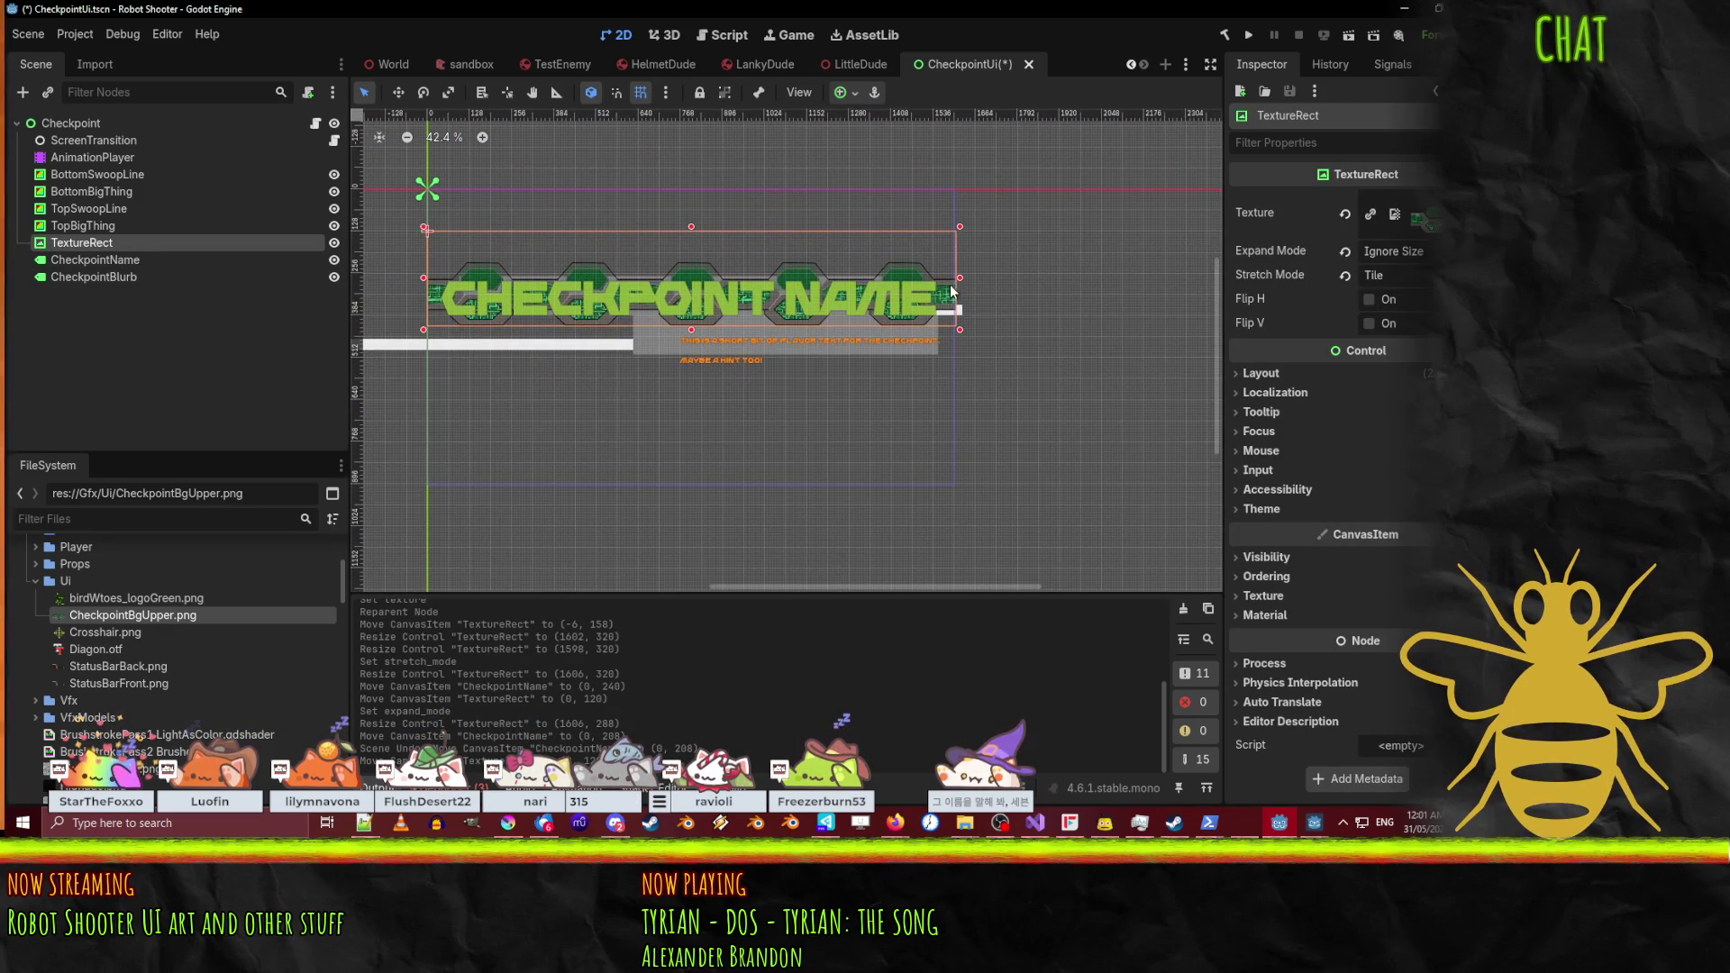
scroll(1007, 329, up, 2)
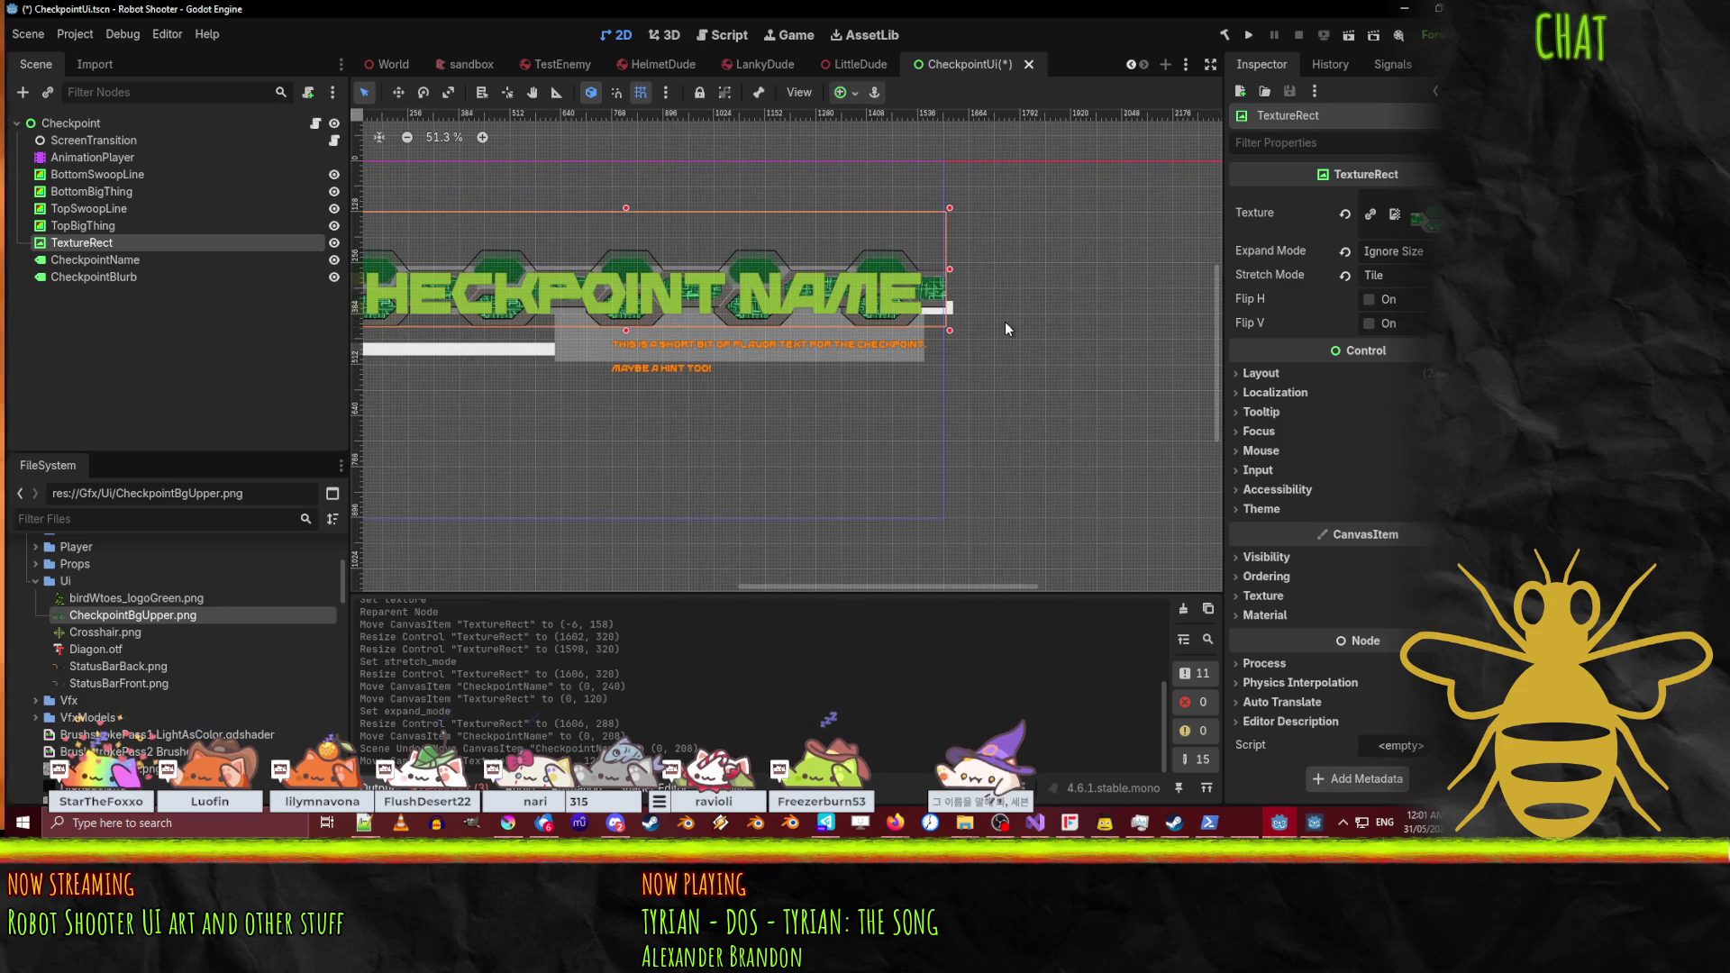
scroll(1004, 322, up, 1)
scroll(782, 236, left, 5)
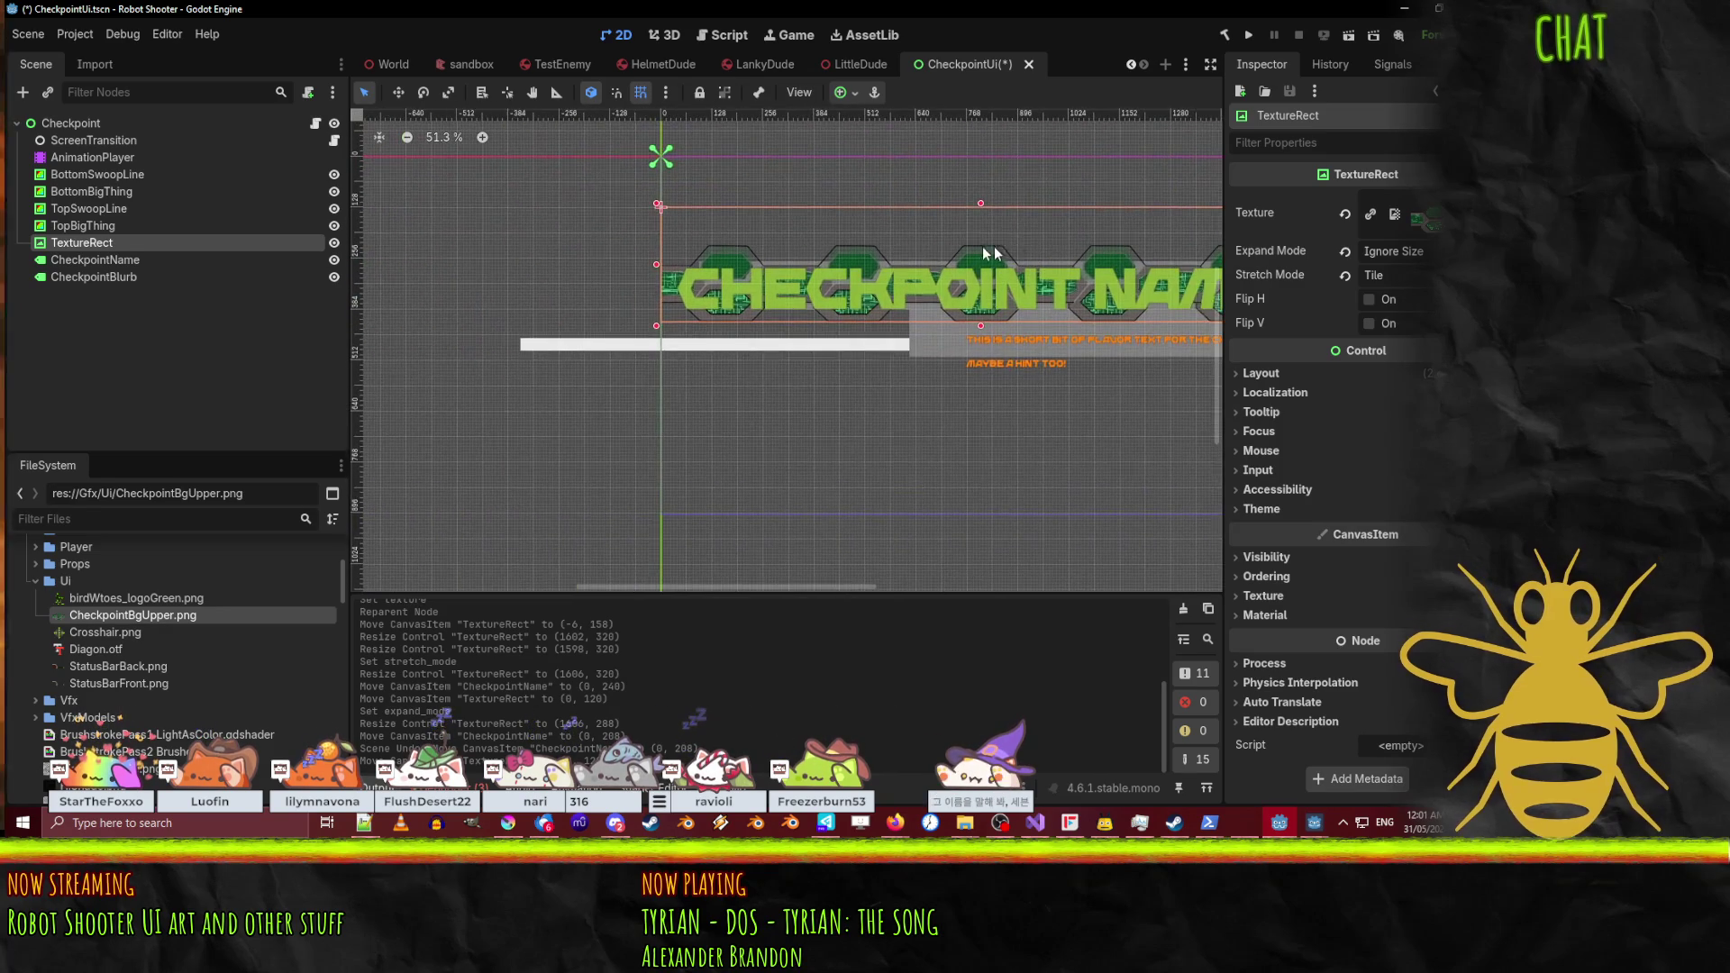
scroll(783, 236, up, 3)
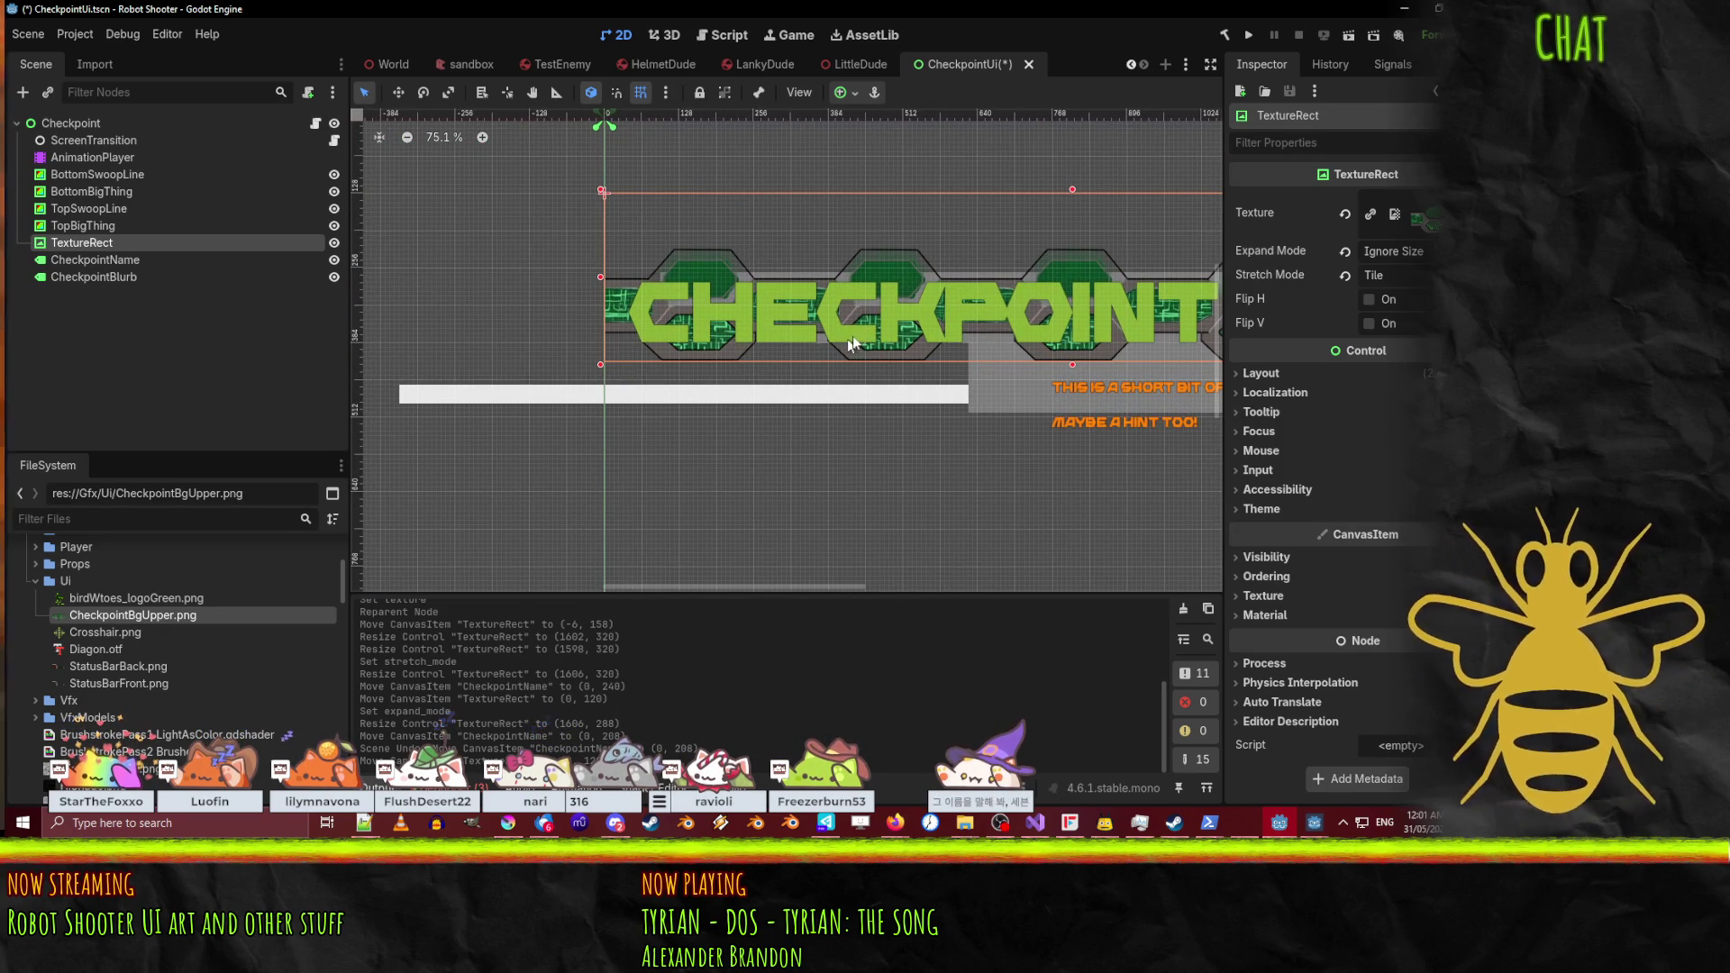
scroll(828, 326, right, 3)
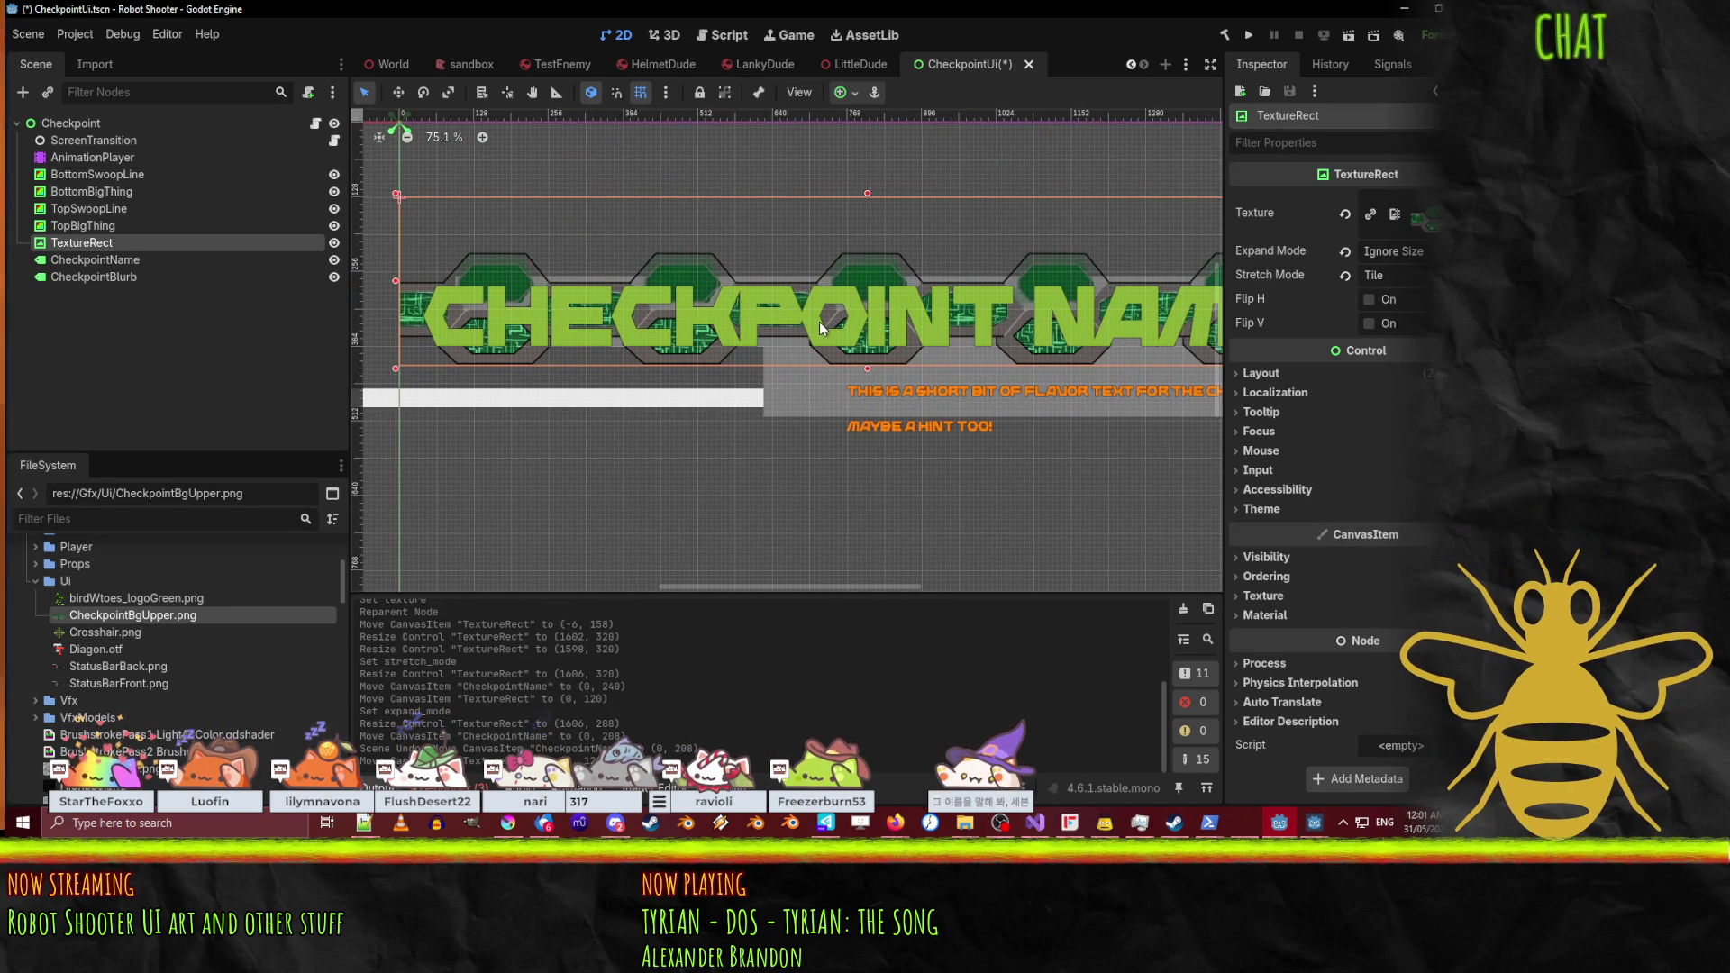
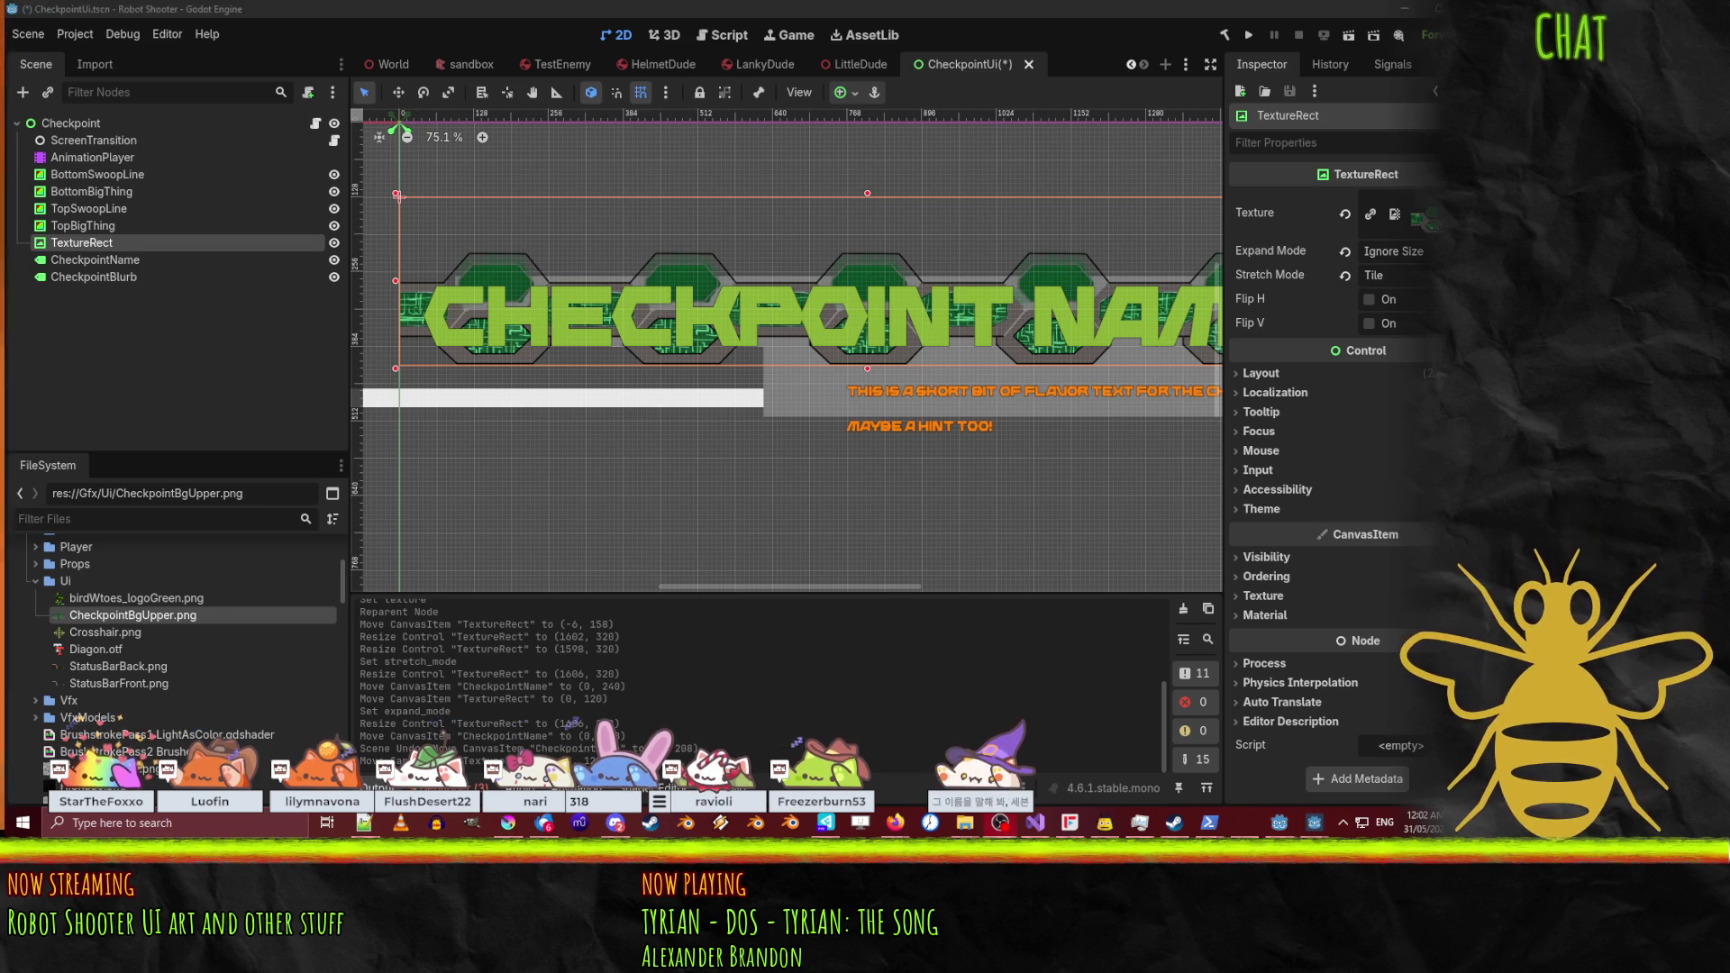
Step: Switch from the Godot editor to the checkpoint bkg.kra artwork in Krita
key(alt+Tab)
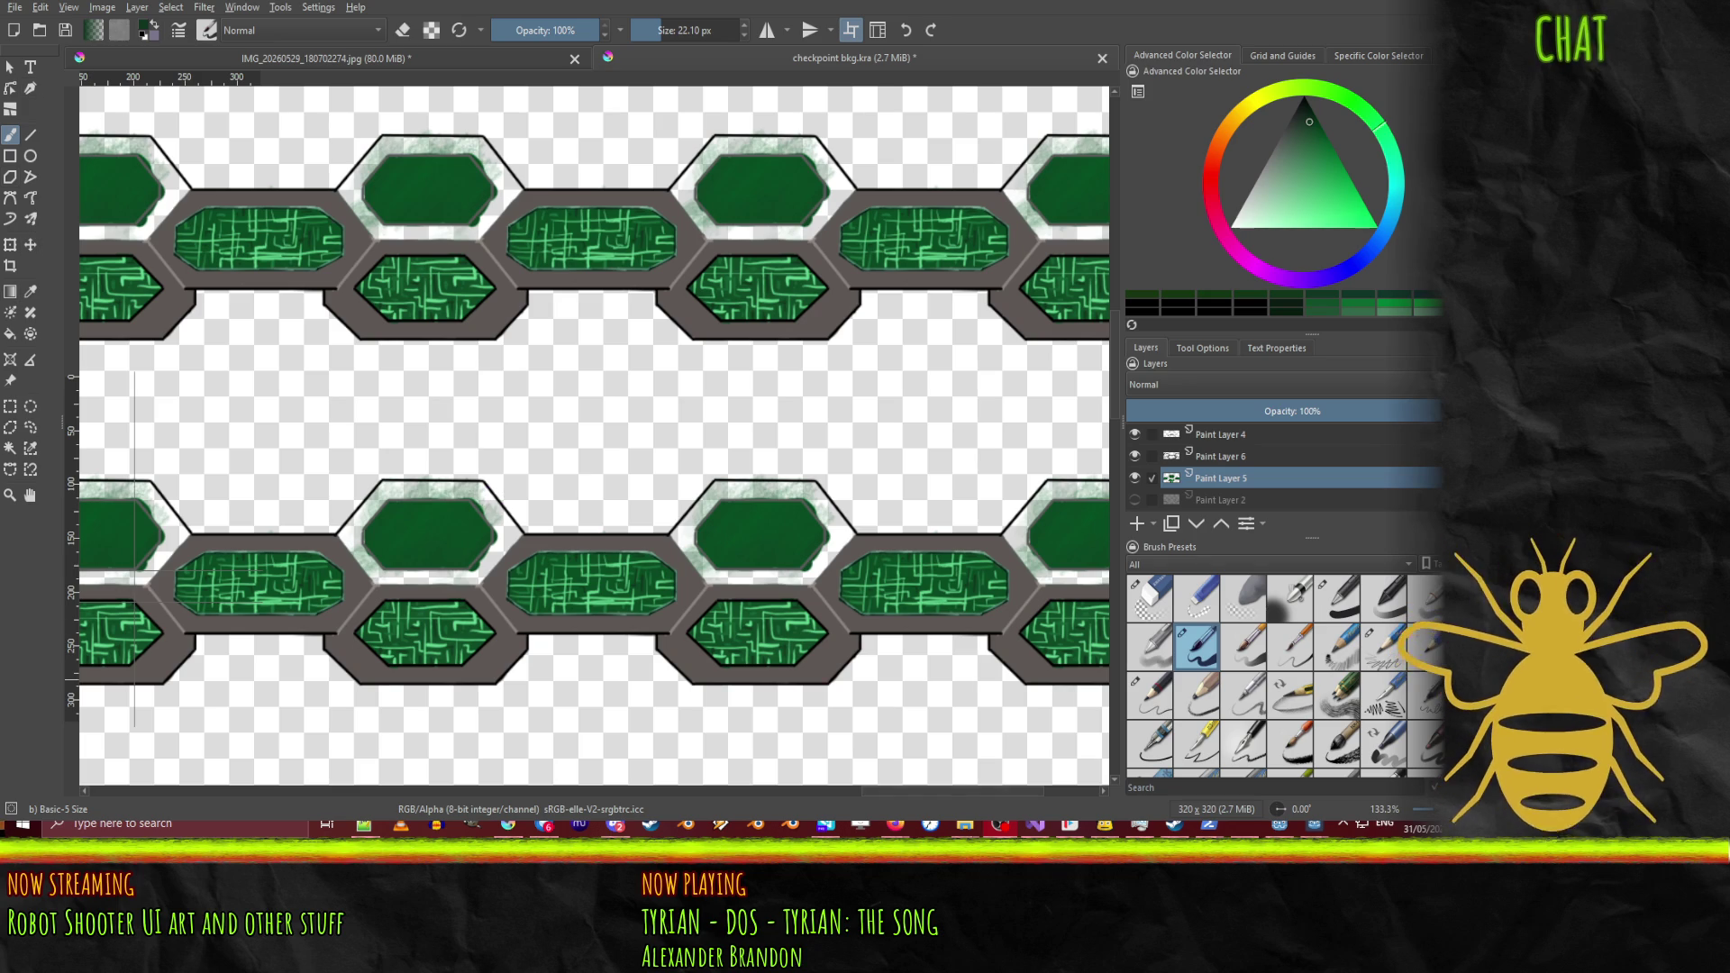
Step: Make Paint Layer 4 active and toggle Paint Layer 3's visibility to inspect it
click(1242, 434)
scroll(1165, 442, up, 1)
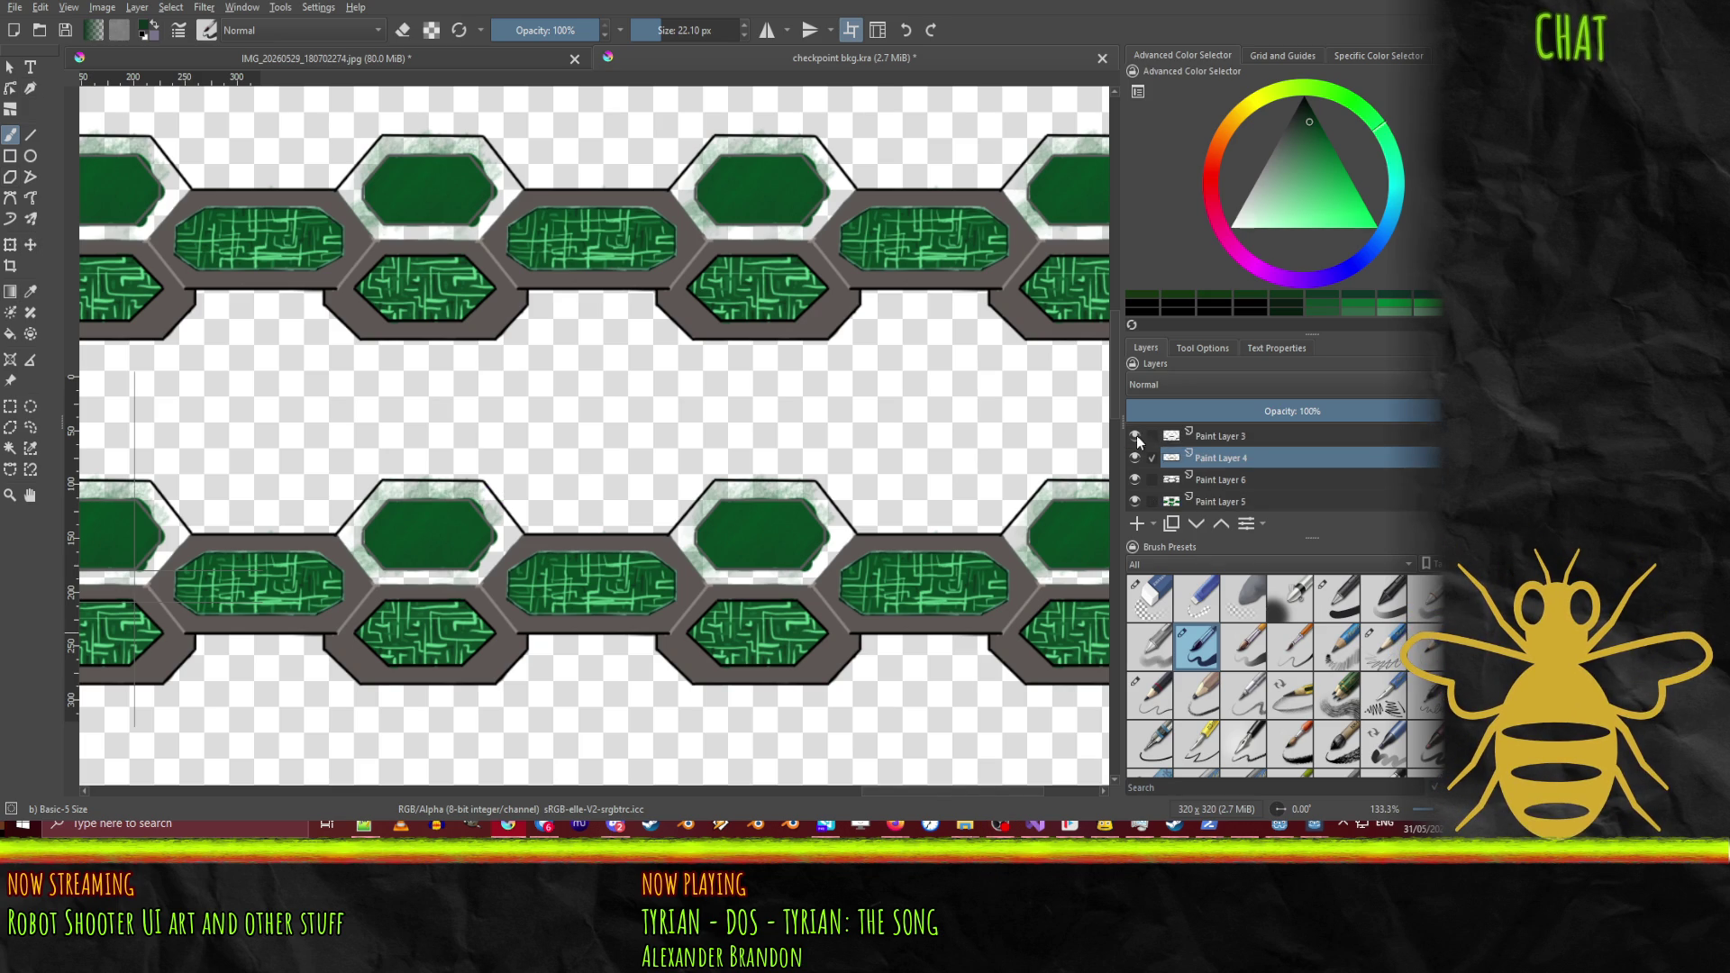
click(1134, 435)
click(1134, 435)
click(1134, 435)
click(1135, 435)
Step: Turn off Wrap Around mode and rectangle-select around the top hexagon panel
click(10, 406)
click(851, 32)
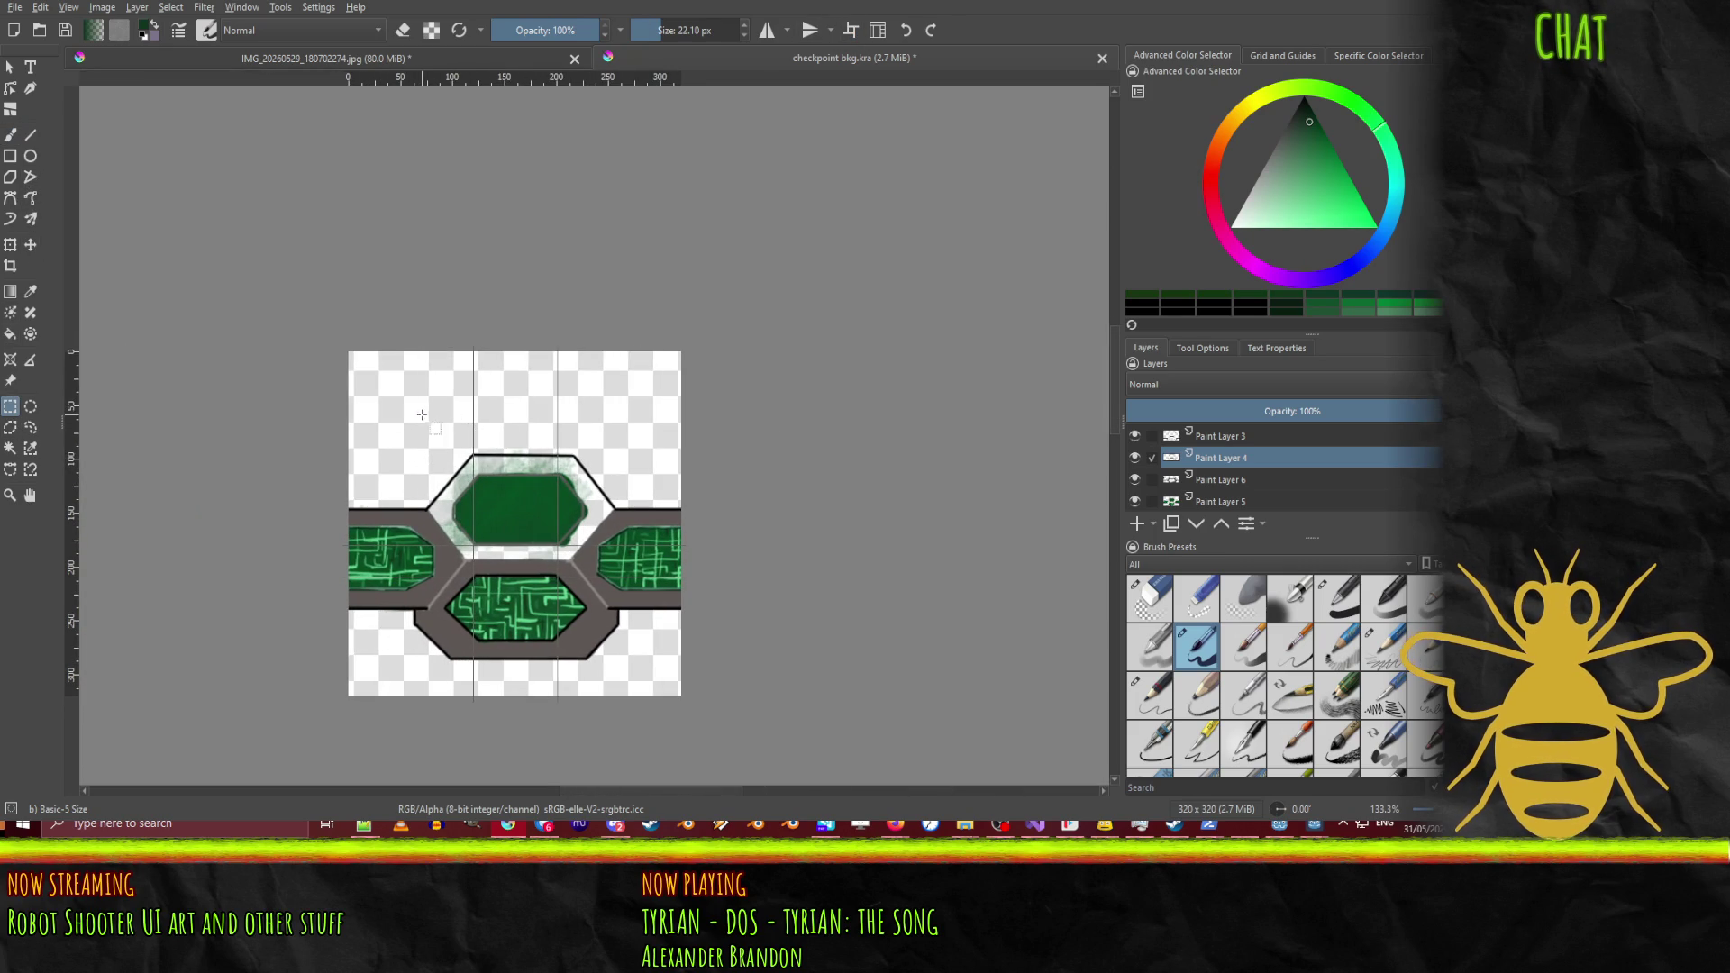
mouse_move(422, 414)
mouse_down()
mouse_move(658, 527)
mouse_move(633, 510)
mouse_up()
ctrl+scroll(545, 494, up, 3)
ctrl+scroll(672, 387, down, 1)
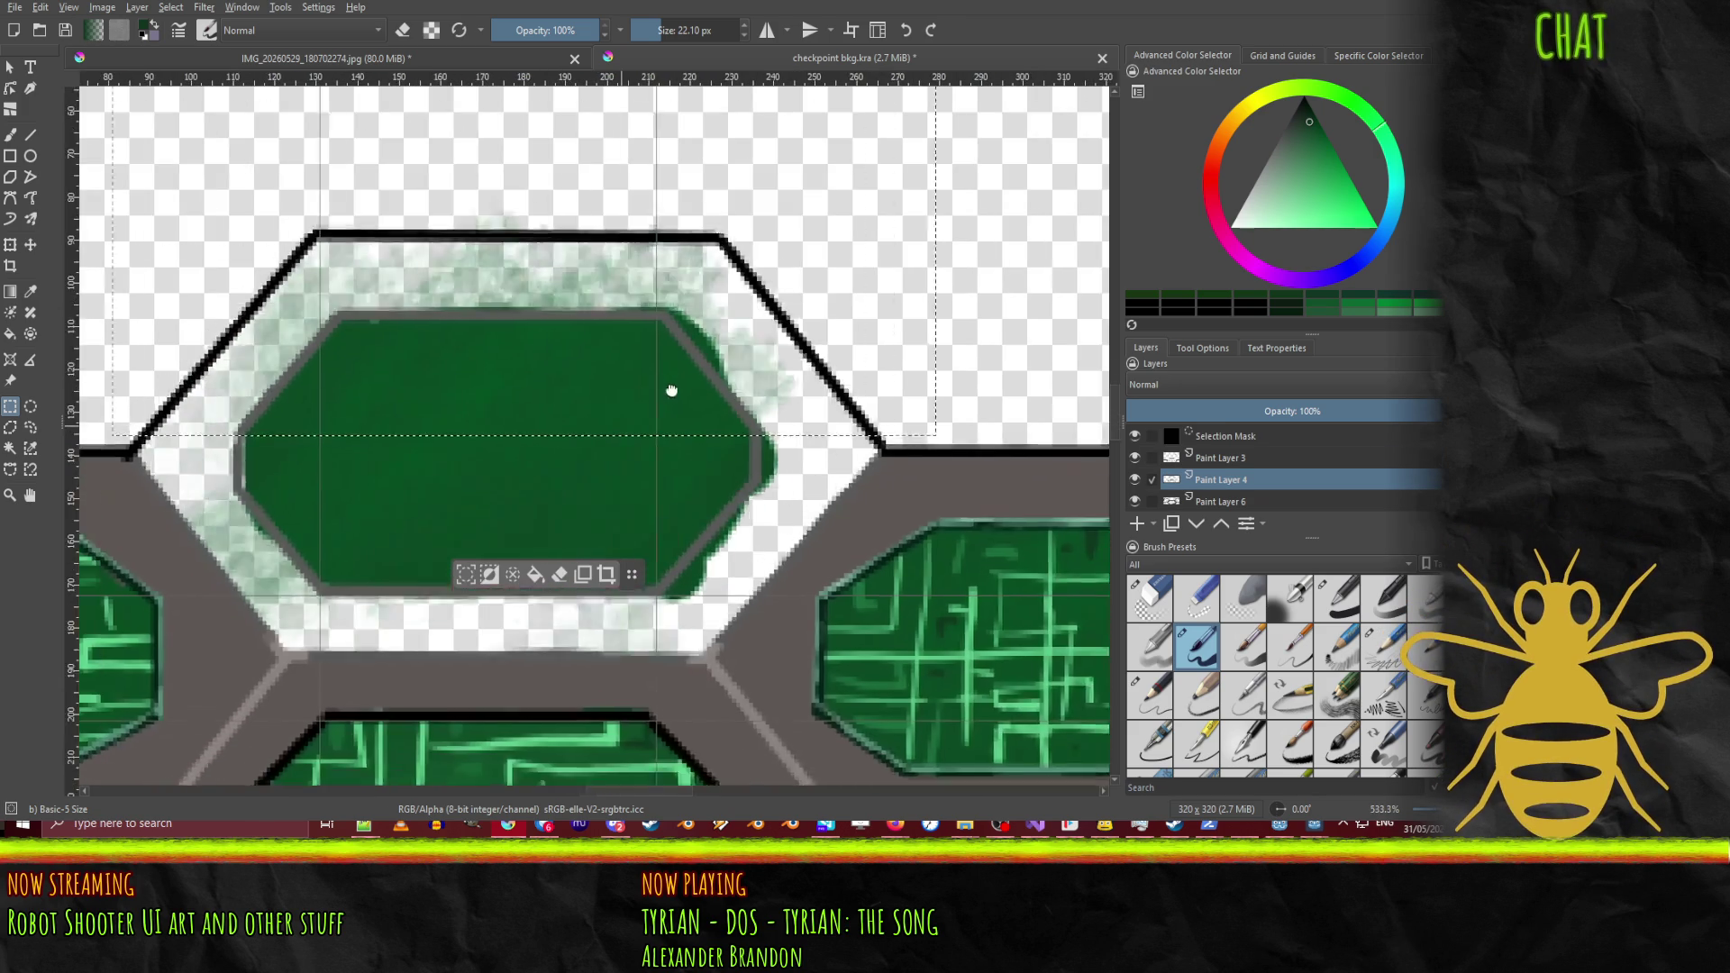
ctrl+scroll(753, 348, up, 3)
ctrl+scroll(744, 344, down, 1)
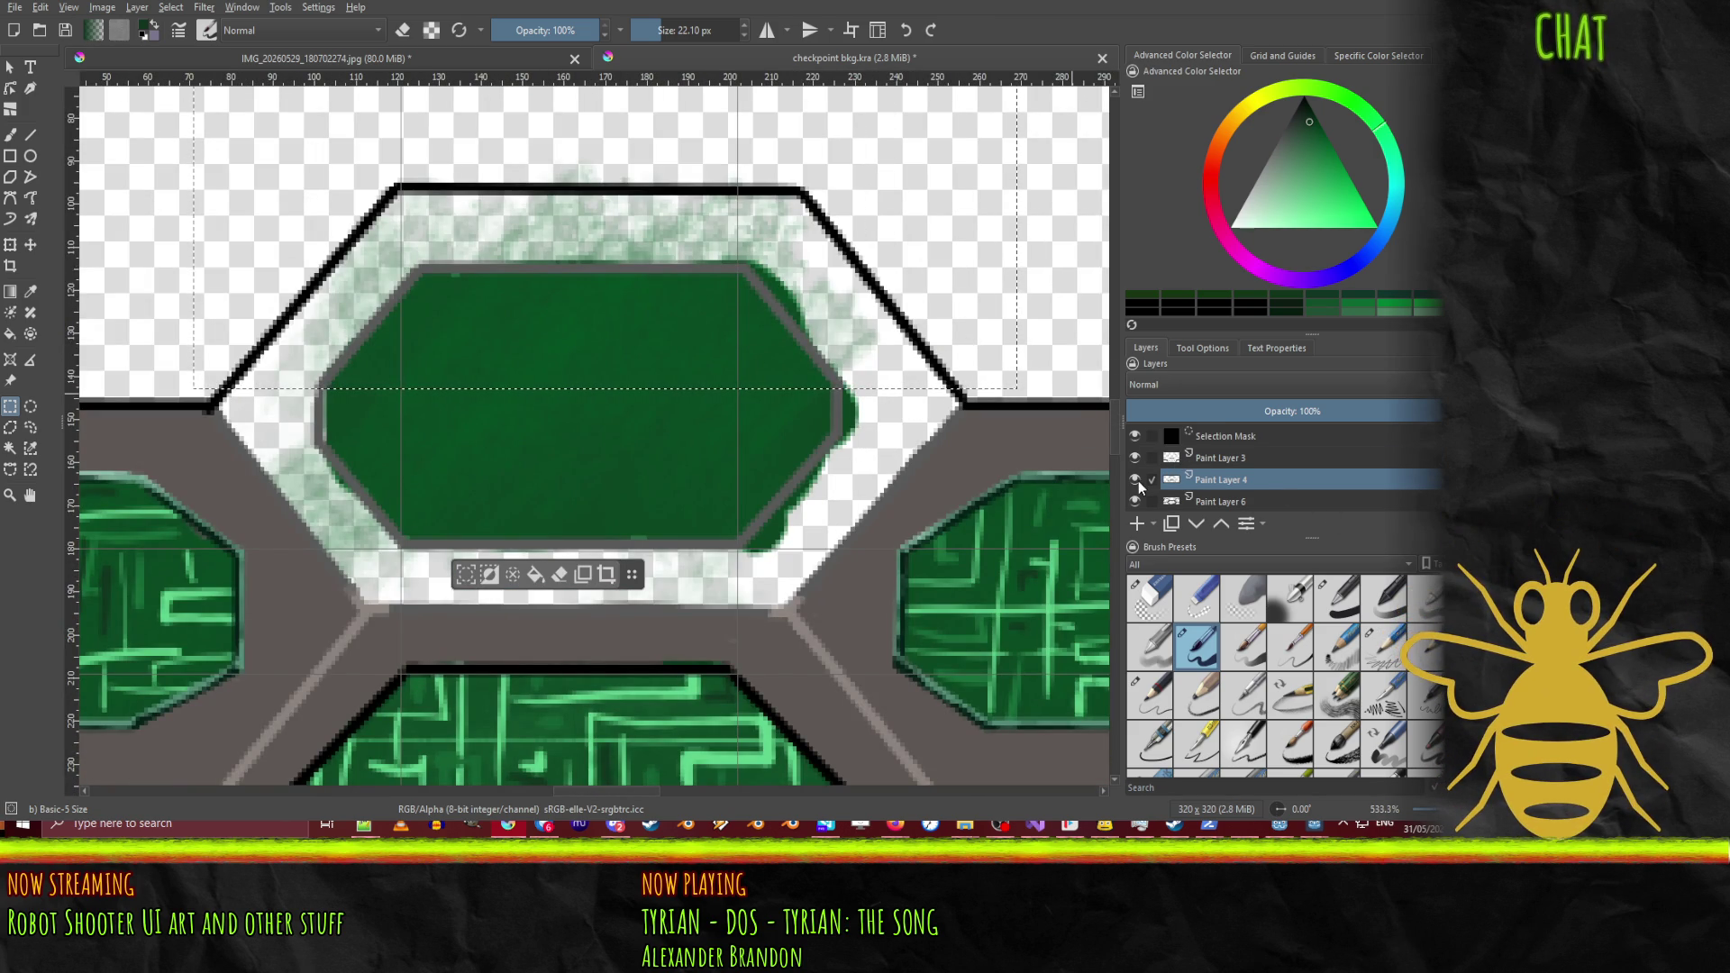
Step: Compare with Paint Layer 3 hidden, then delete Paint Layer 3
click(1134, 457)
click(1134, 458)
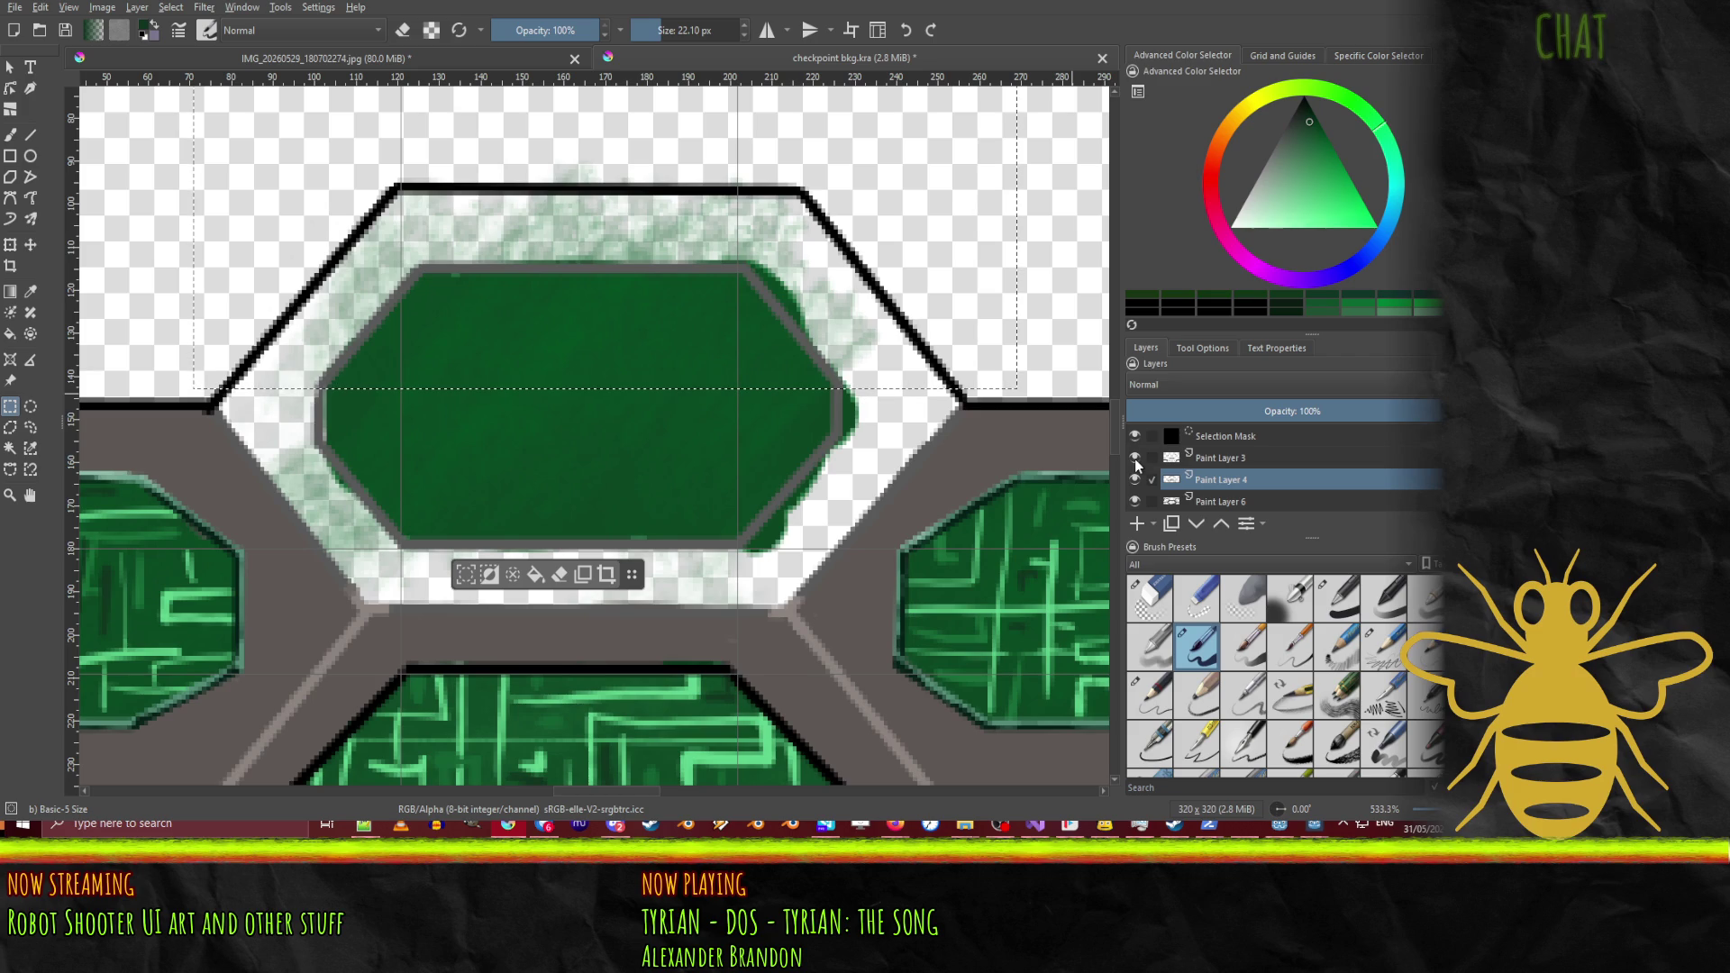
click(1226, 462)
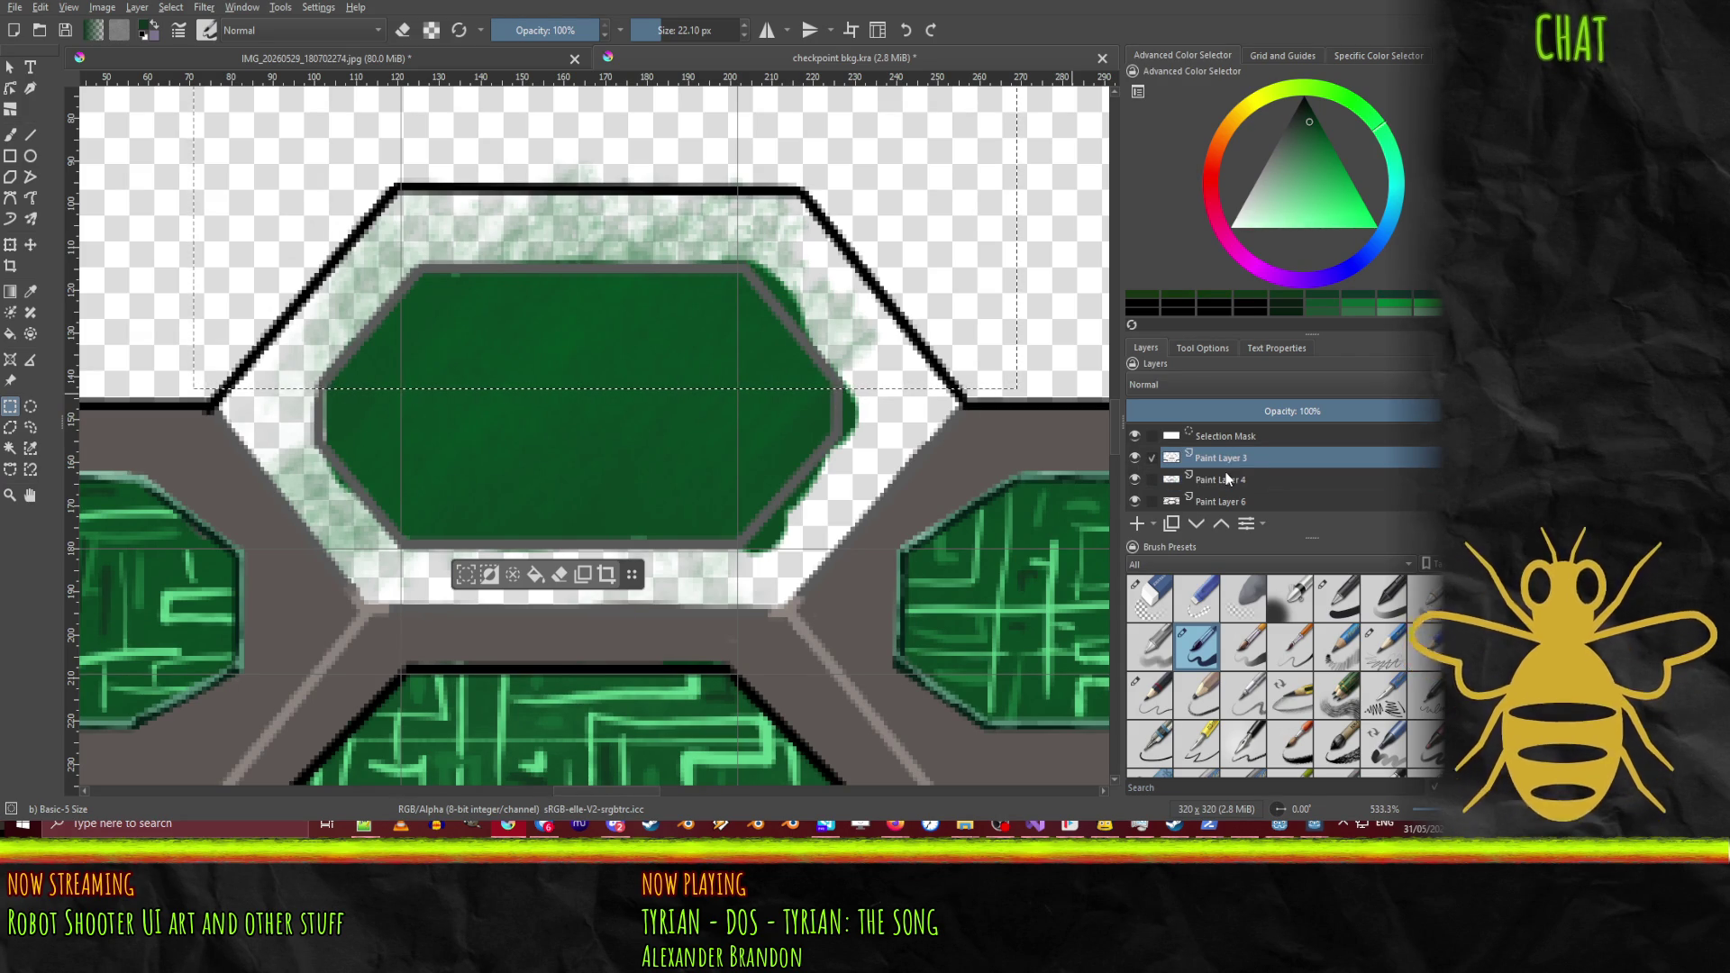
key(shift+Delete)
click(1135, 458)
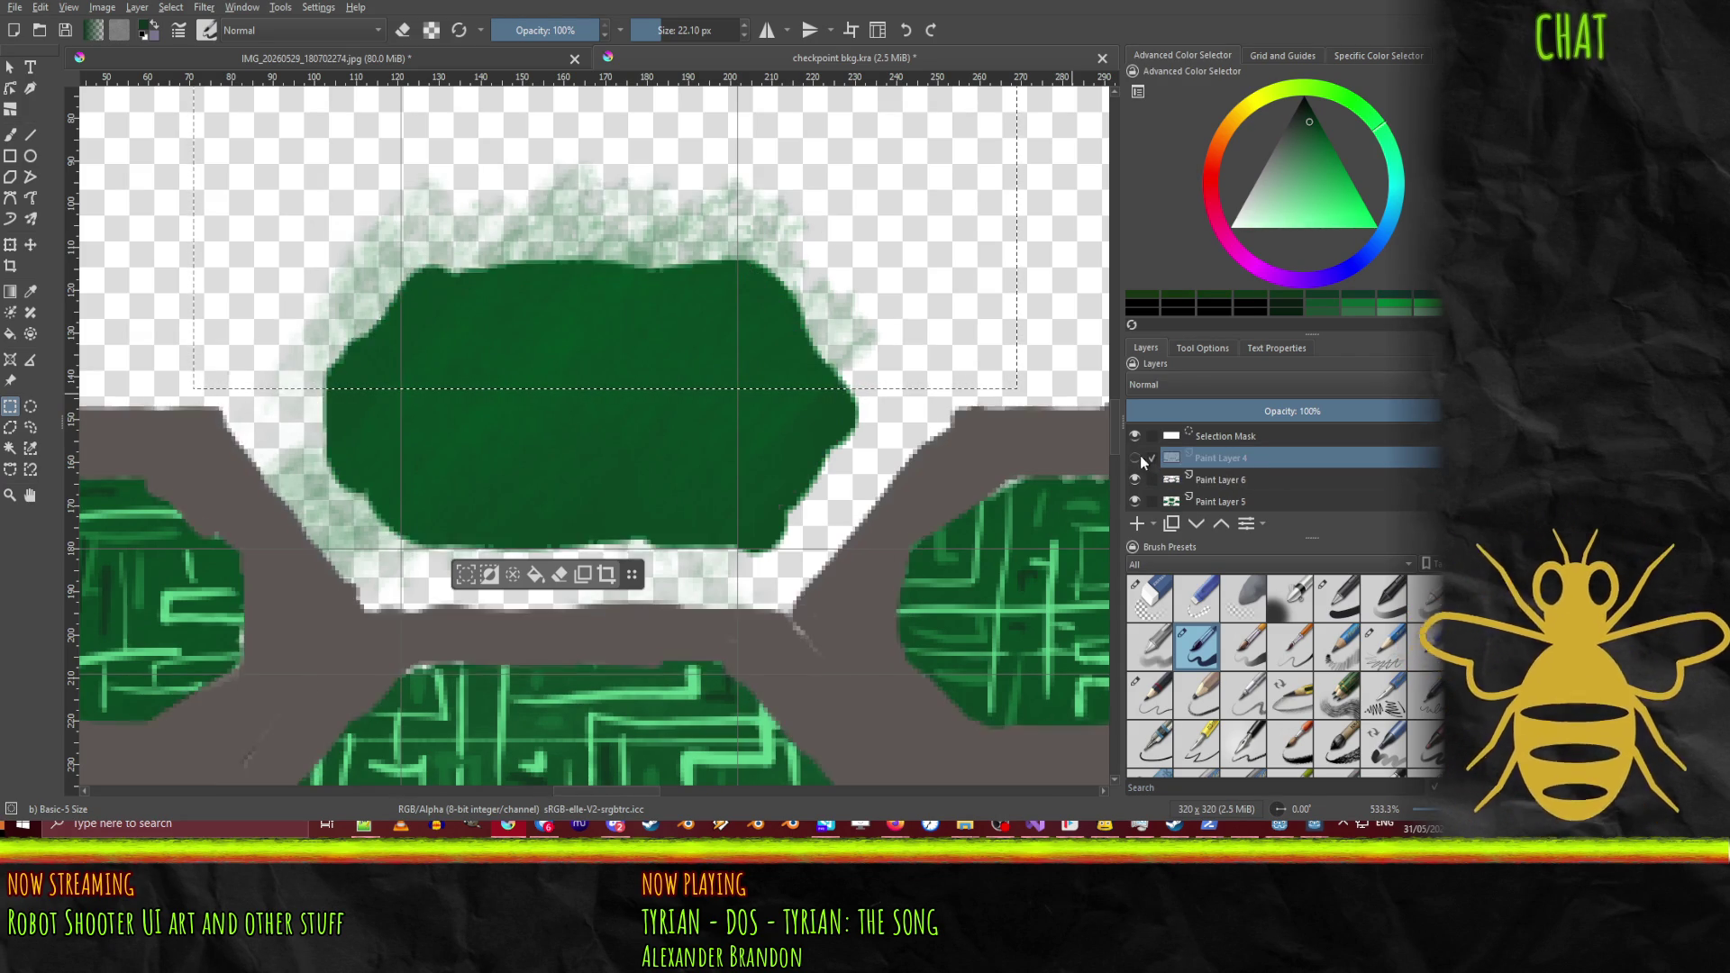
click(1135, 457)
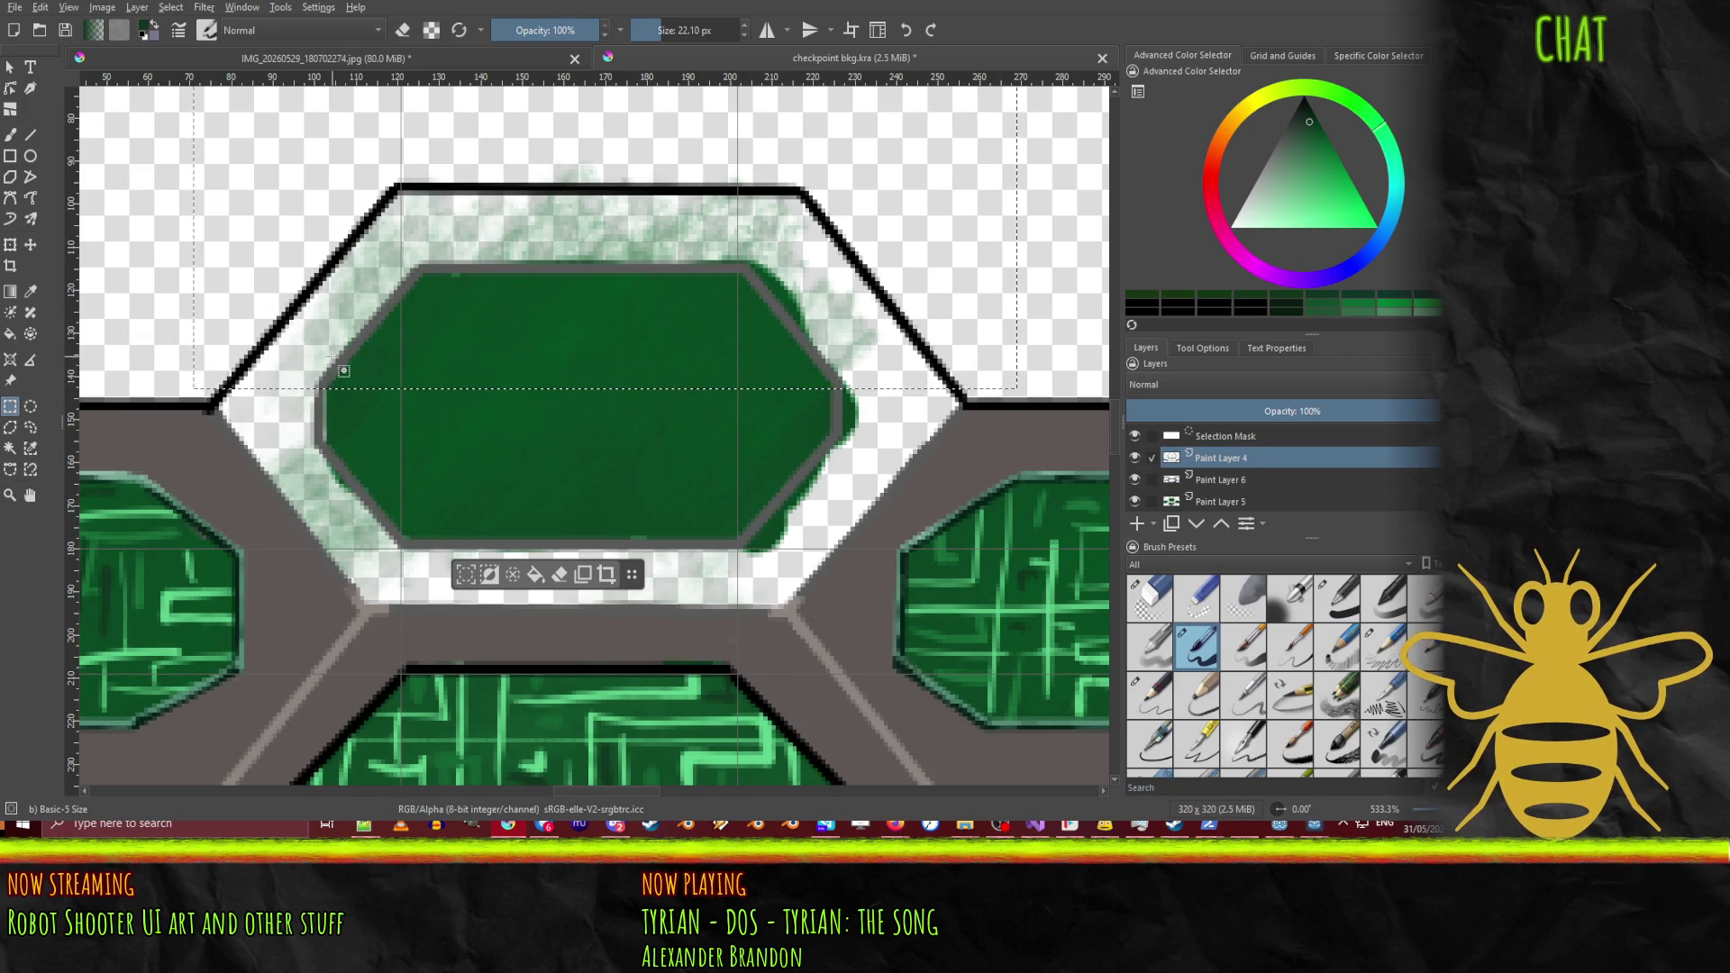
Step: Cut a strip across the top hexagon into a pasted layer below Paint Layer 6
mouse_move(302, 354)
mouse_down()
mouse_move(732, 441)
mouse_move(888, 436)
mouse_up()
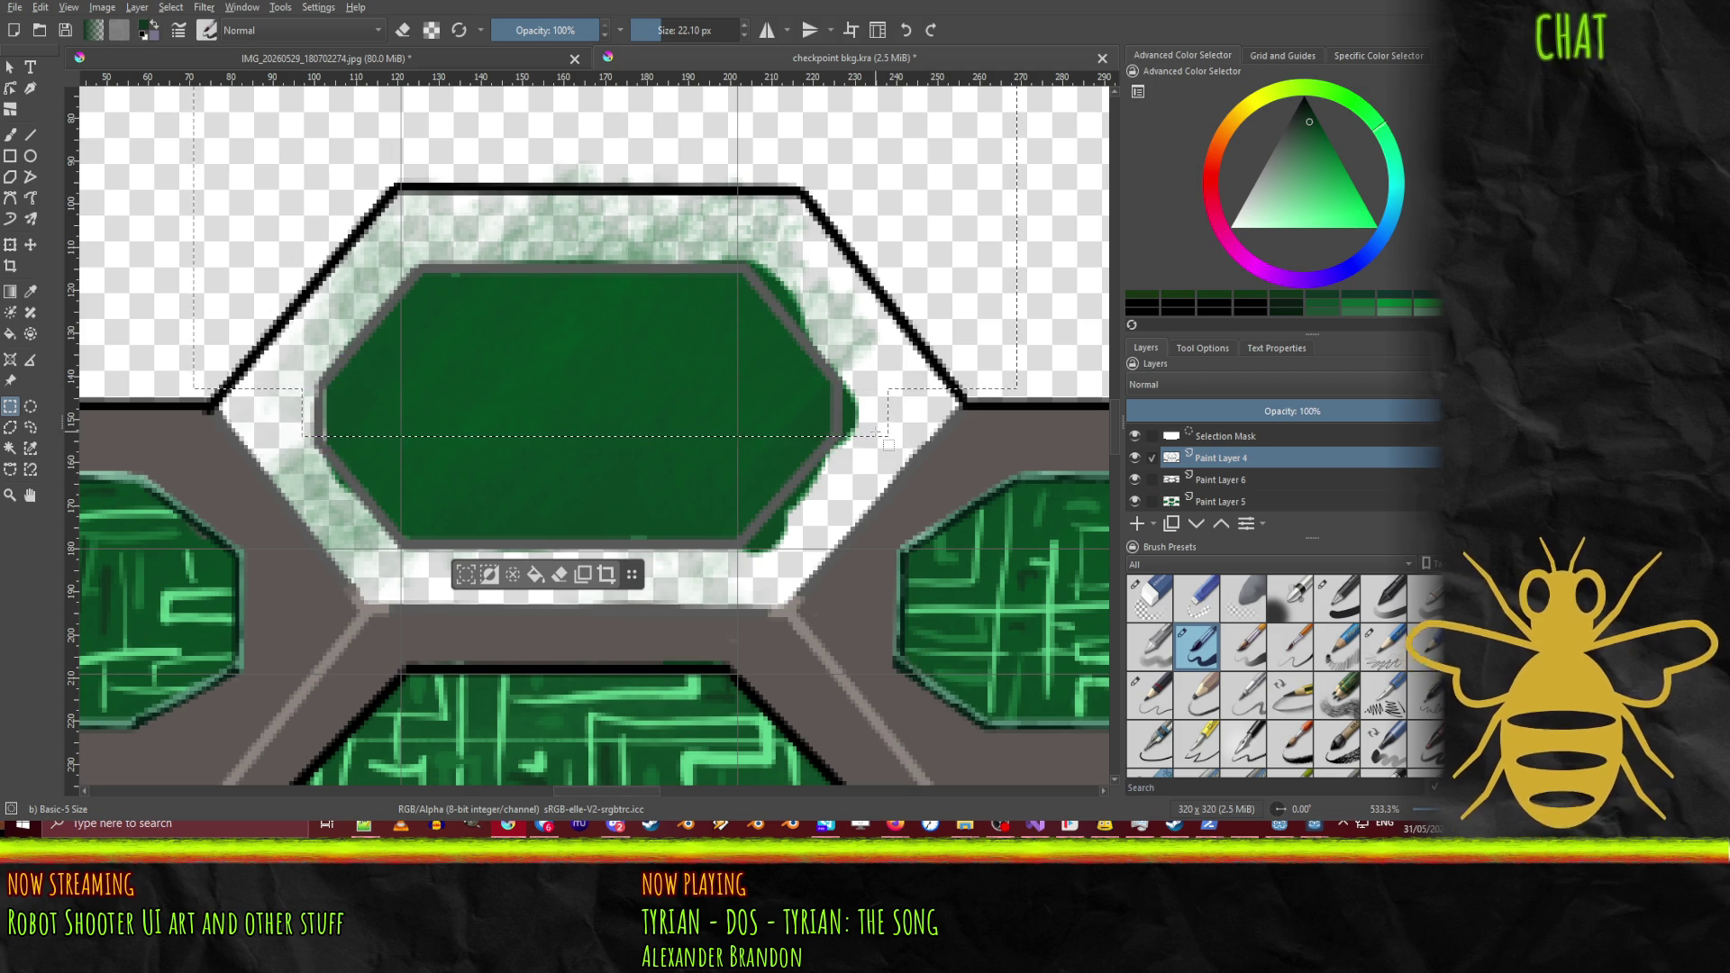
key(ctrl+x)
key(ctrl+v)
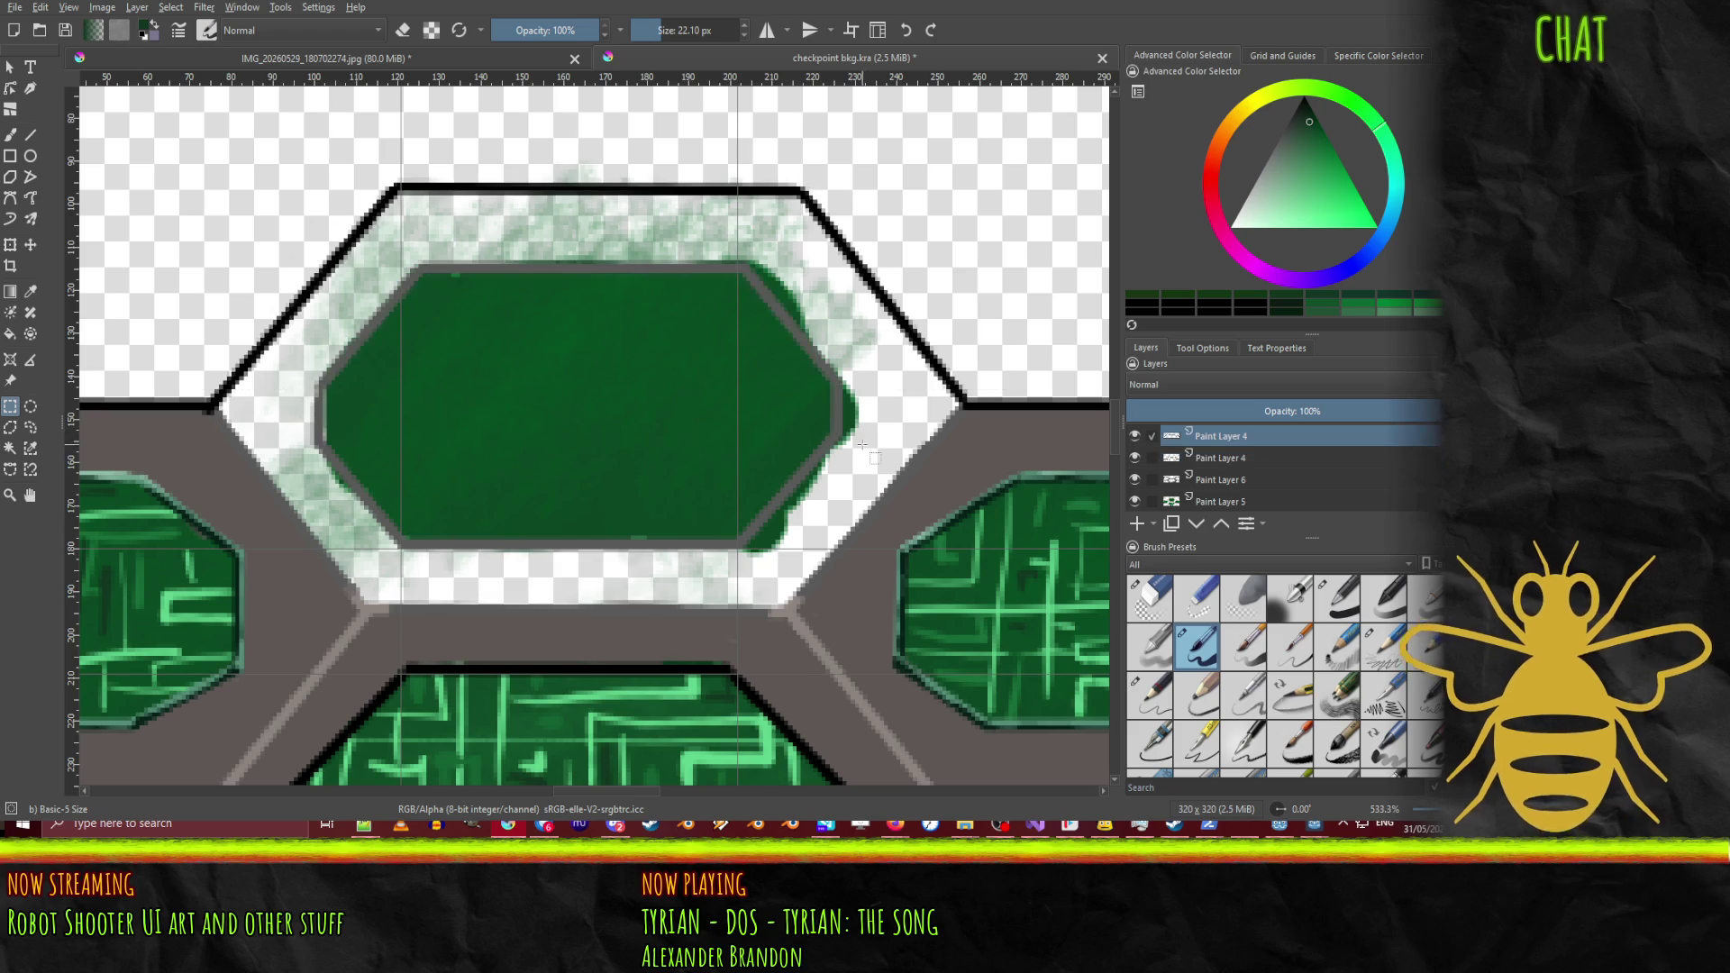
drag(1231, 437, 1239, 496)
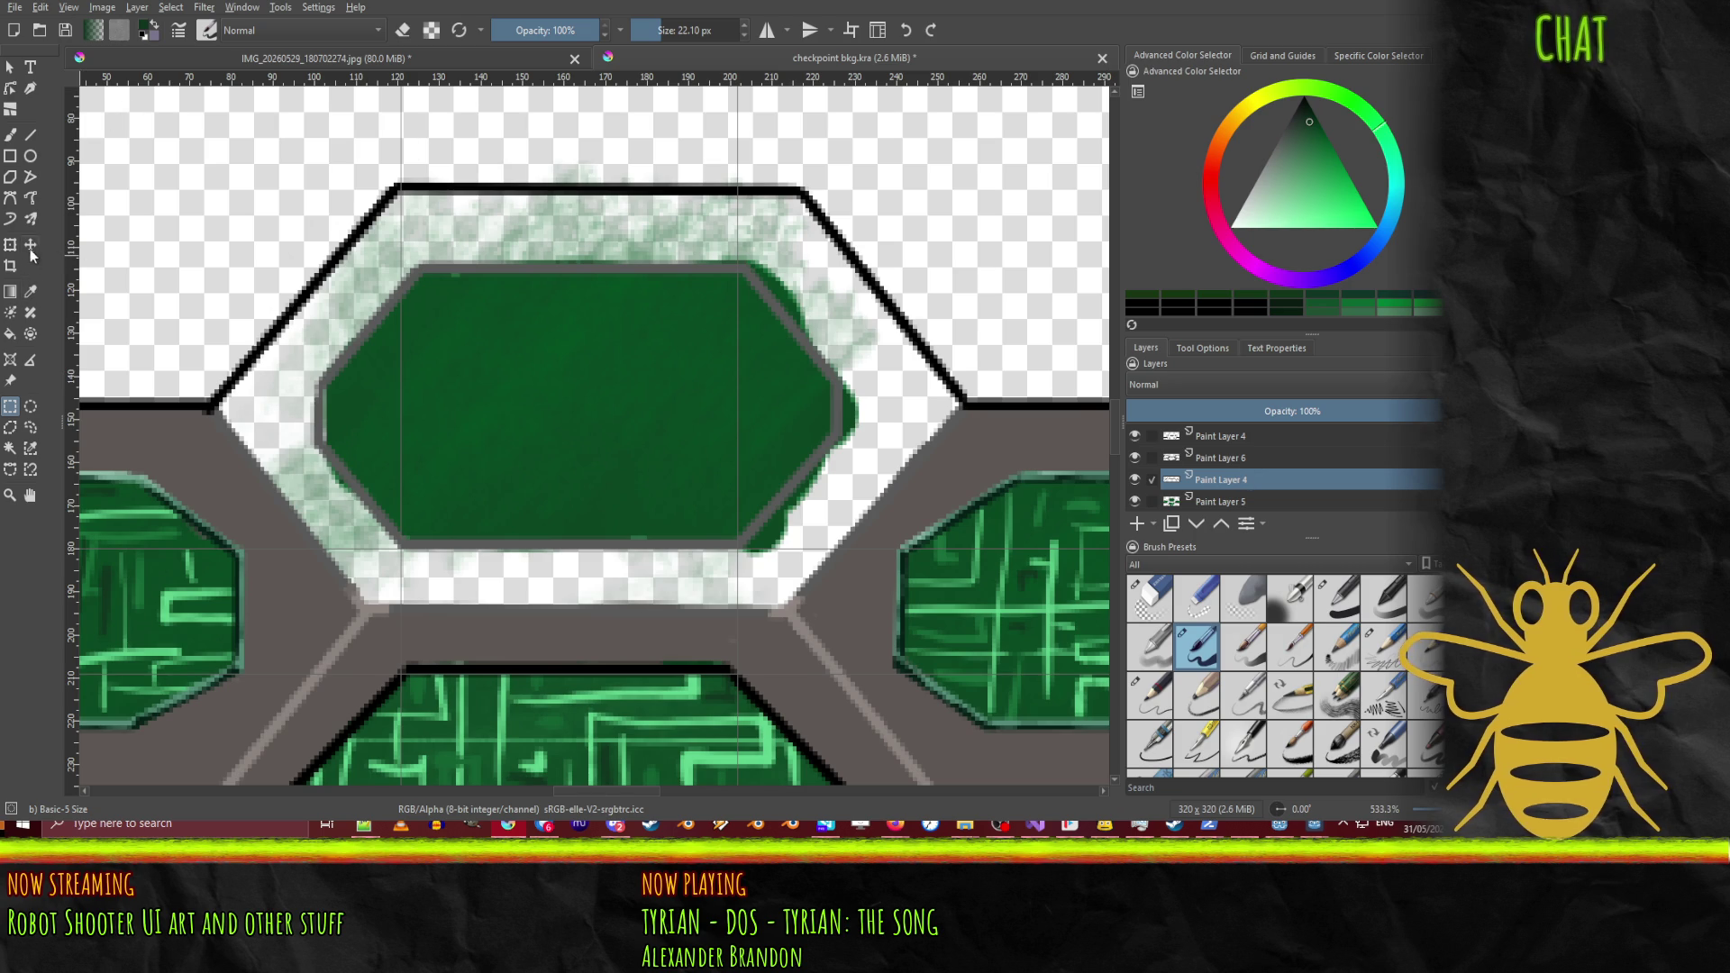
Step: Try shifting the copied frame piece down, then undo and redo the changes
key(t)
mouse_move(515, 220)
mouse_down()
mouse_move(495, 374)
mouse_move(503, 333)
mouse_up()
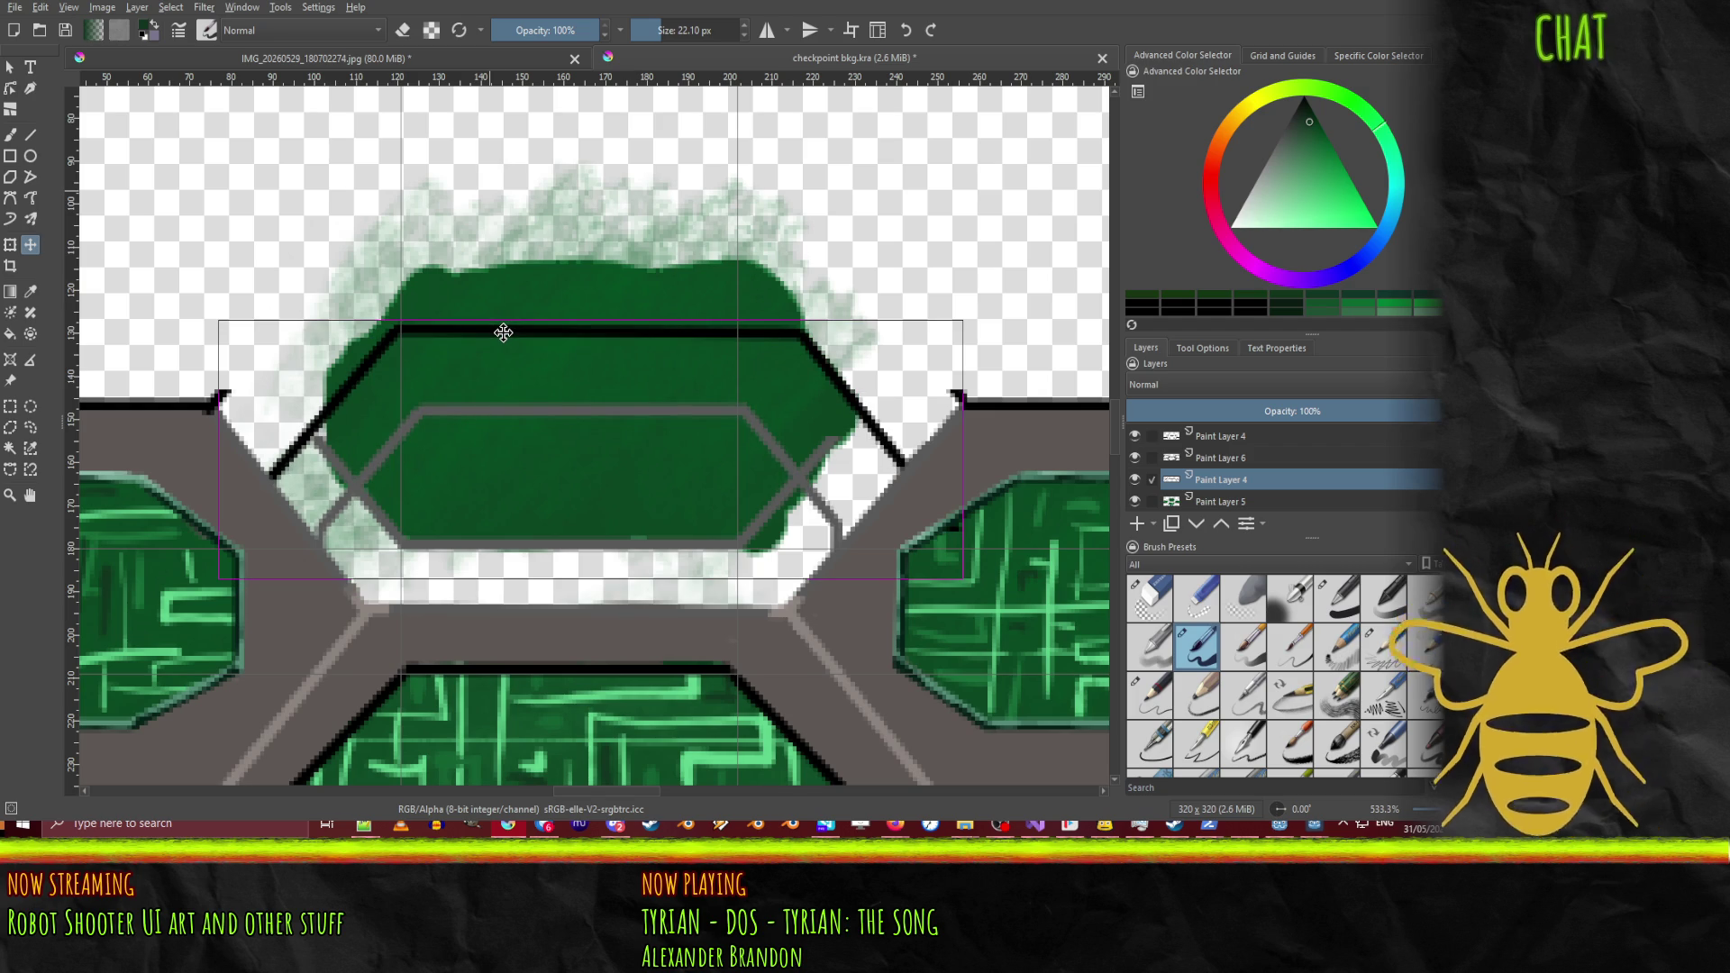
key(ctrl+z)
key(ctrl+z)
key(ctrl+z)
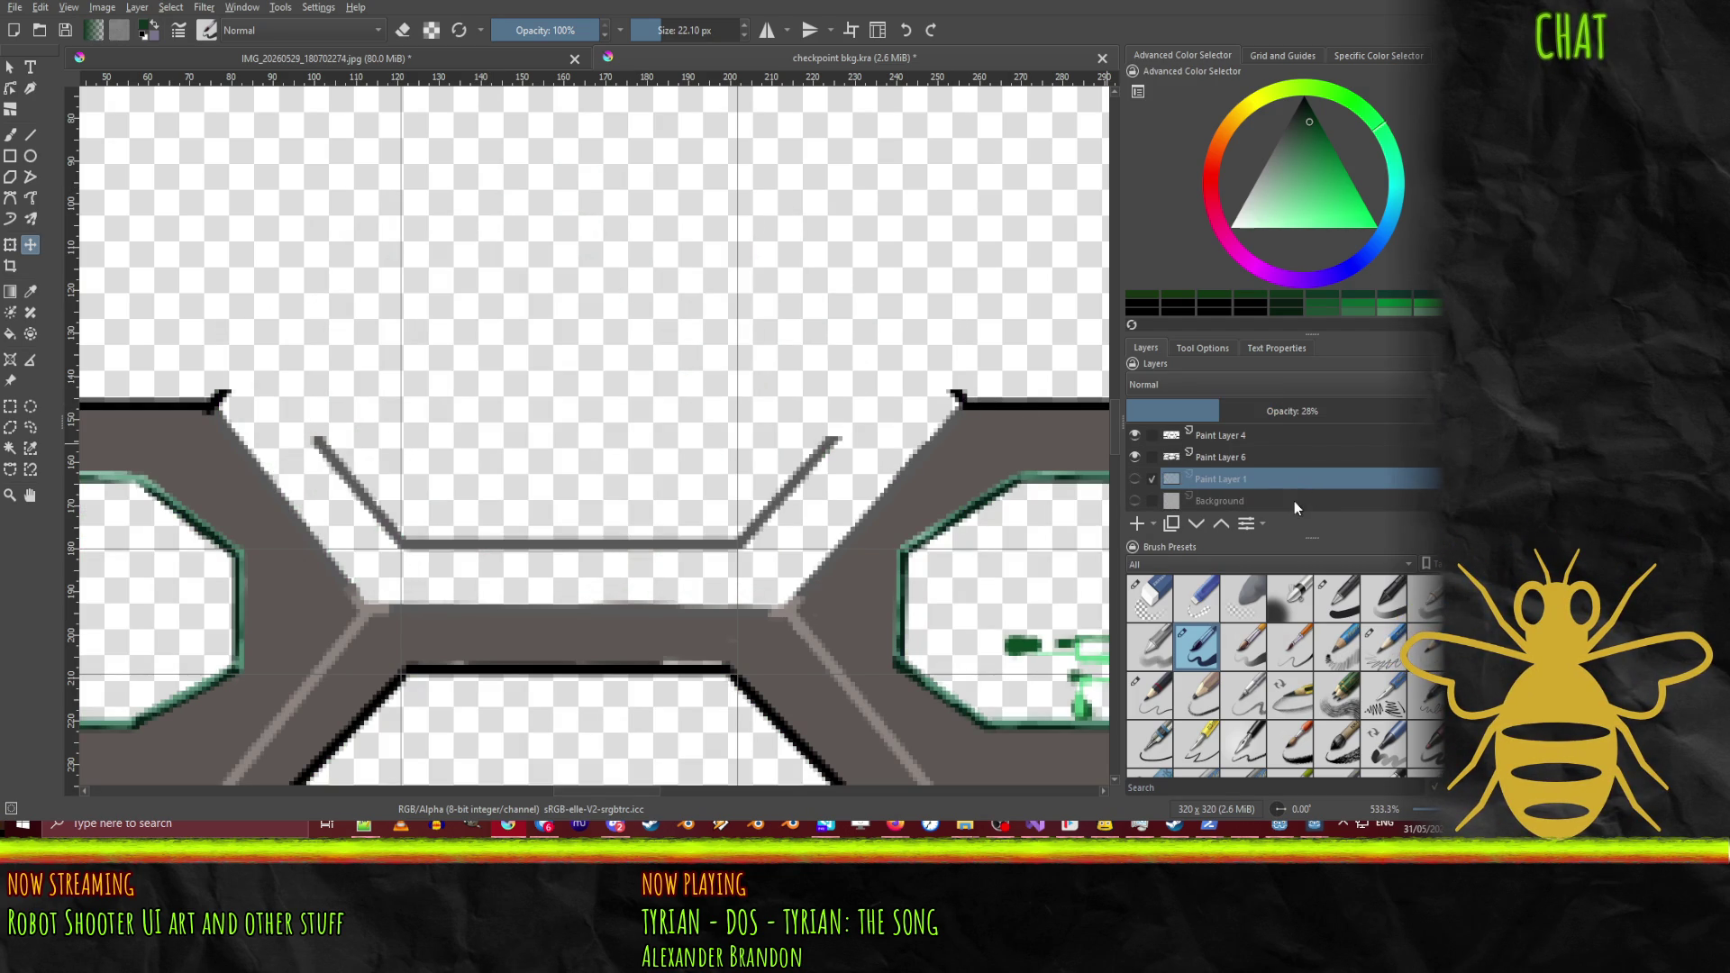
key(ctrl+shift+z)
key(ctrl+shift+z)
key(ctrl+shift+z)
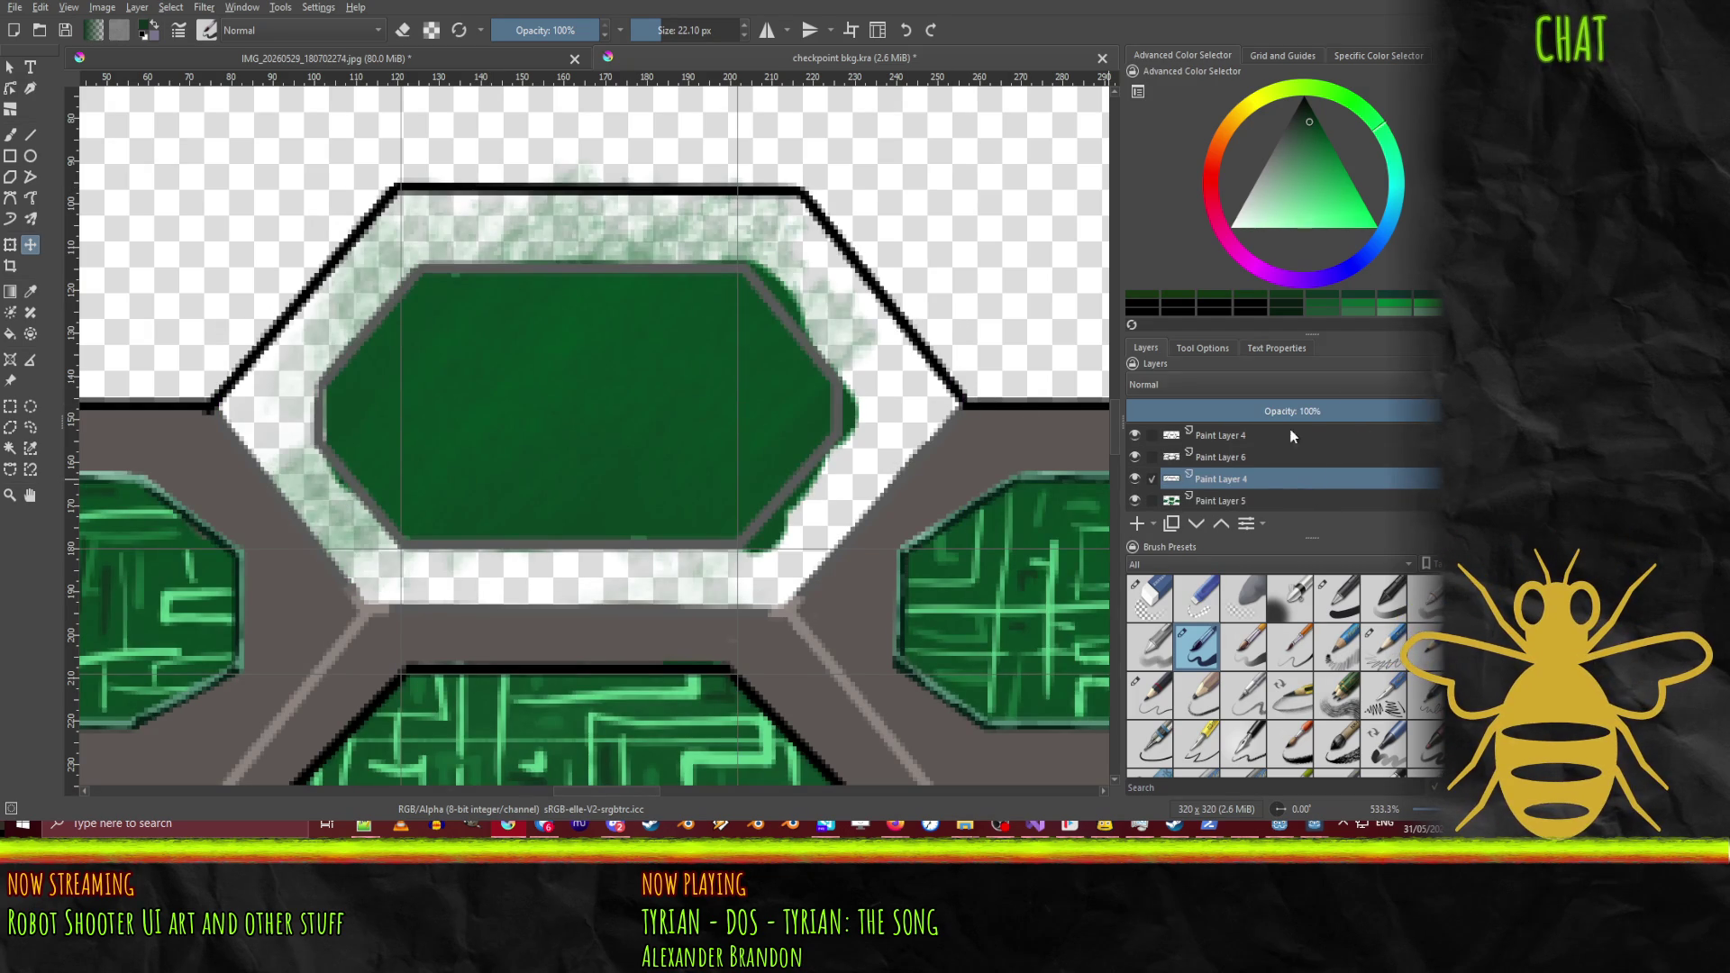
click(1237, 444)
key(ctrl+shift+z)
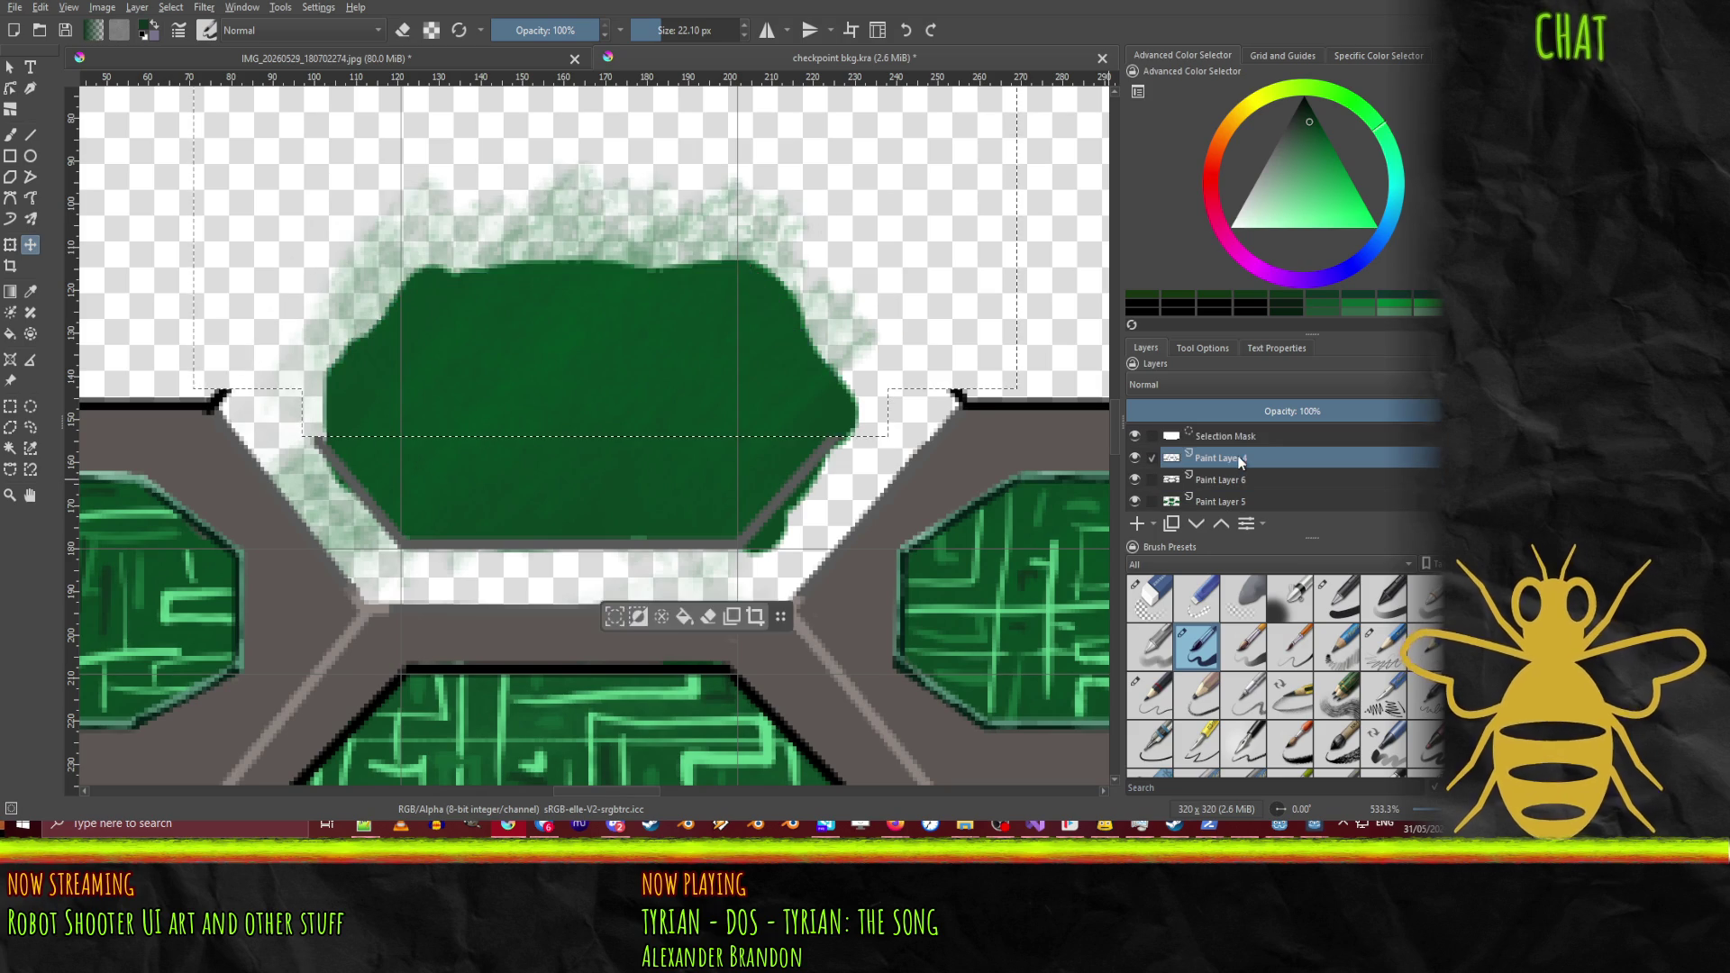
key(ctrl+z)
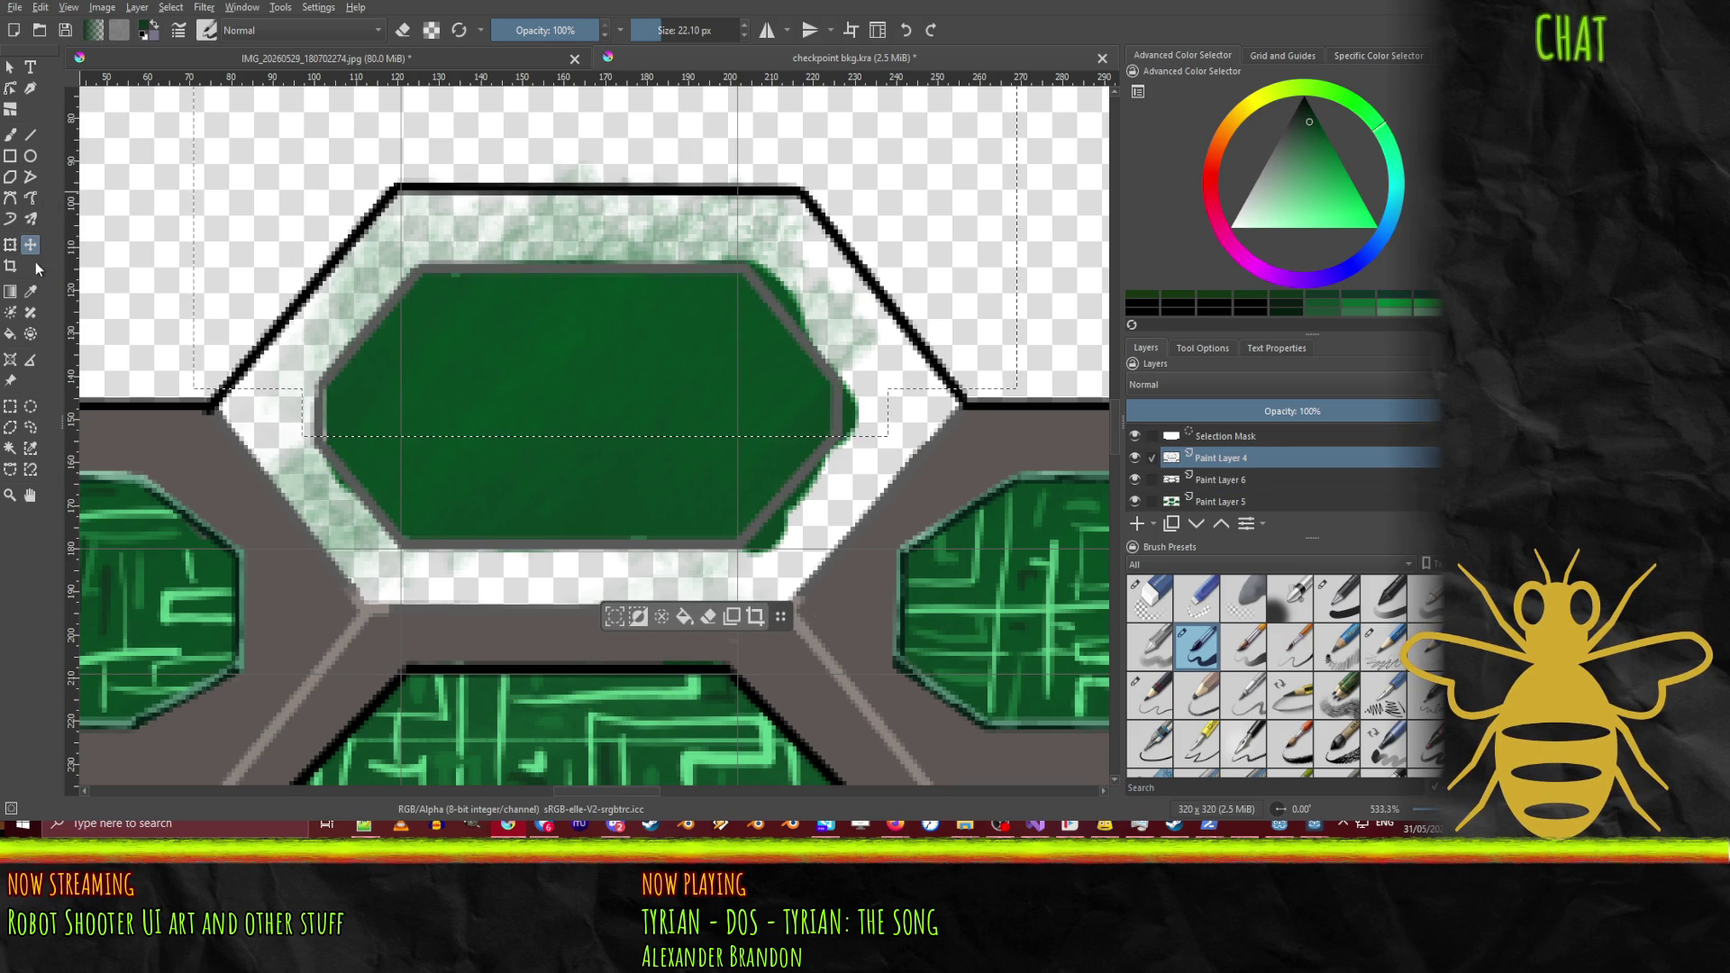
Step: Select the upper frame with two rectangles and paste it as a new layer below Paint Layer 6
click(9, 406)
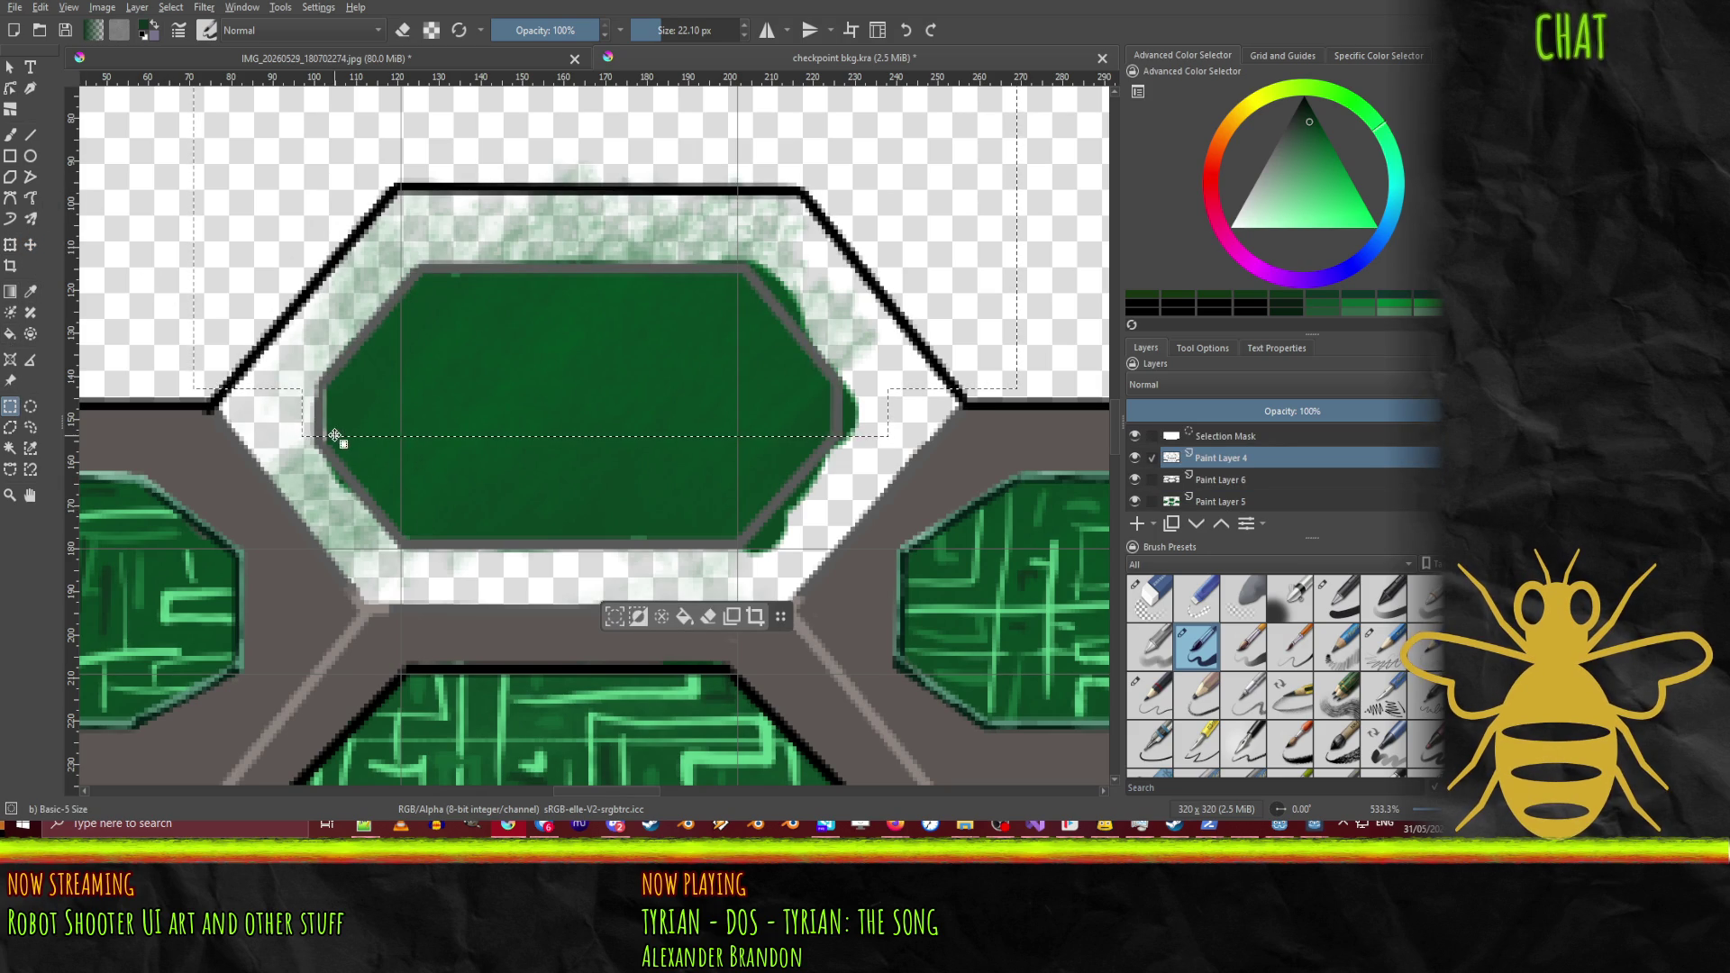
mouse_move(310, 407)
mouse_down()
mouse_move(577, 515)
mouse_move(854, 501)
mouse_up()
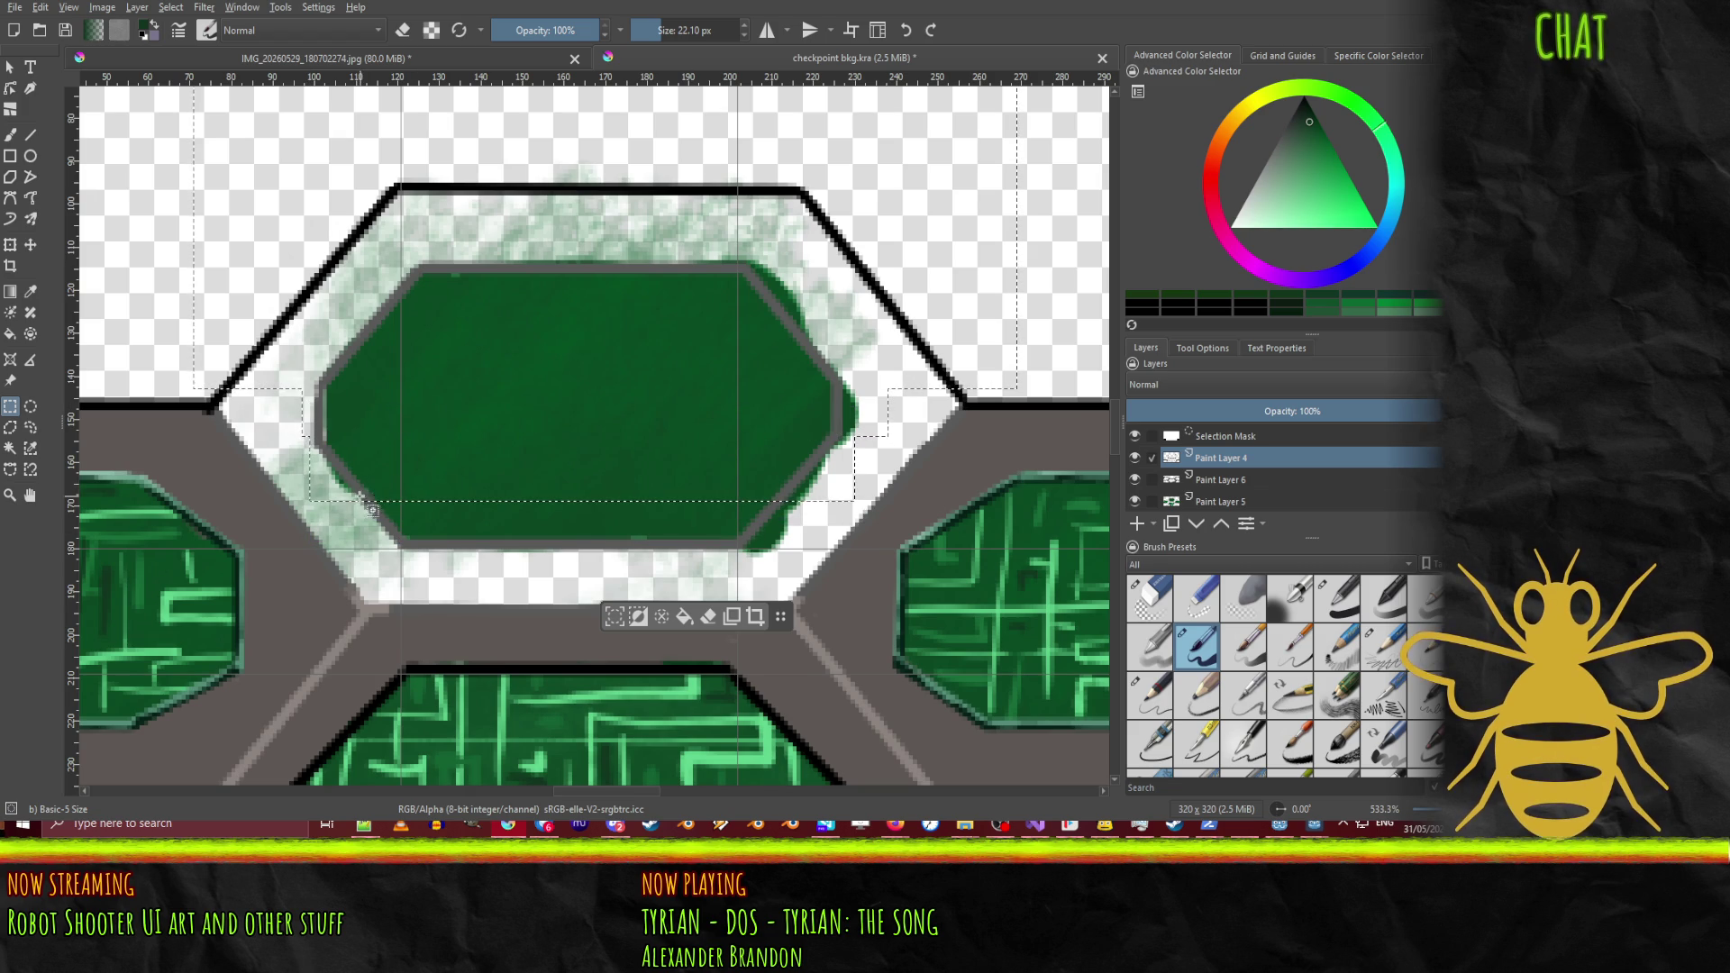
mouse_move(351, 494)
mouse_down()
mouse_move(820, 573)
mouse_move(794, 554)
mouse_up()
key(Delete)
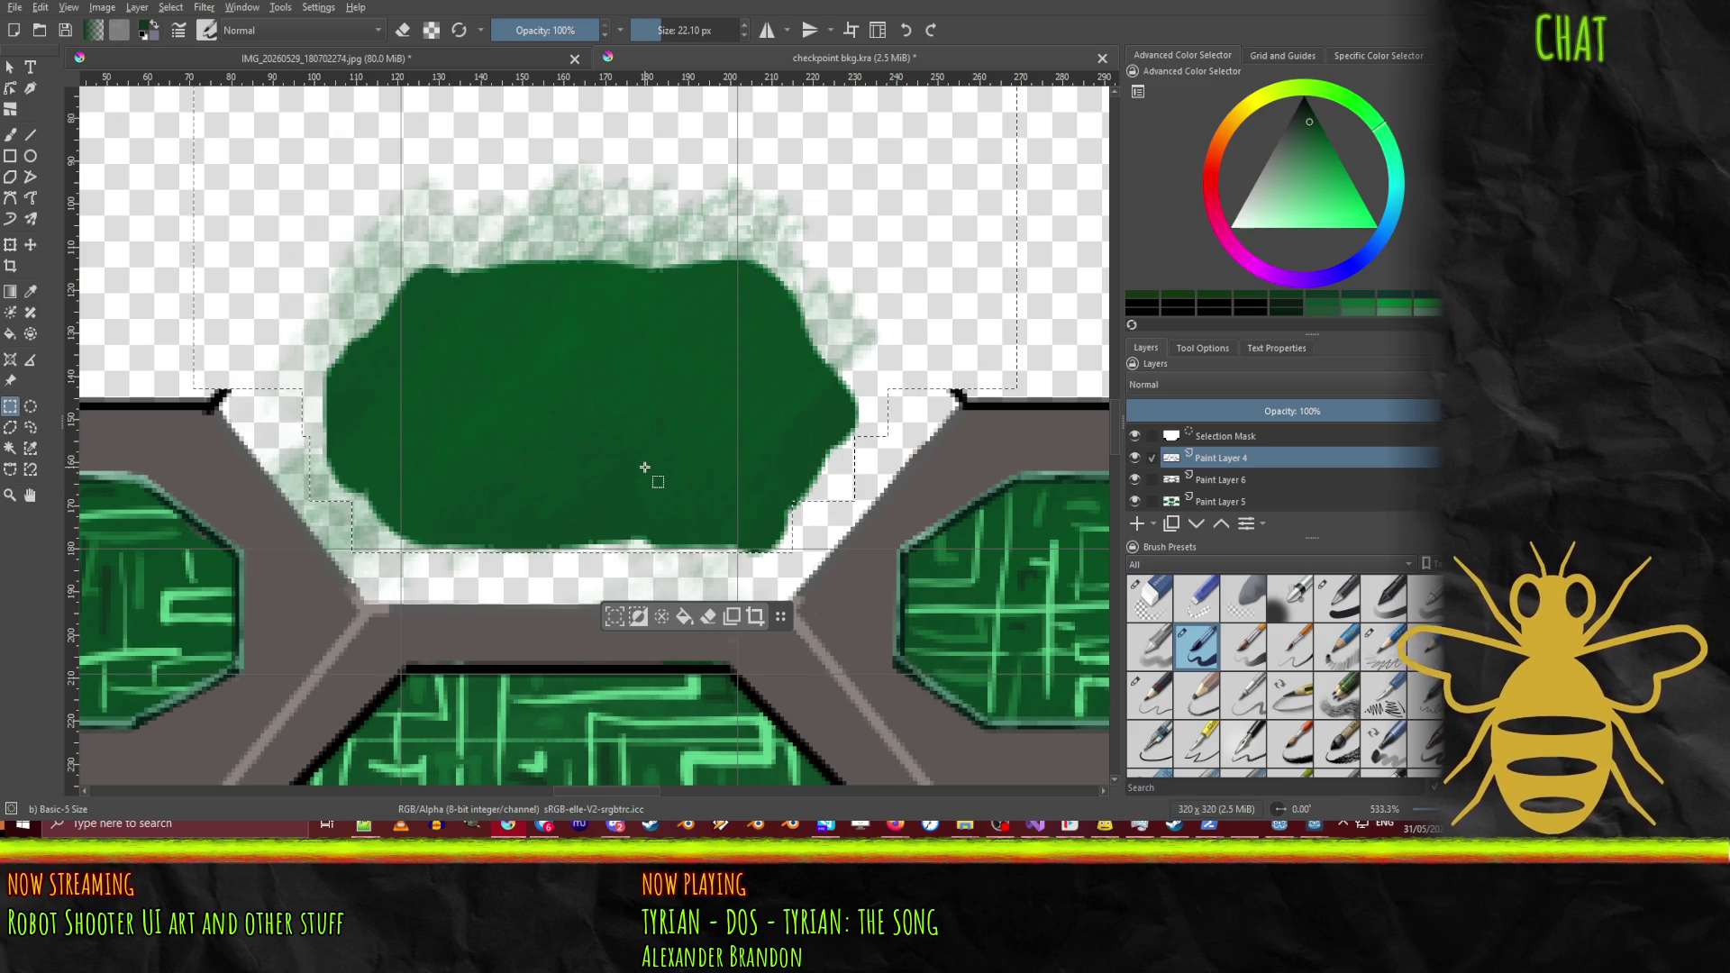
key(ctrl+v)
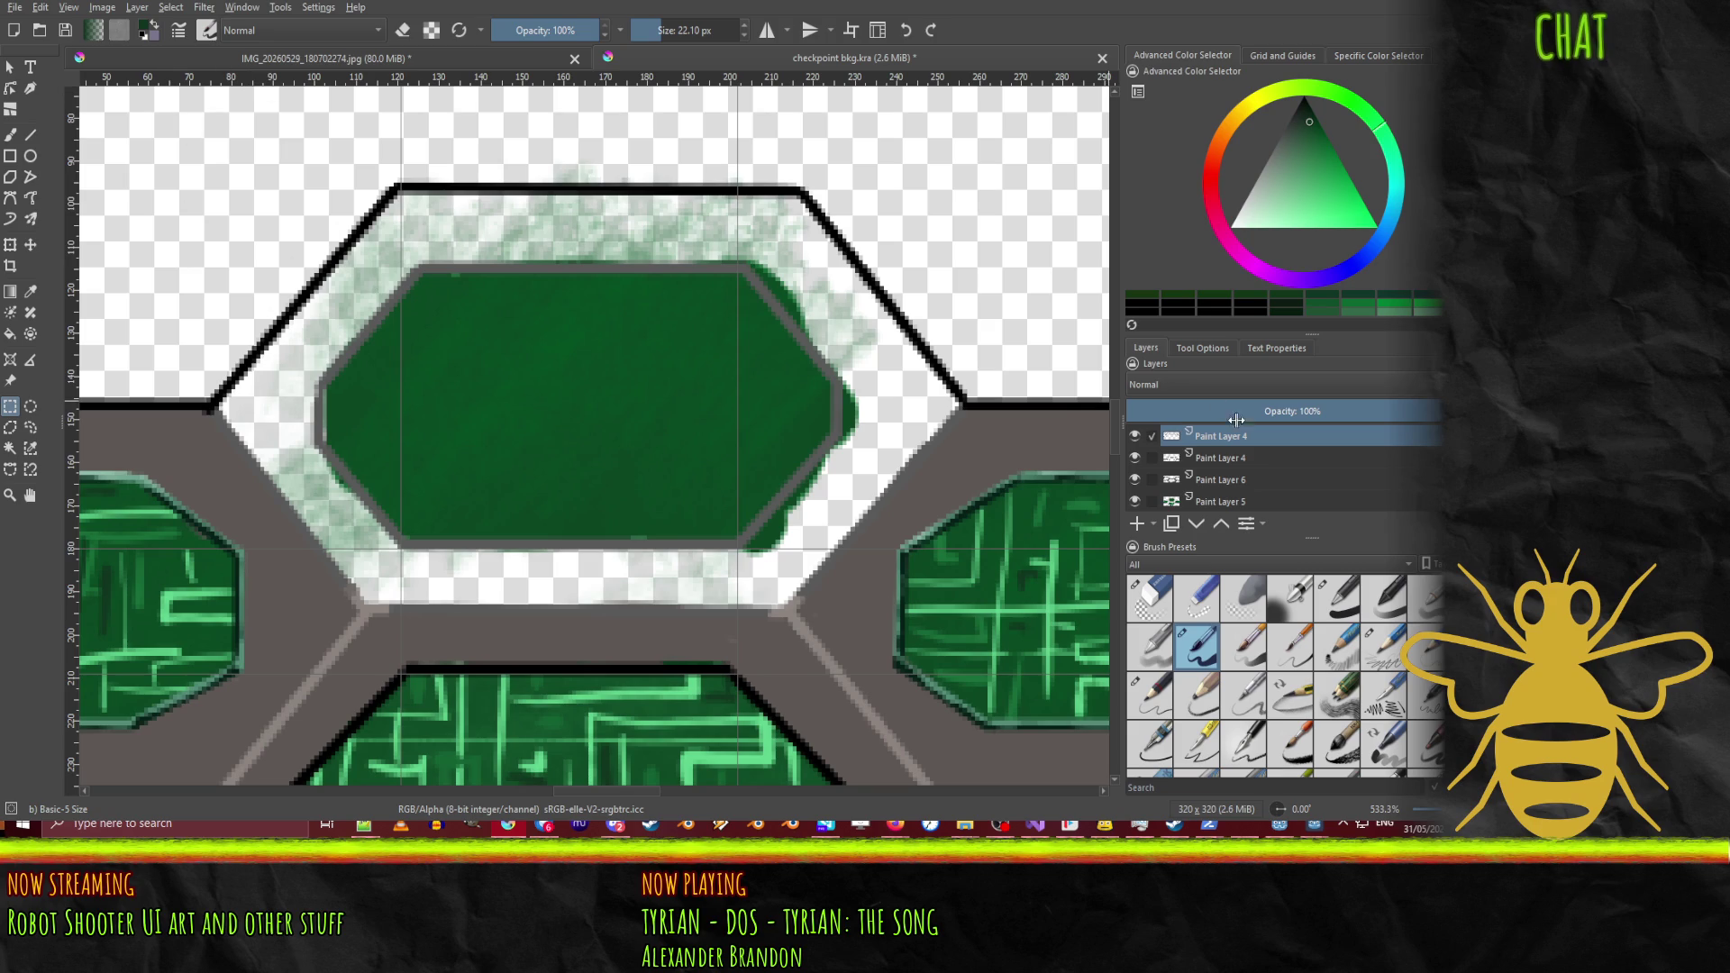
click(1134, 436)
click(1134, 436)
drag(1221, 436, 1225, 483)
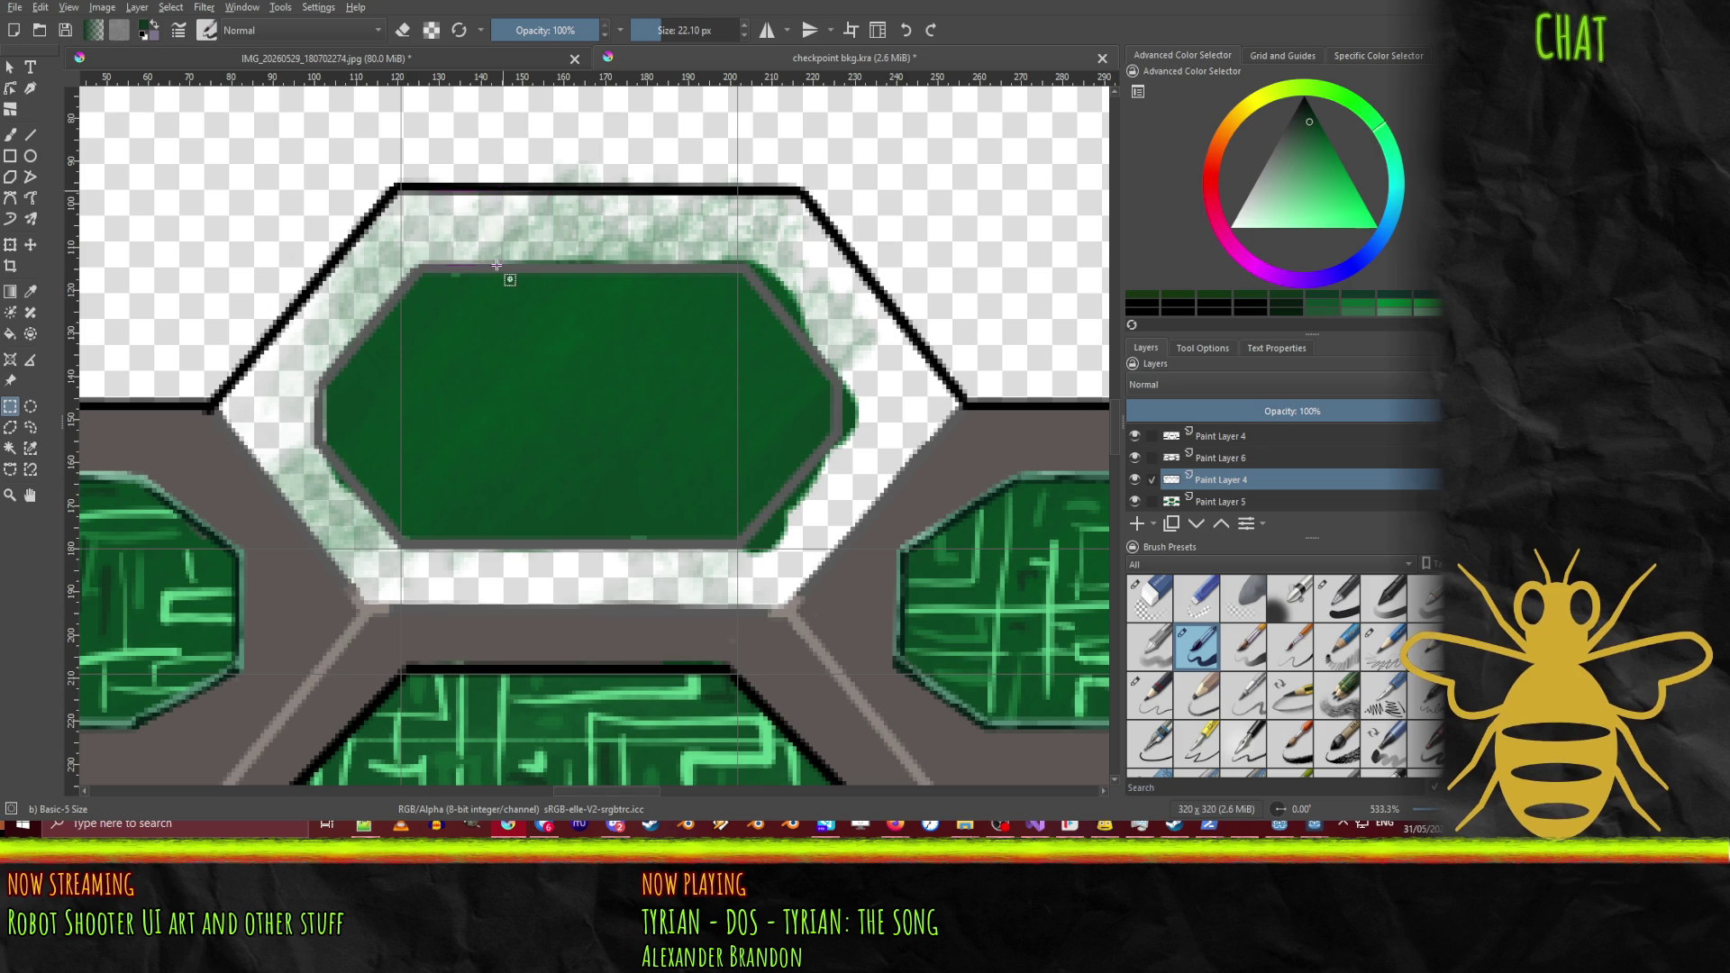
Step: Move the copied frame piece down about 145 px, nudge it up 19 px, then make Paint Layer 5 active
click(30, 244)
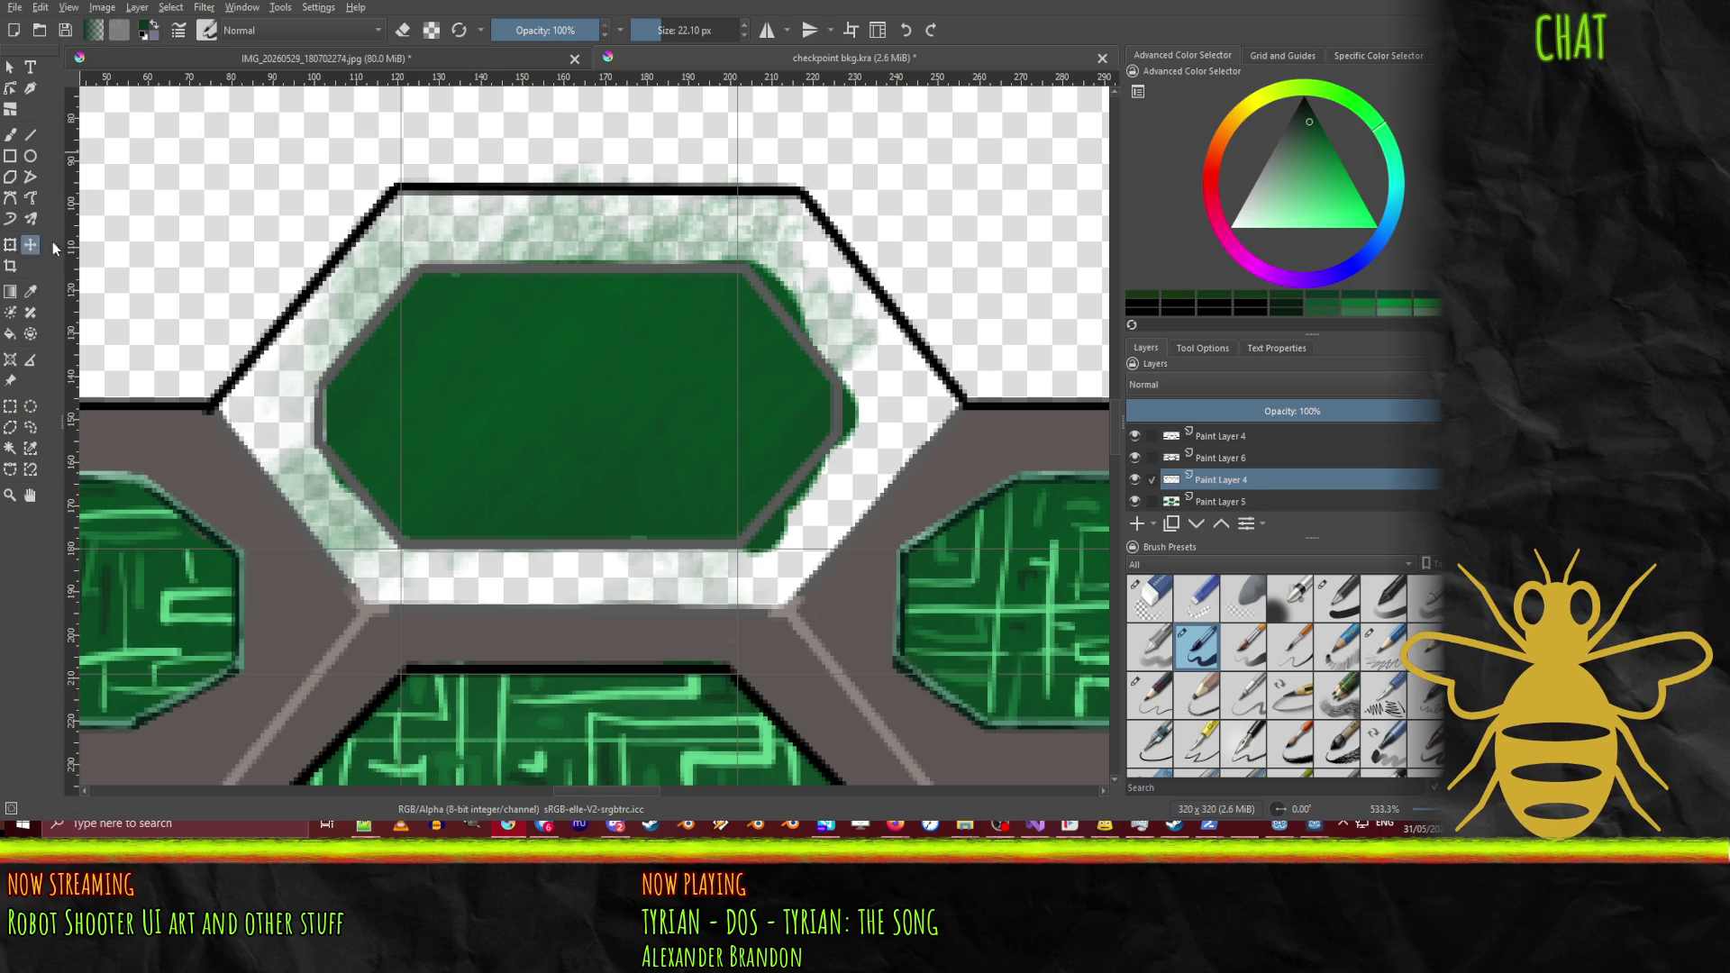
drag(489, 194, 495, 325)
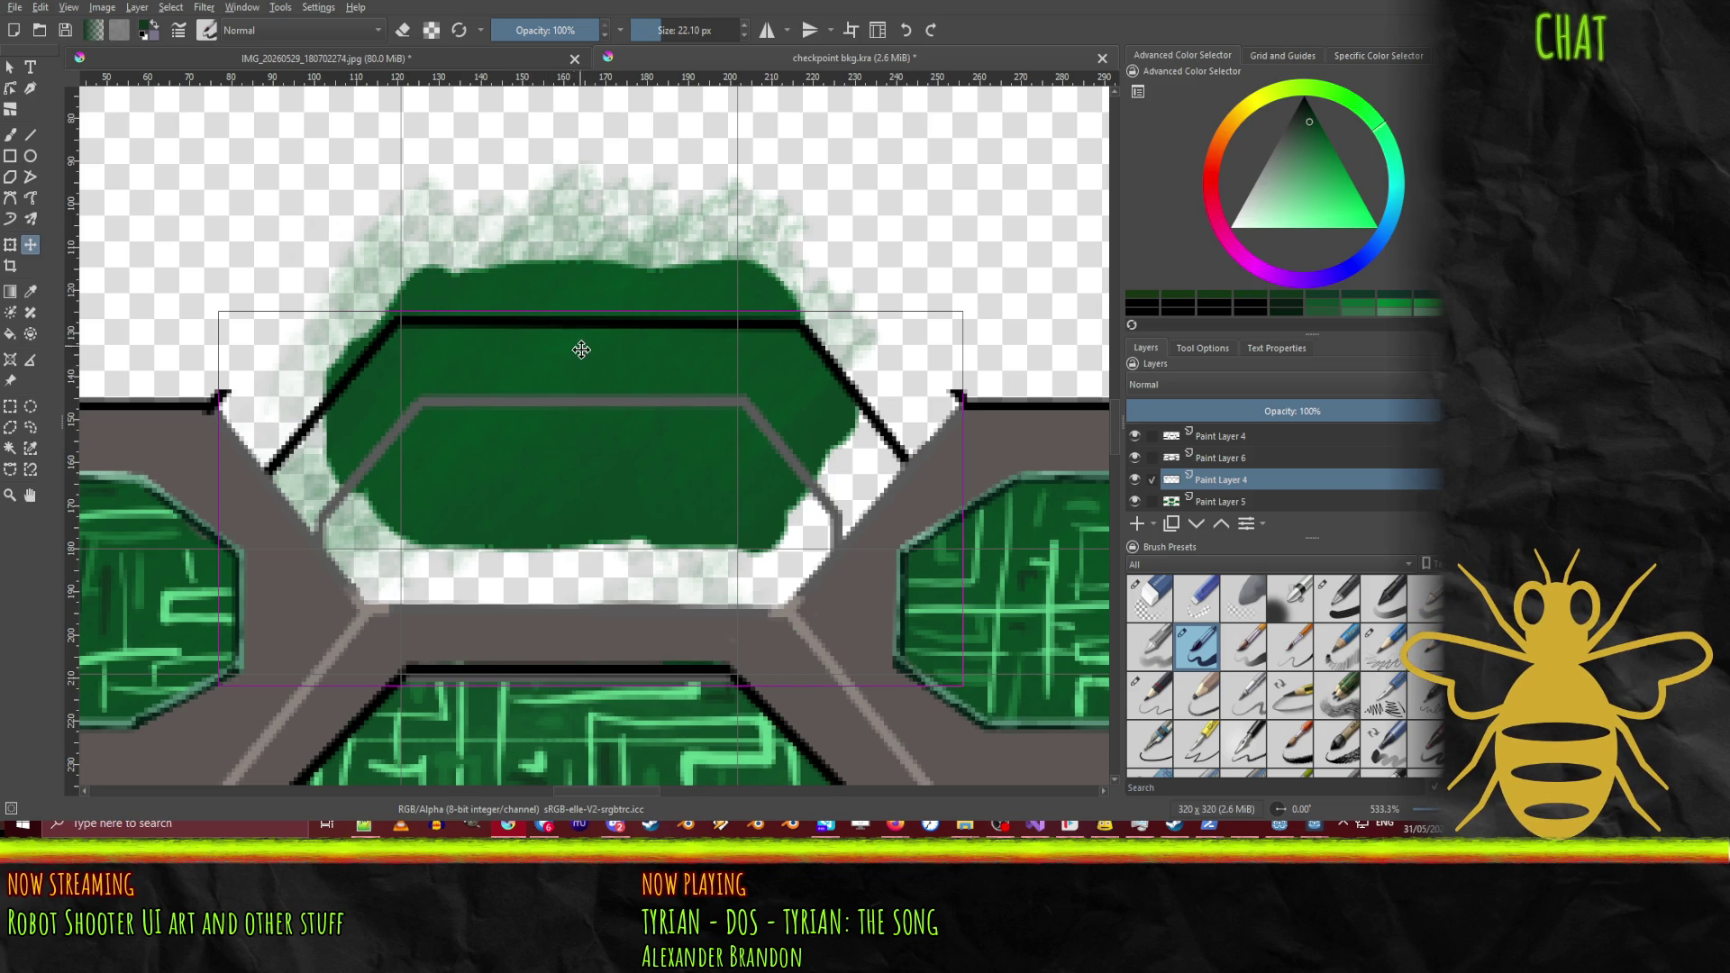
click(543, 321)
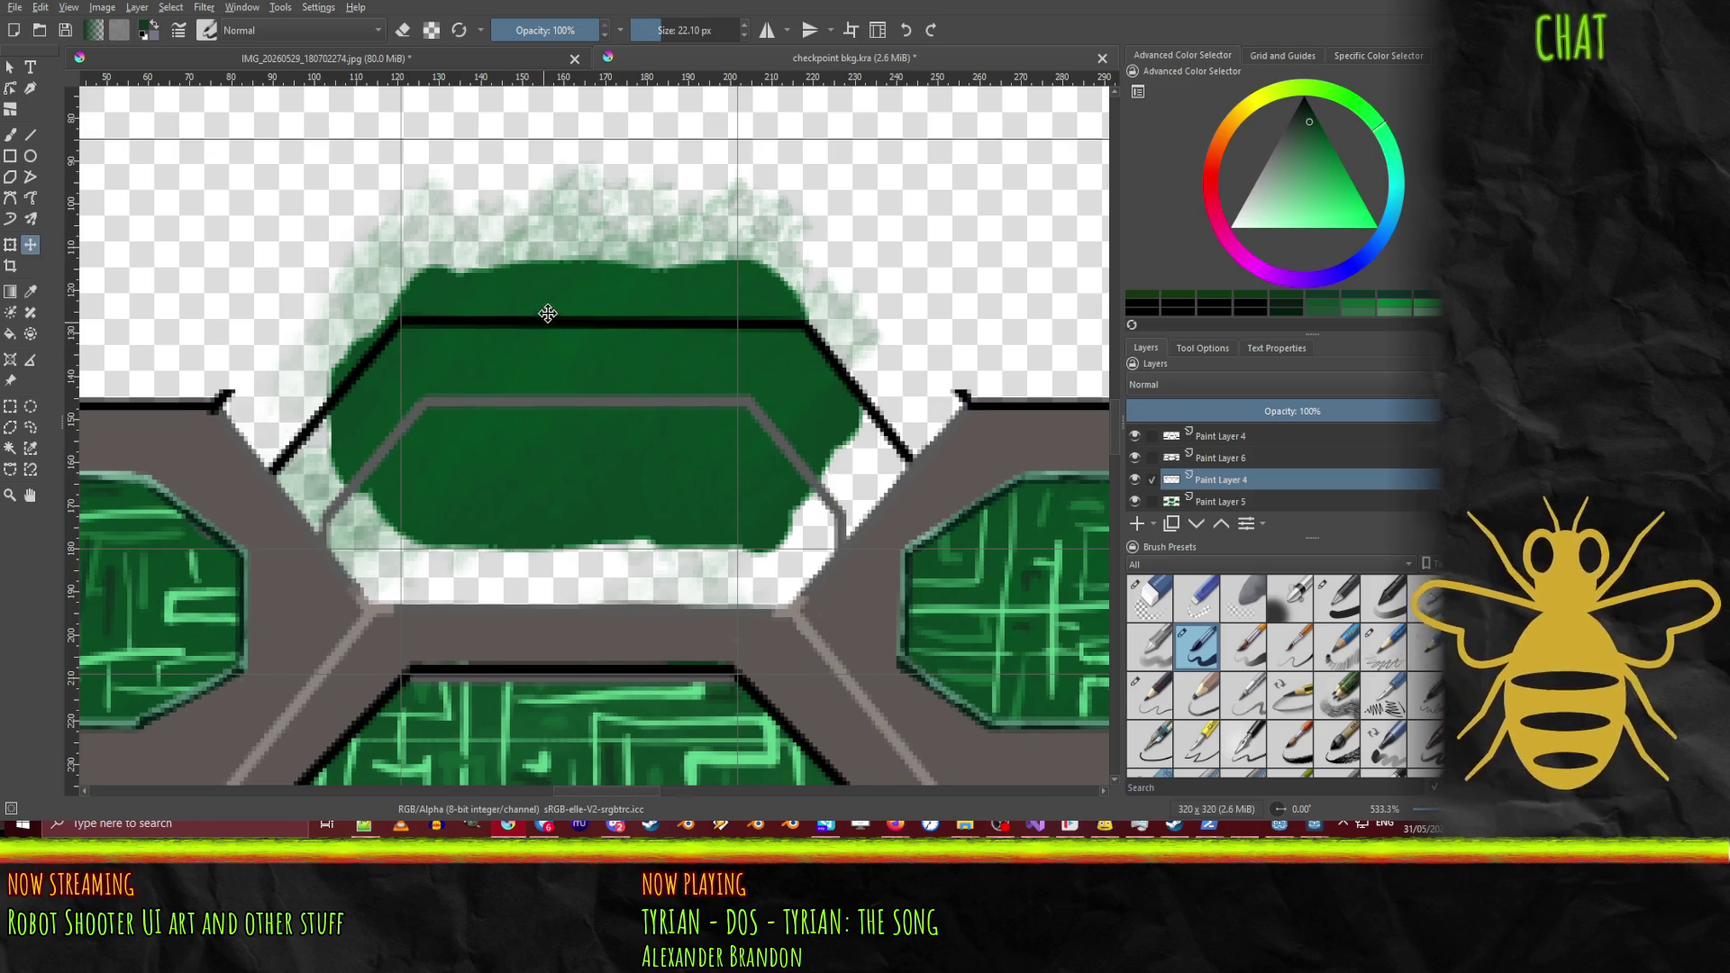
key(shift+Delete)
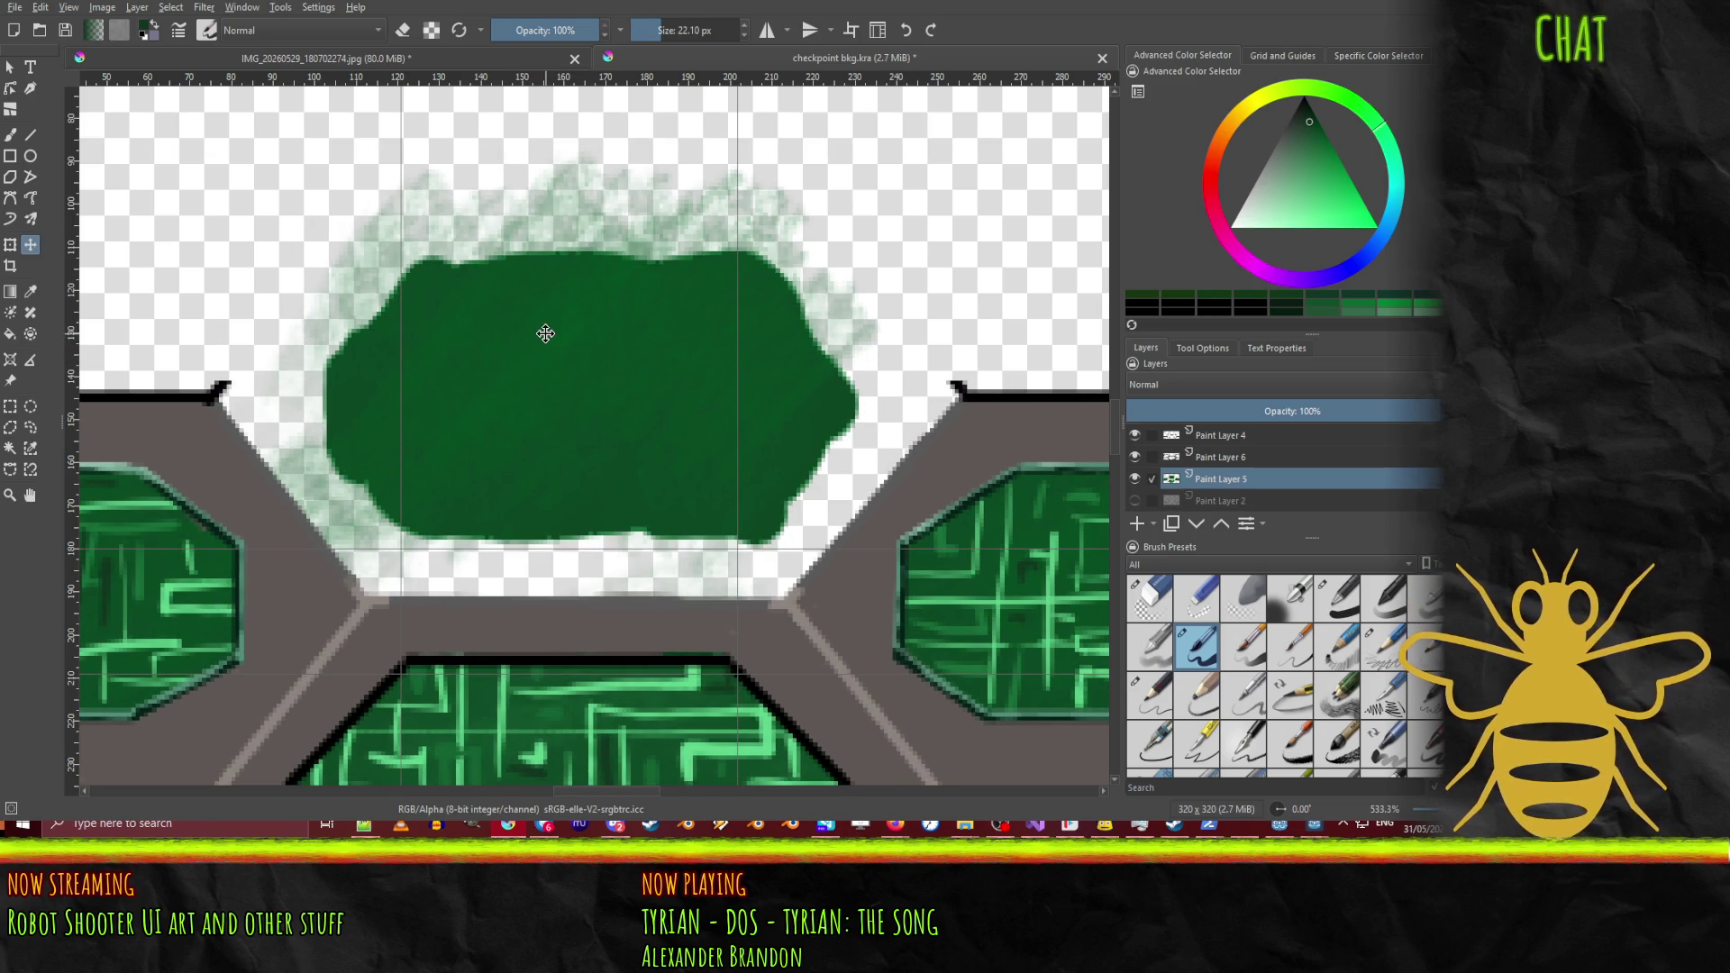
key(ctrl+z)
drag(534, 312, 538, 300)
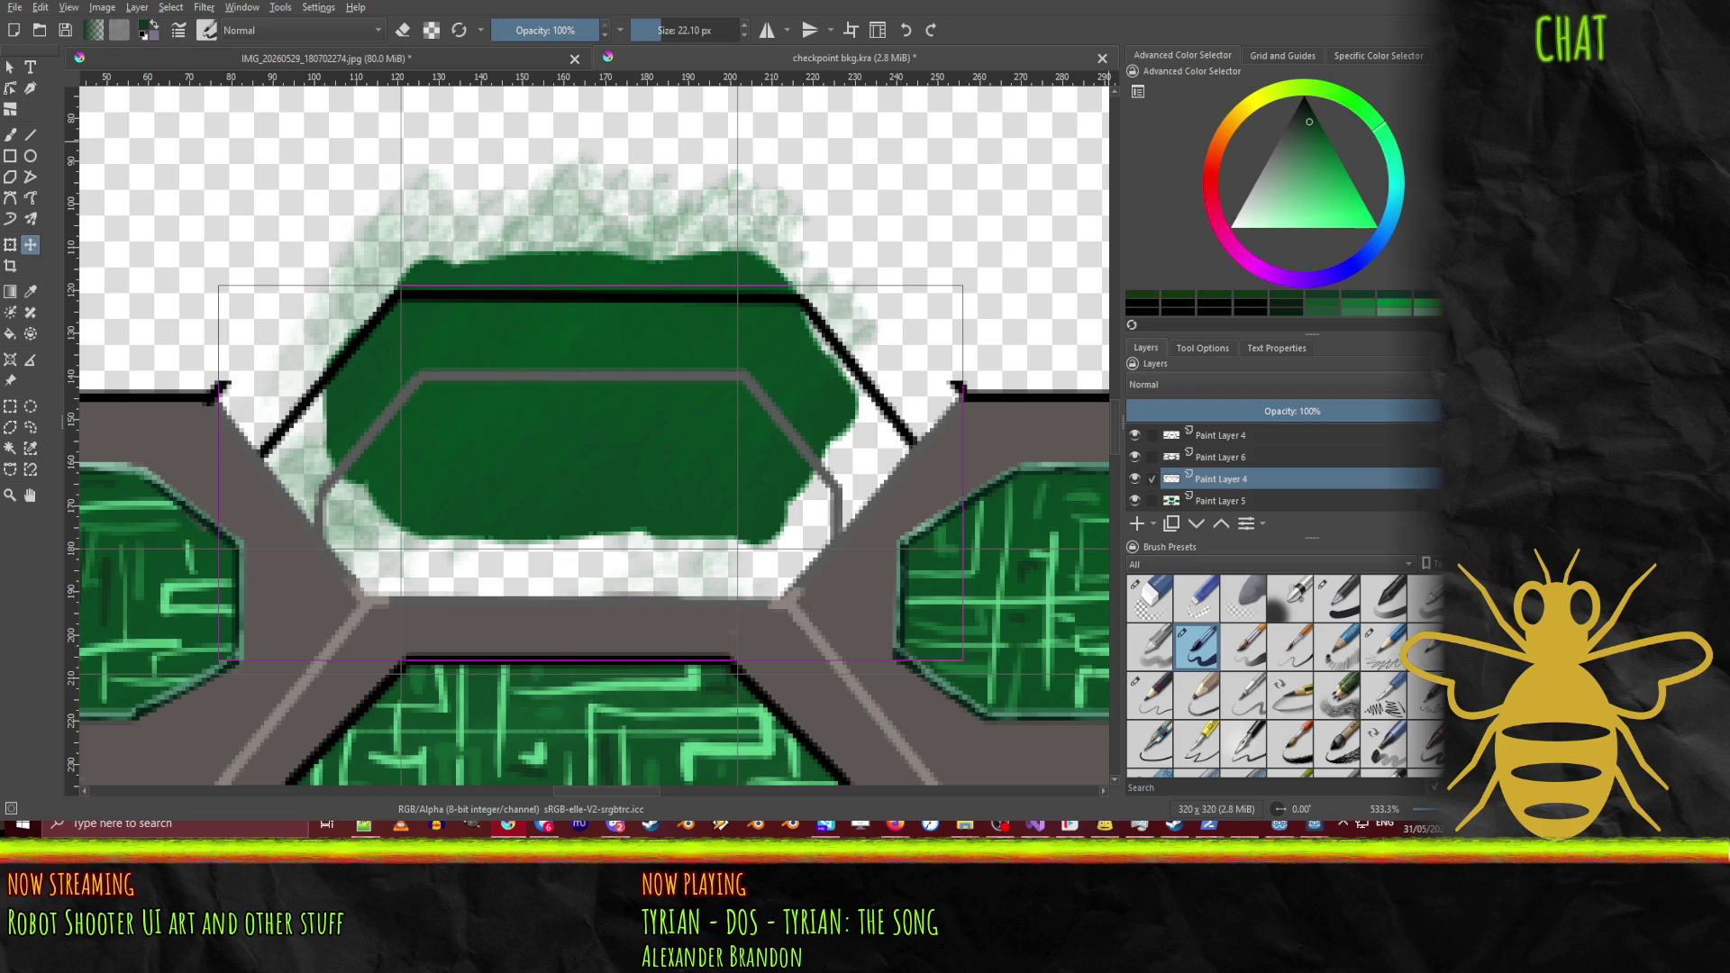
click(1220, 501)
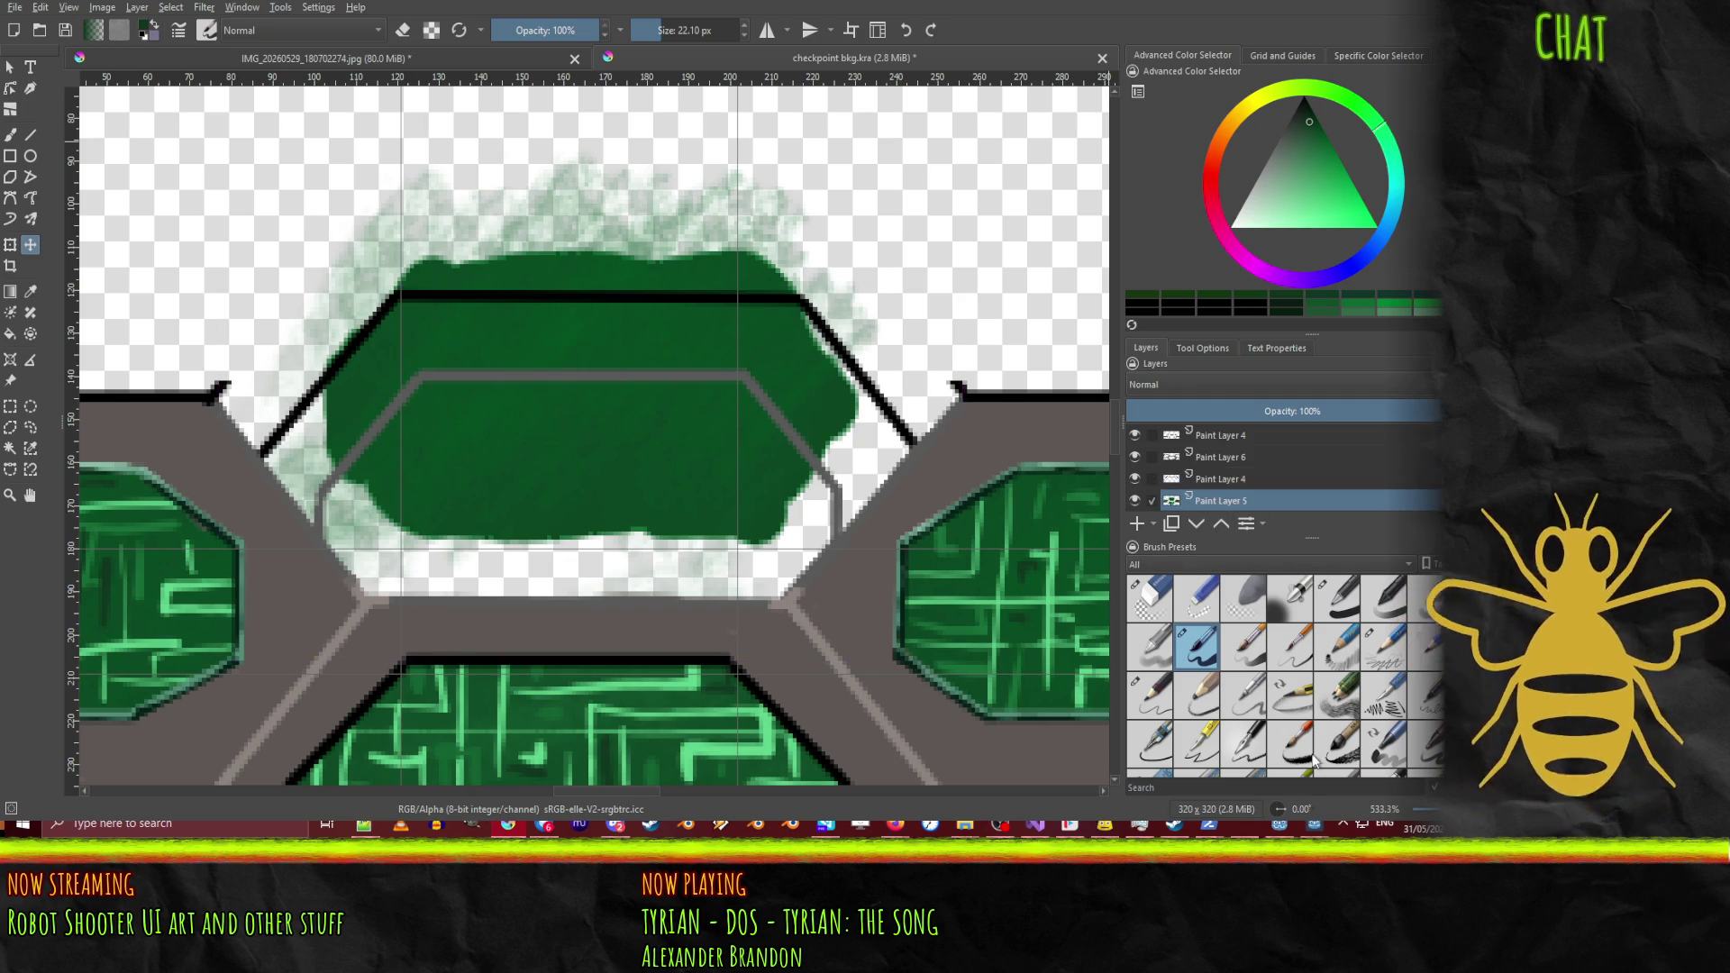
Step: Cut the green blob onto its own pasted layer and move it down into the inner frame
click(10, 406)
mouse_move(313, 186)
mouse_down()
mouse_move(839, 566)
mouse_move(875, 556)
mouse_up()
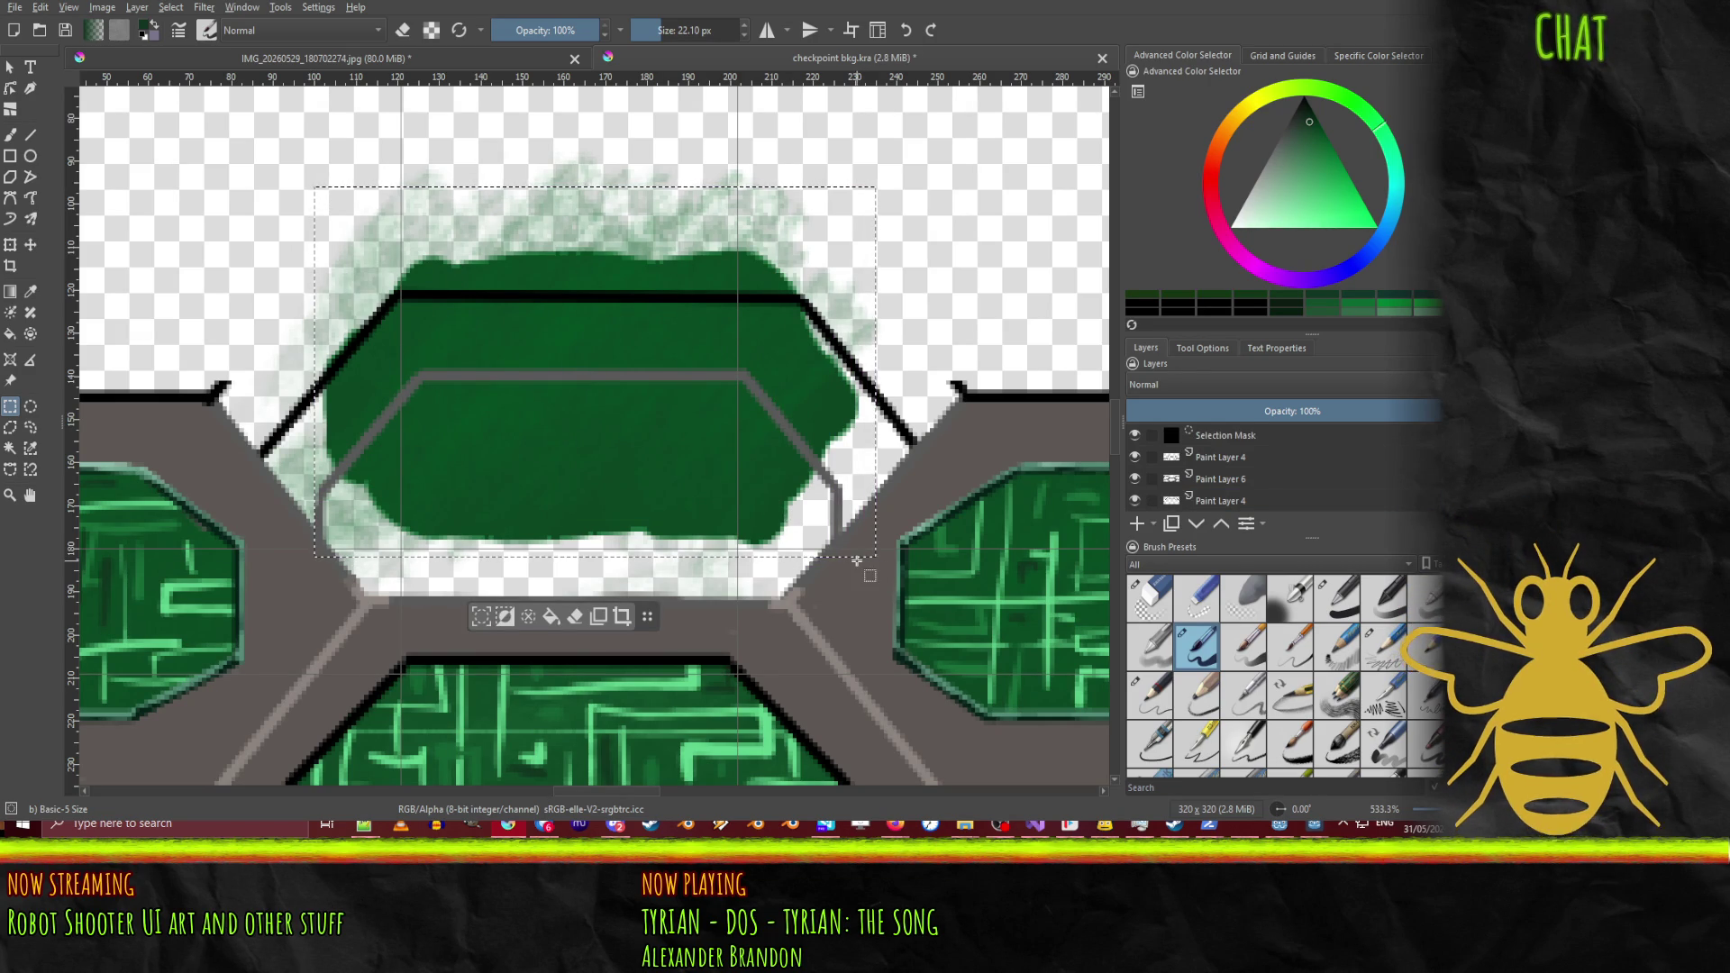
key(Delete)
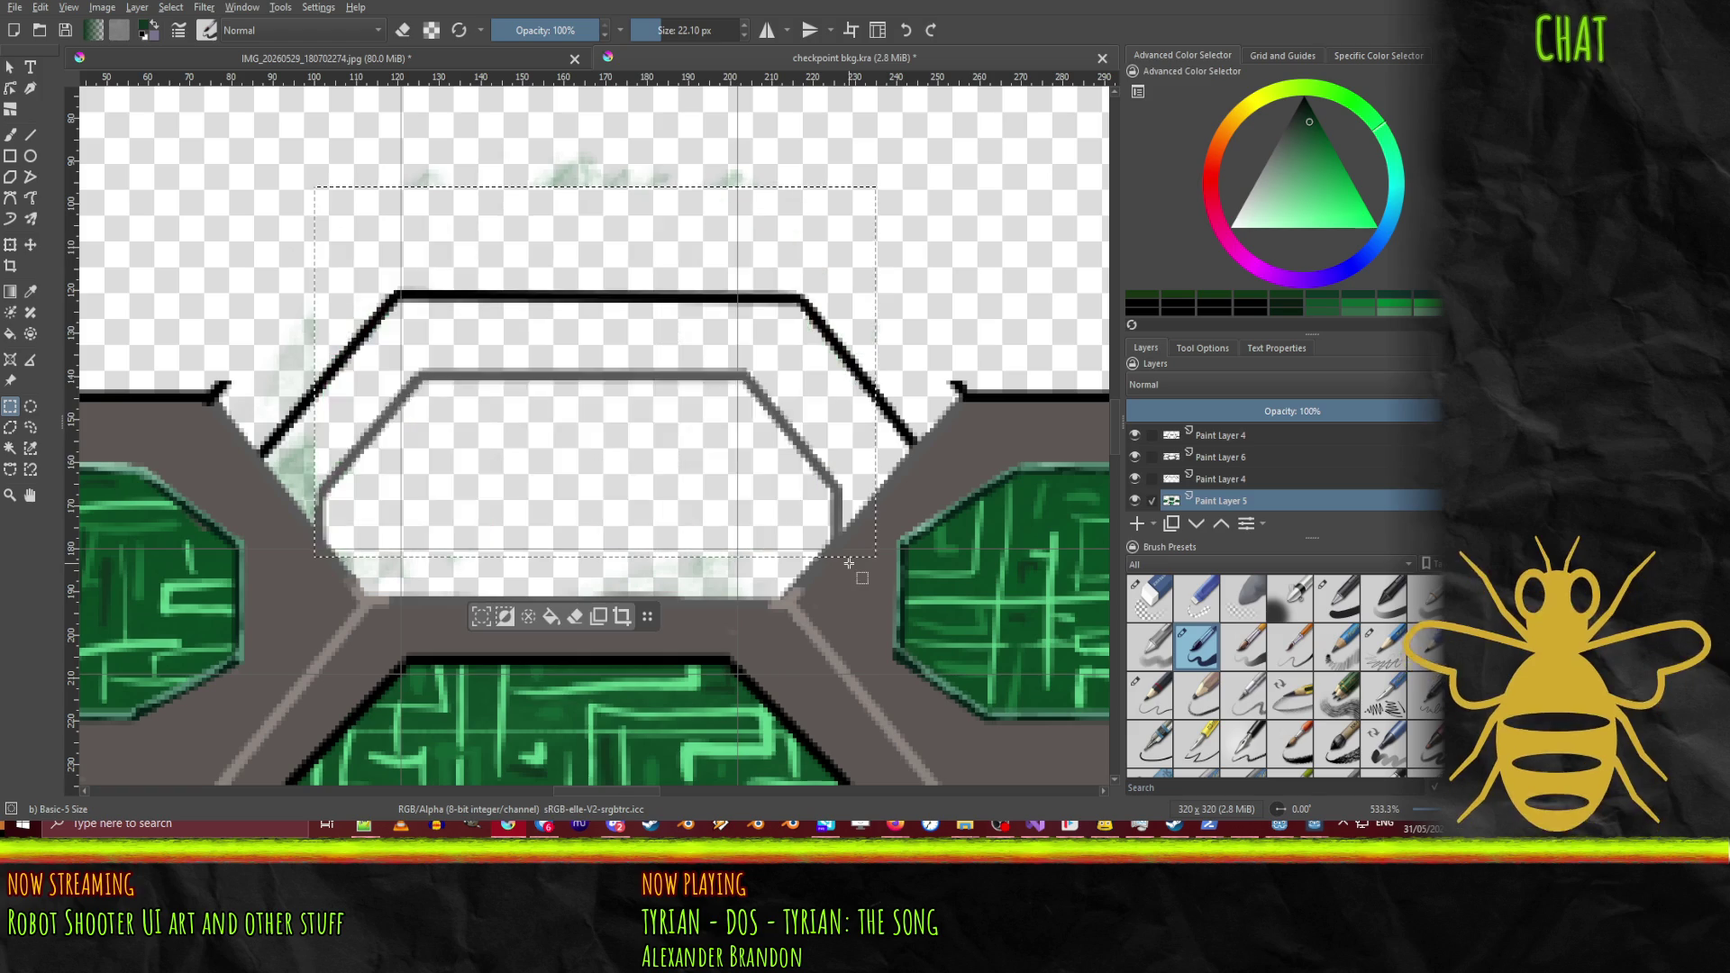
key(ctrl+v)
click(29, 244)
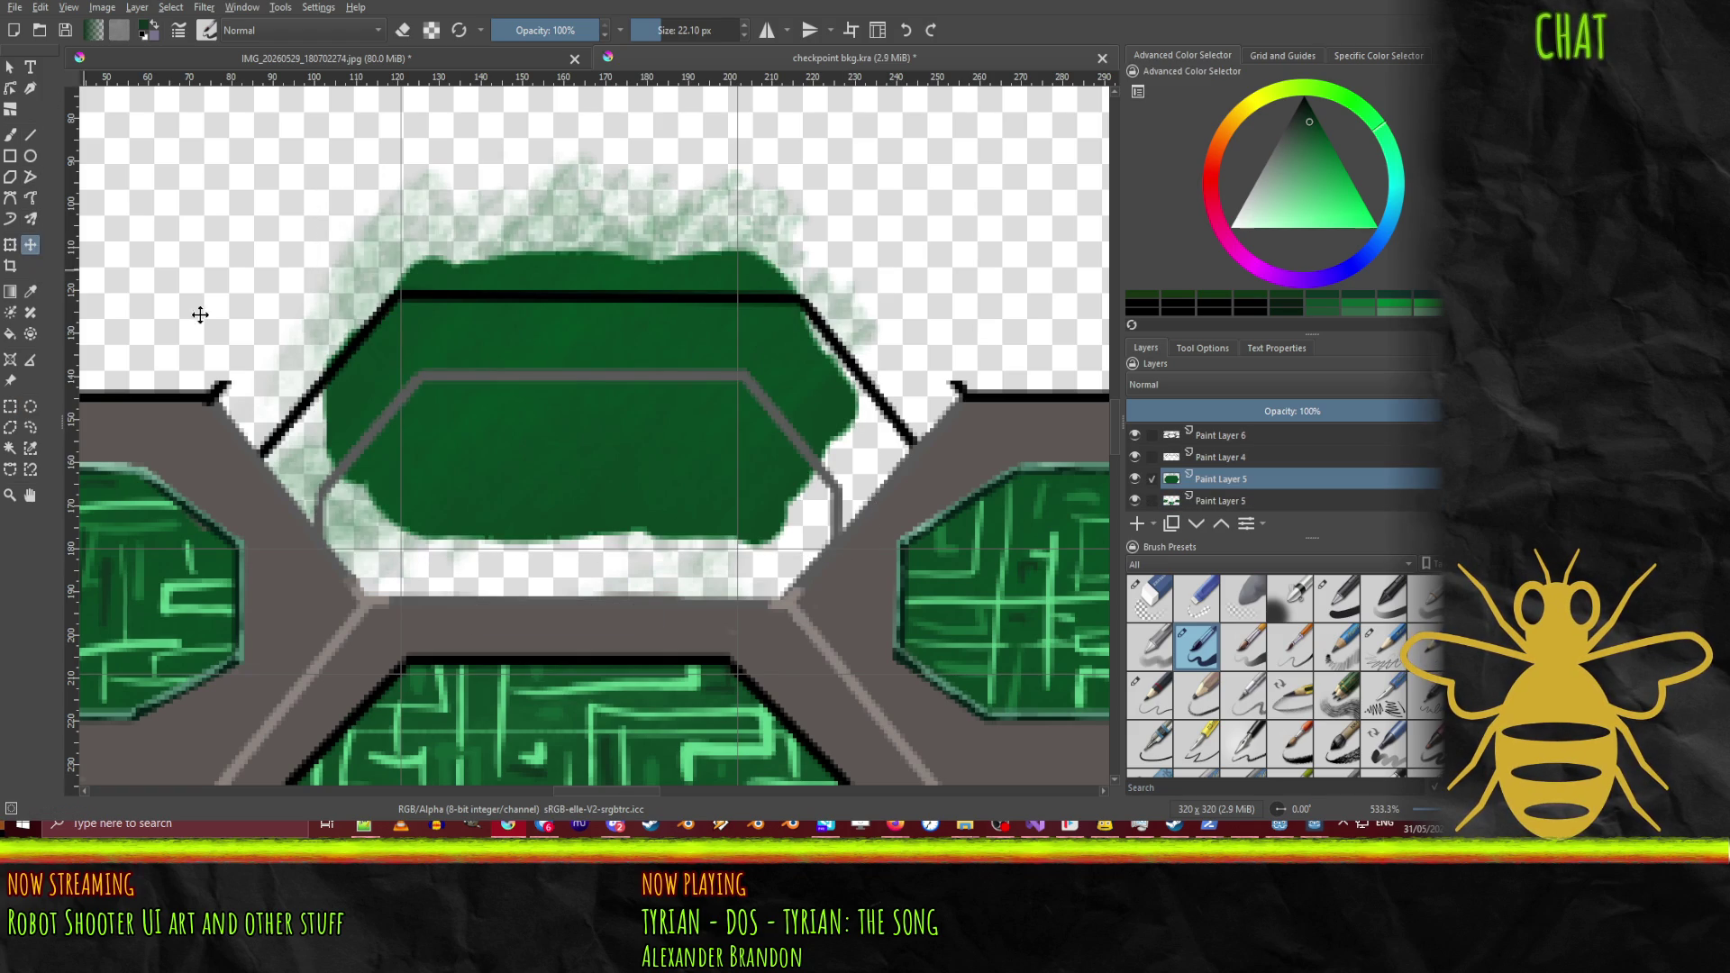
mouse_move(618, 370)
mouse_down()
mouse_move(610, 513)
mouse_move(618, 490)
mouse_up()
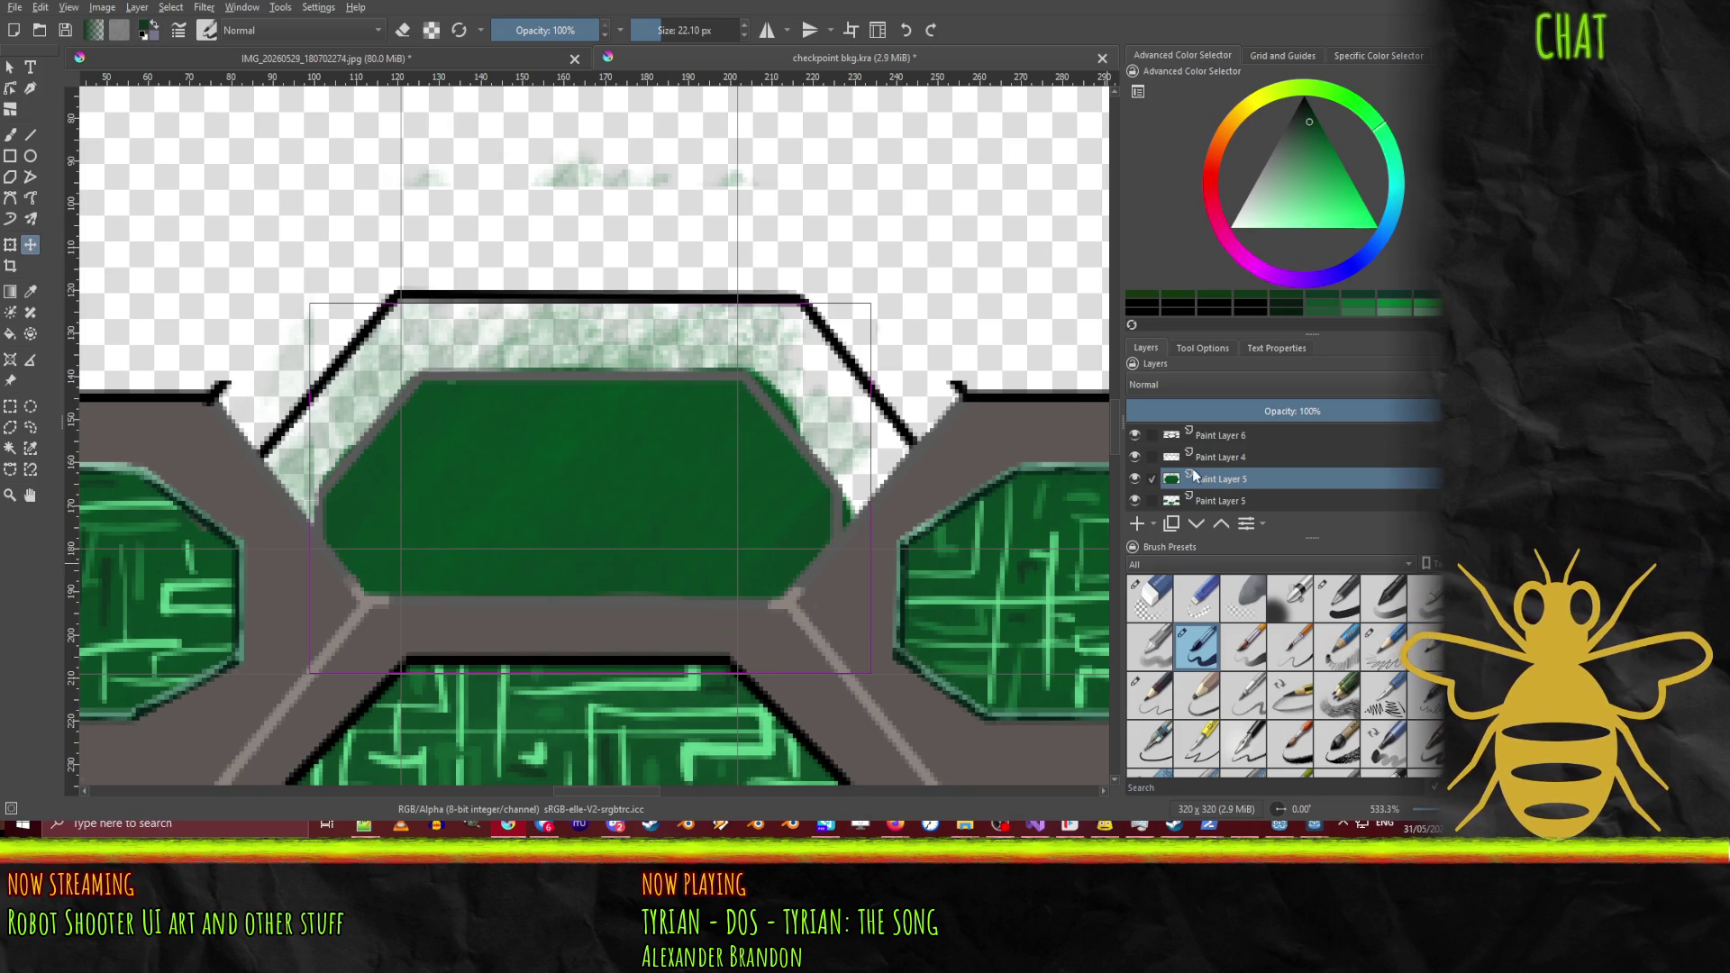
Step: Make Paint Layer 4 active and toggle its visibility to check its content
click(1212, 460)
click(1135, 457)
click(1135, 457)
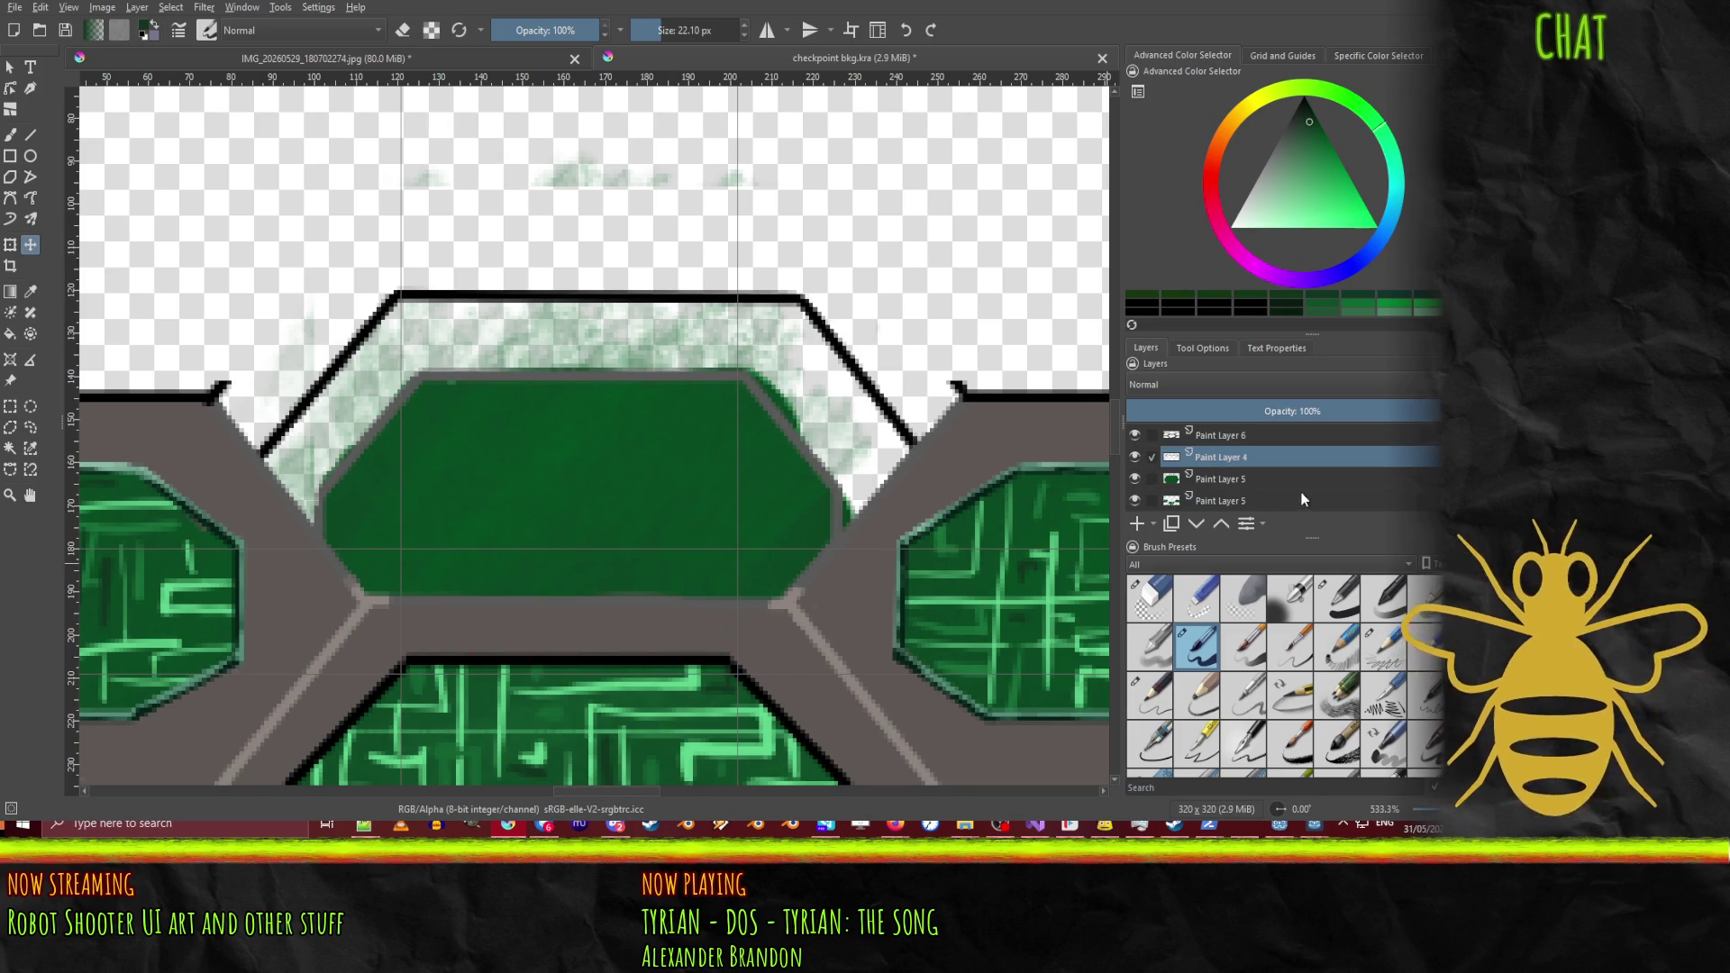
scroll(1261, 486, down, 1)
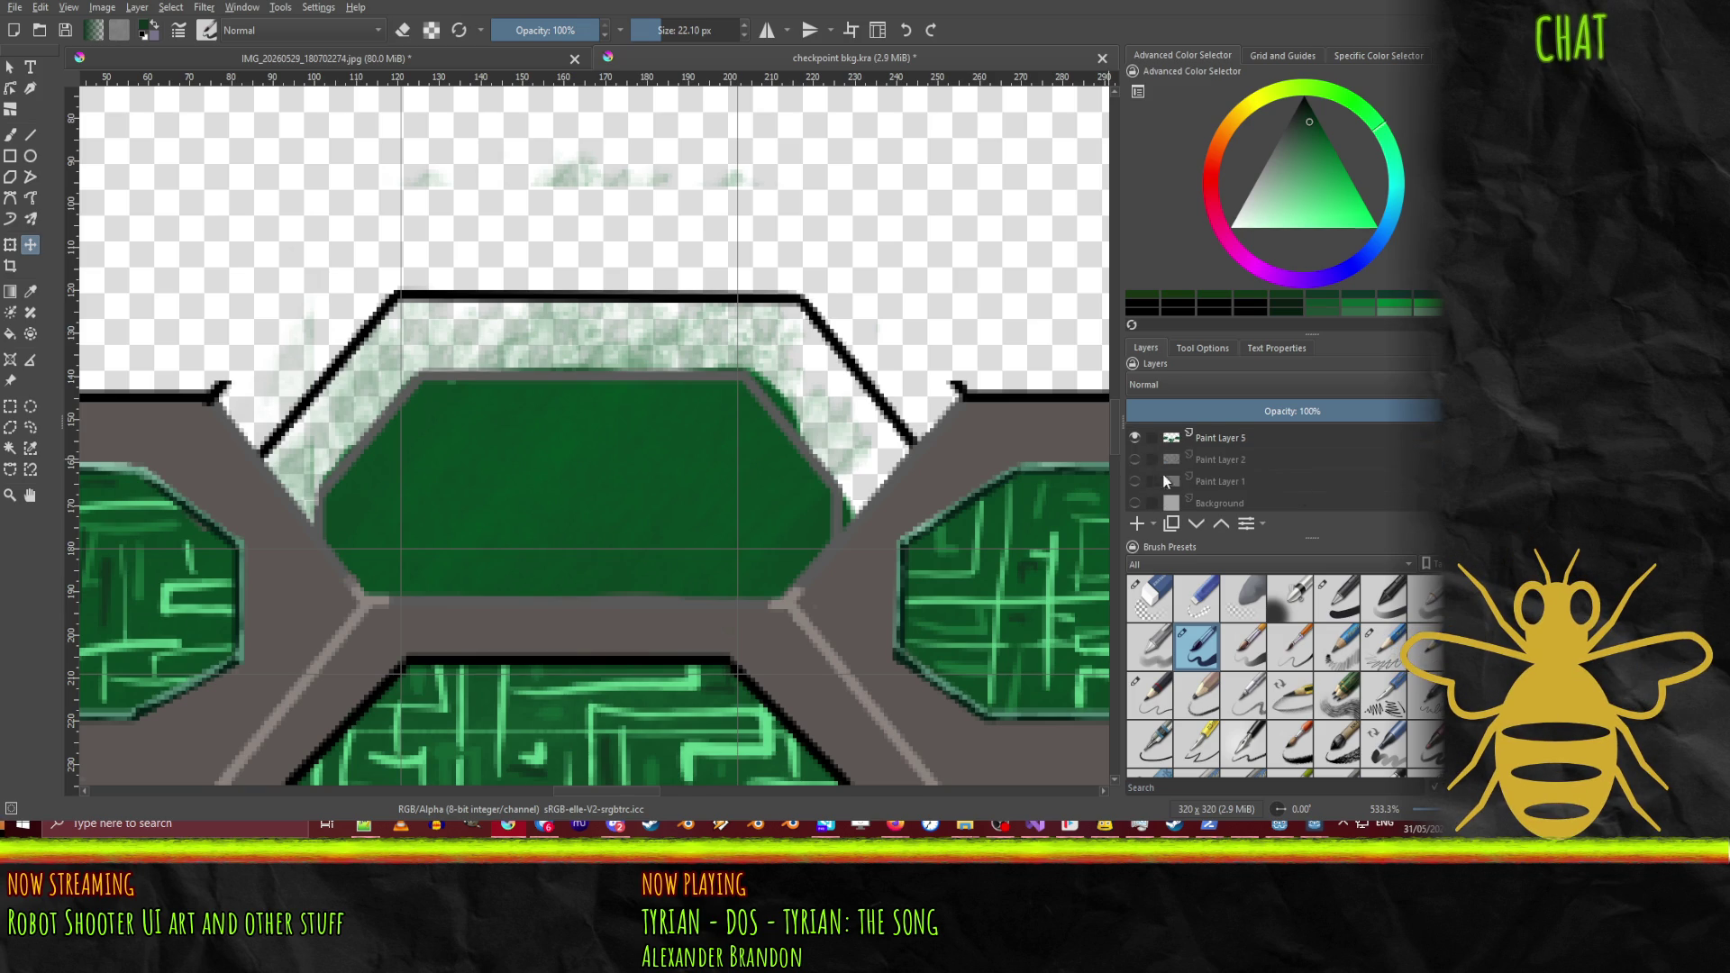
scroll(1162, 474, up, 1)
click(1134, 479)
click(1134, 479)
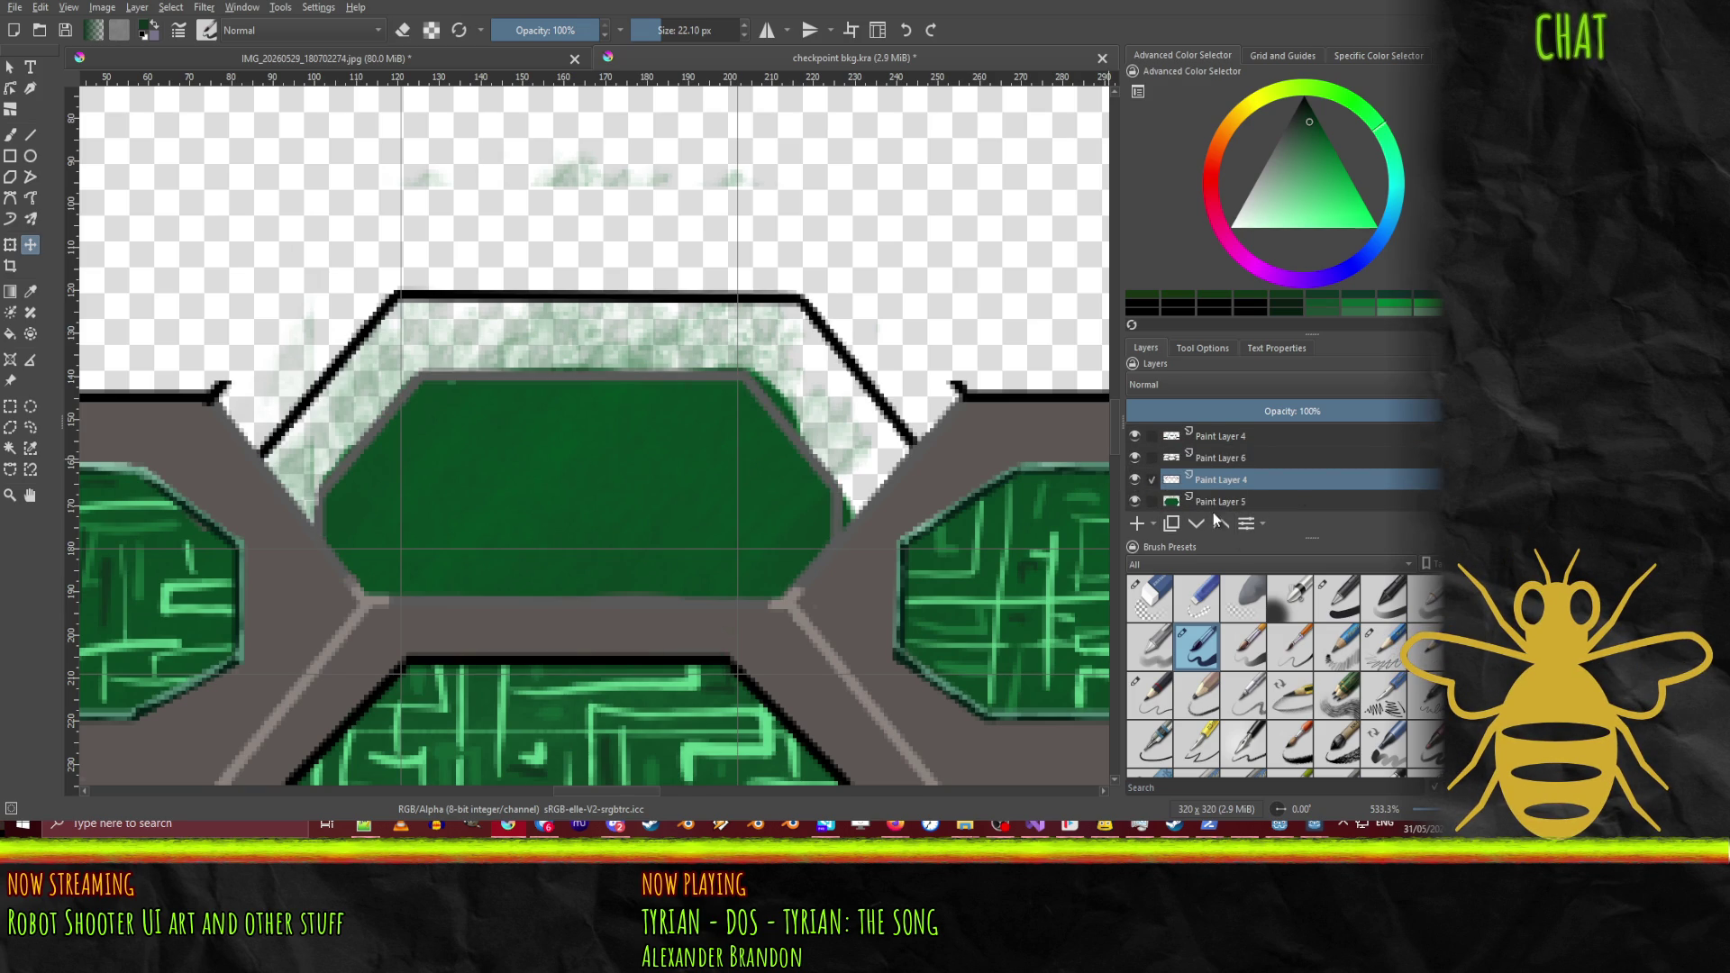
Step: Add a new empty paint layer and sample the dark grey frame colour with the freehand brush
click(1138, 524)
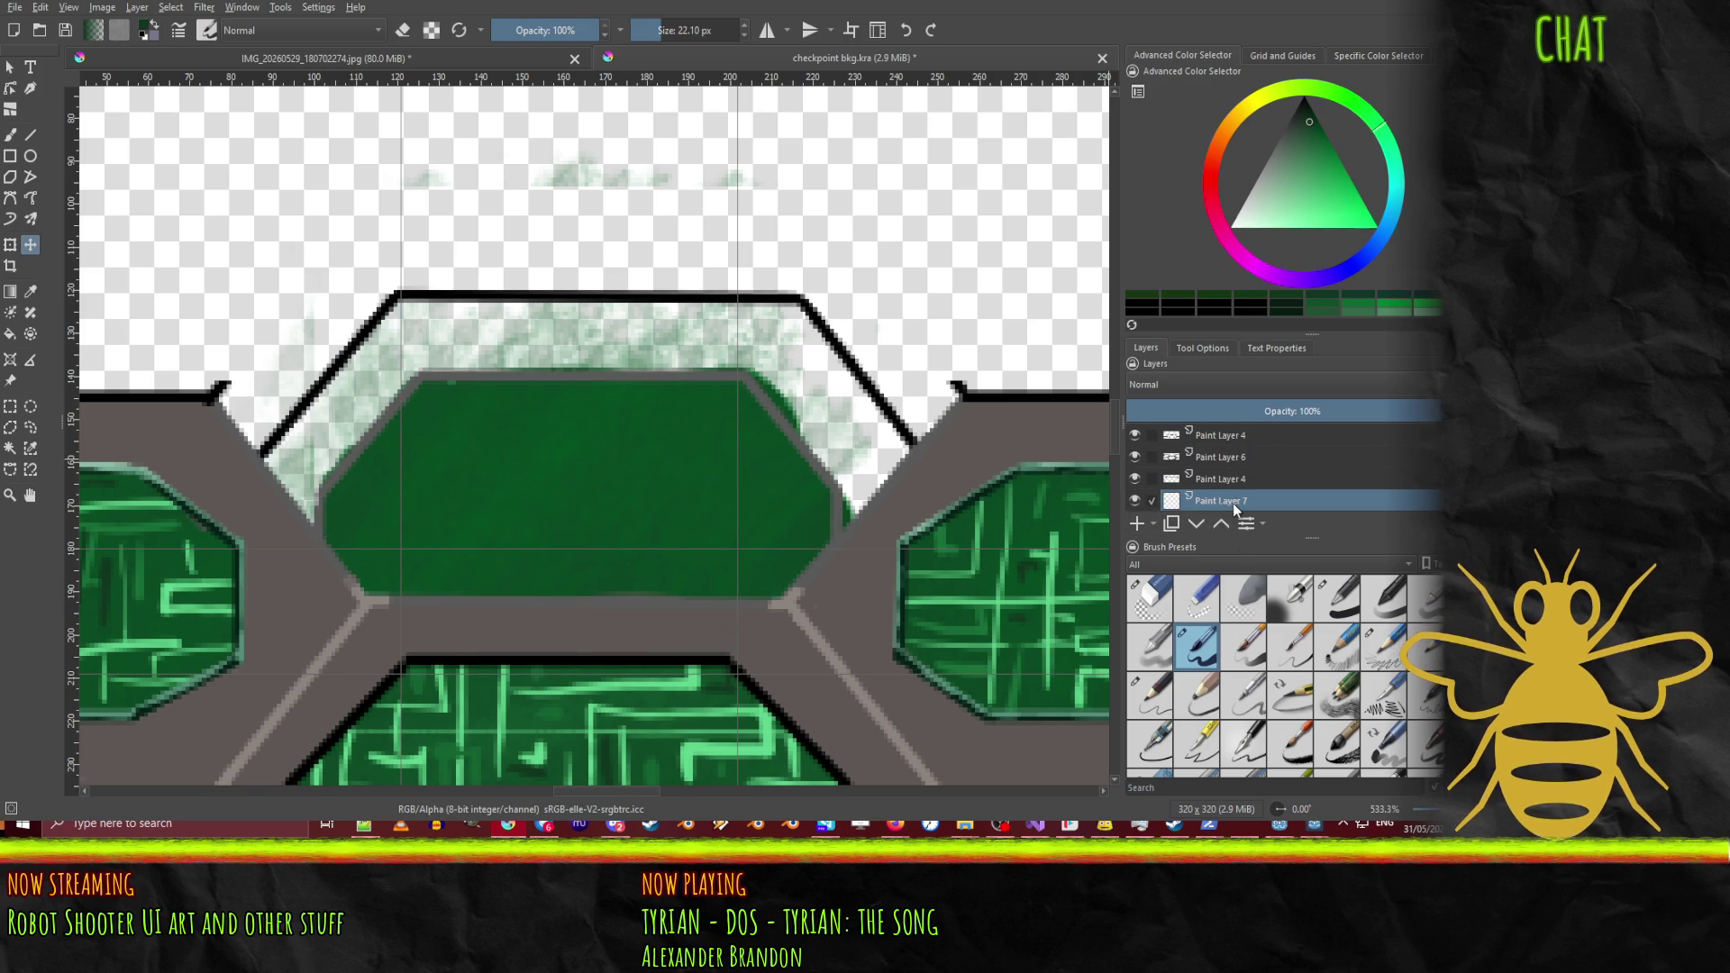
scroll(1226, 478, down, 2)
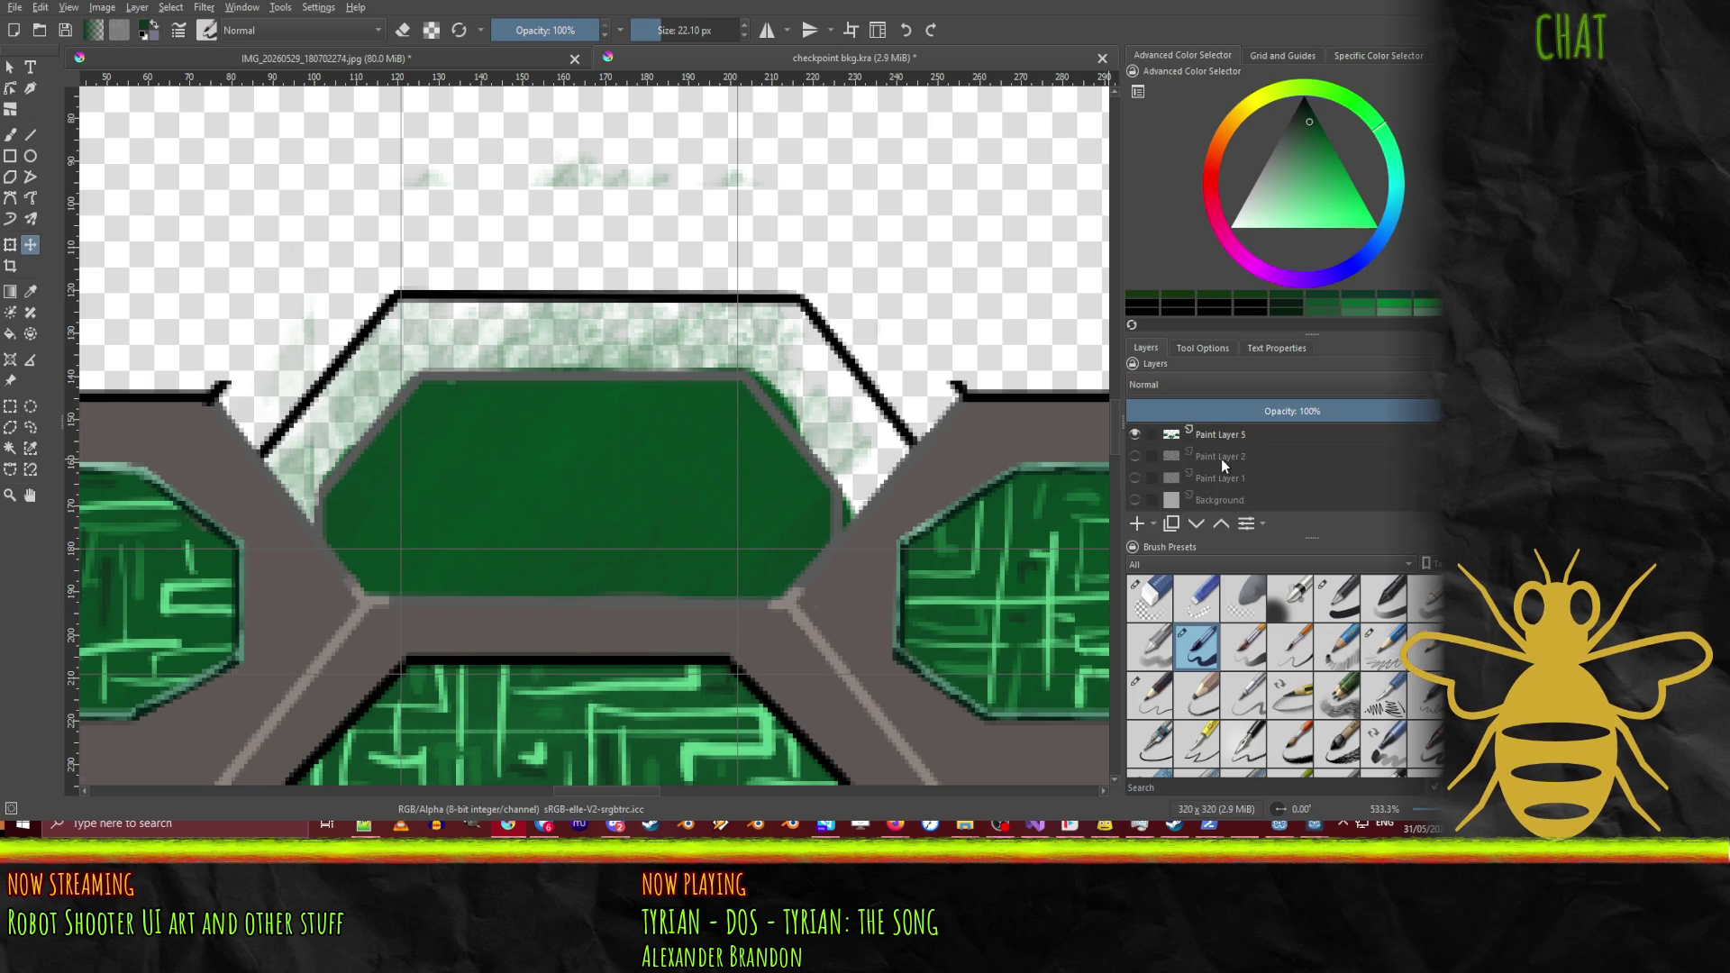
click(10, 134)
ctrl+click(224, 475)
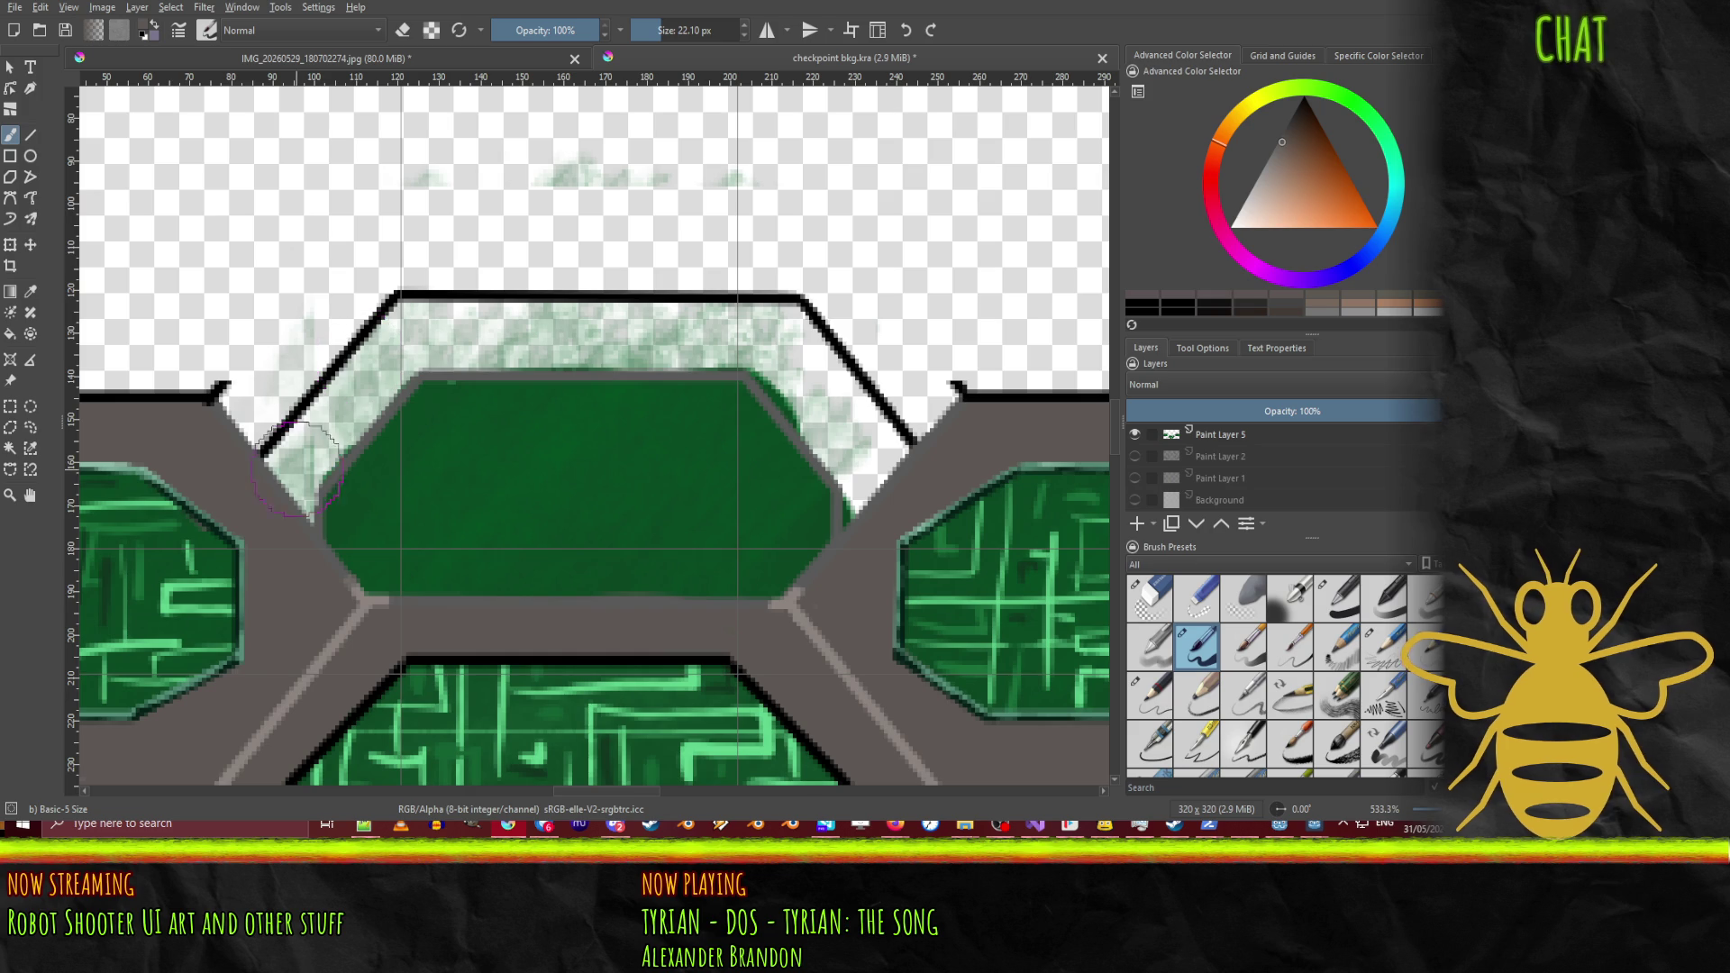
Step: Paint grey over the haze on the diagonal frame edge, then undo the stroke
mouse_move(315, 498)
mouse_down()
mouse_move(410, 353)
mouse_move(279, 477)
mouse_move(295, 432)
mouse_move(401, 314)
mouse_move(800, 317)
mouse_move(897, 437)
mouse_move(852, 506)
mouse_move(820, 437)
mouse_move(752, 374)
mouse_move(768, 362)
mouse_move(851, 479)
mouse_move(850, 523)
mouse_move(896, 446)
mouse_move(868, 451)
mouse_up()
key(ctrl+z)
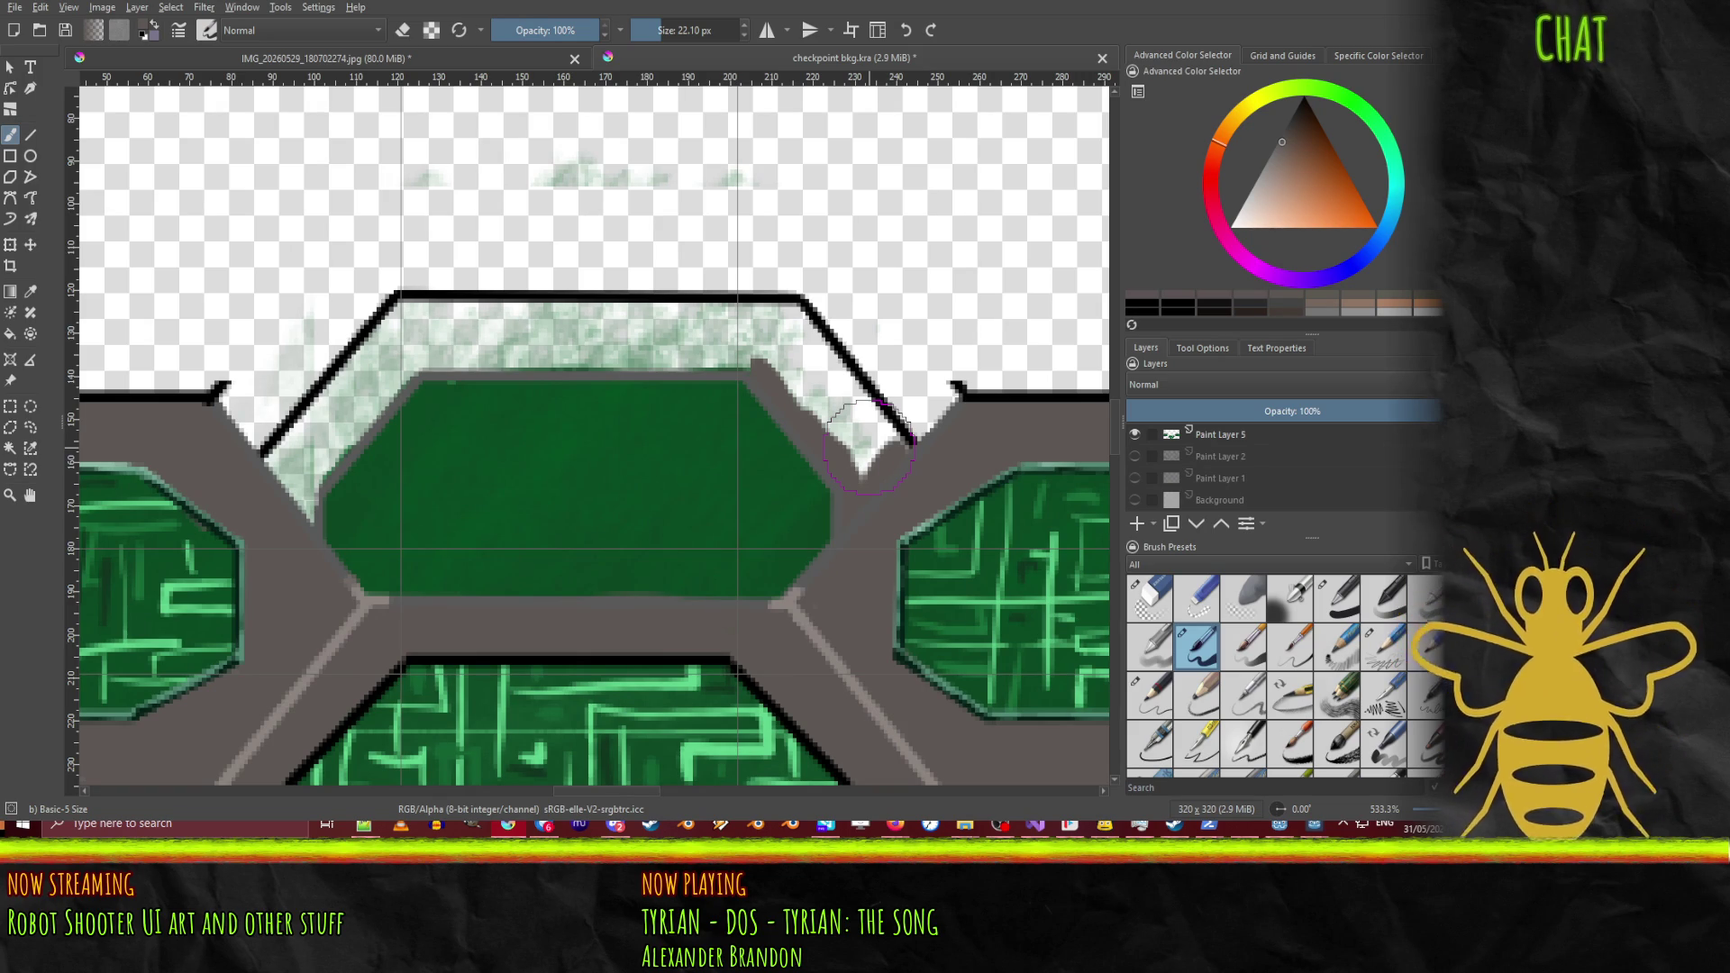
Step: Paint grey over the green haze beside the panel and the light bevel smudge
mouse_move(342, 531)
mouse_down()
mouse_move(311, 504)
mouse_move(325, 447)
mouse_move(437, 342)
mouse_move(735, 359)
mouse_up()
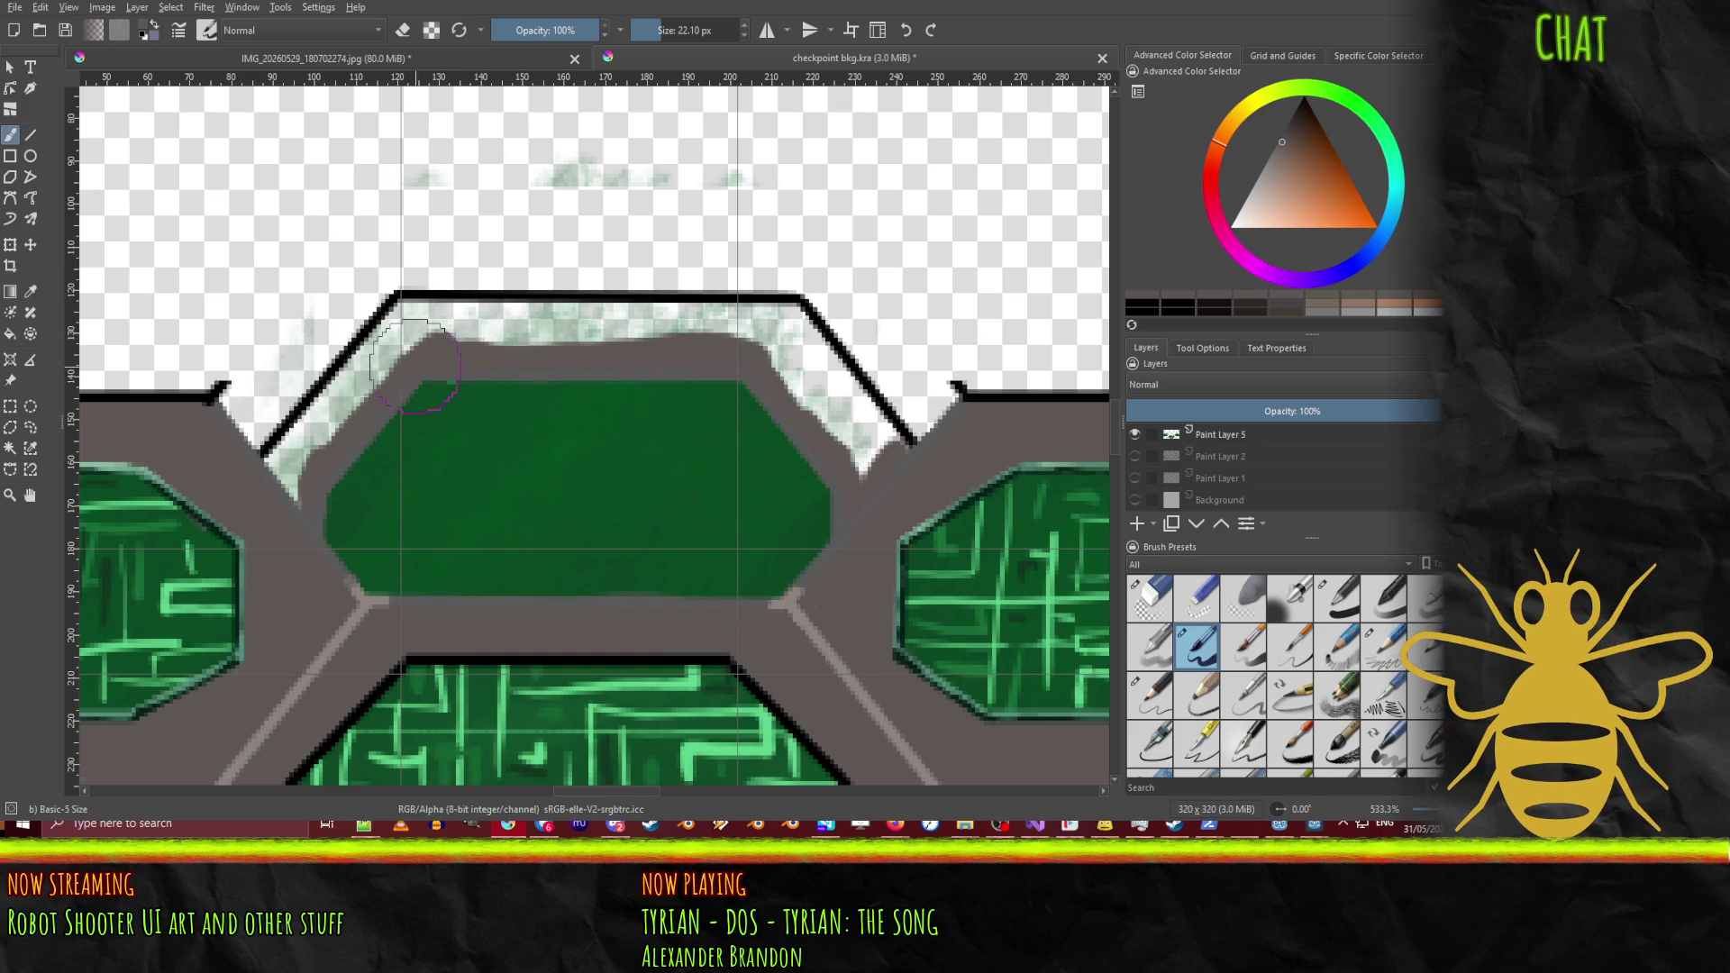
mouse_move(286, 465)
mouse_down()
mouse_move(413, 329)
mouse_move(397, 313)
mouse_move(419, 311)
mouse_move(800, 321)
mouse_move(886, 445)
mouse_move(906, 432)
mouse_move(851, 460)
mouse_move(784, 356)
mouse_move(752, 341)
mouse_move(416, 335)
mouse_move(304, 461)
mouse_move(374, 385)
mouse_up()
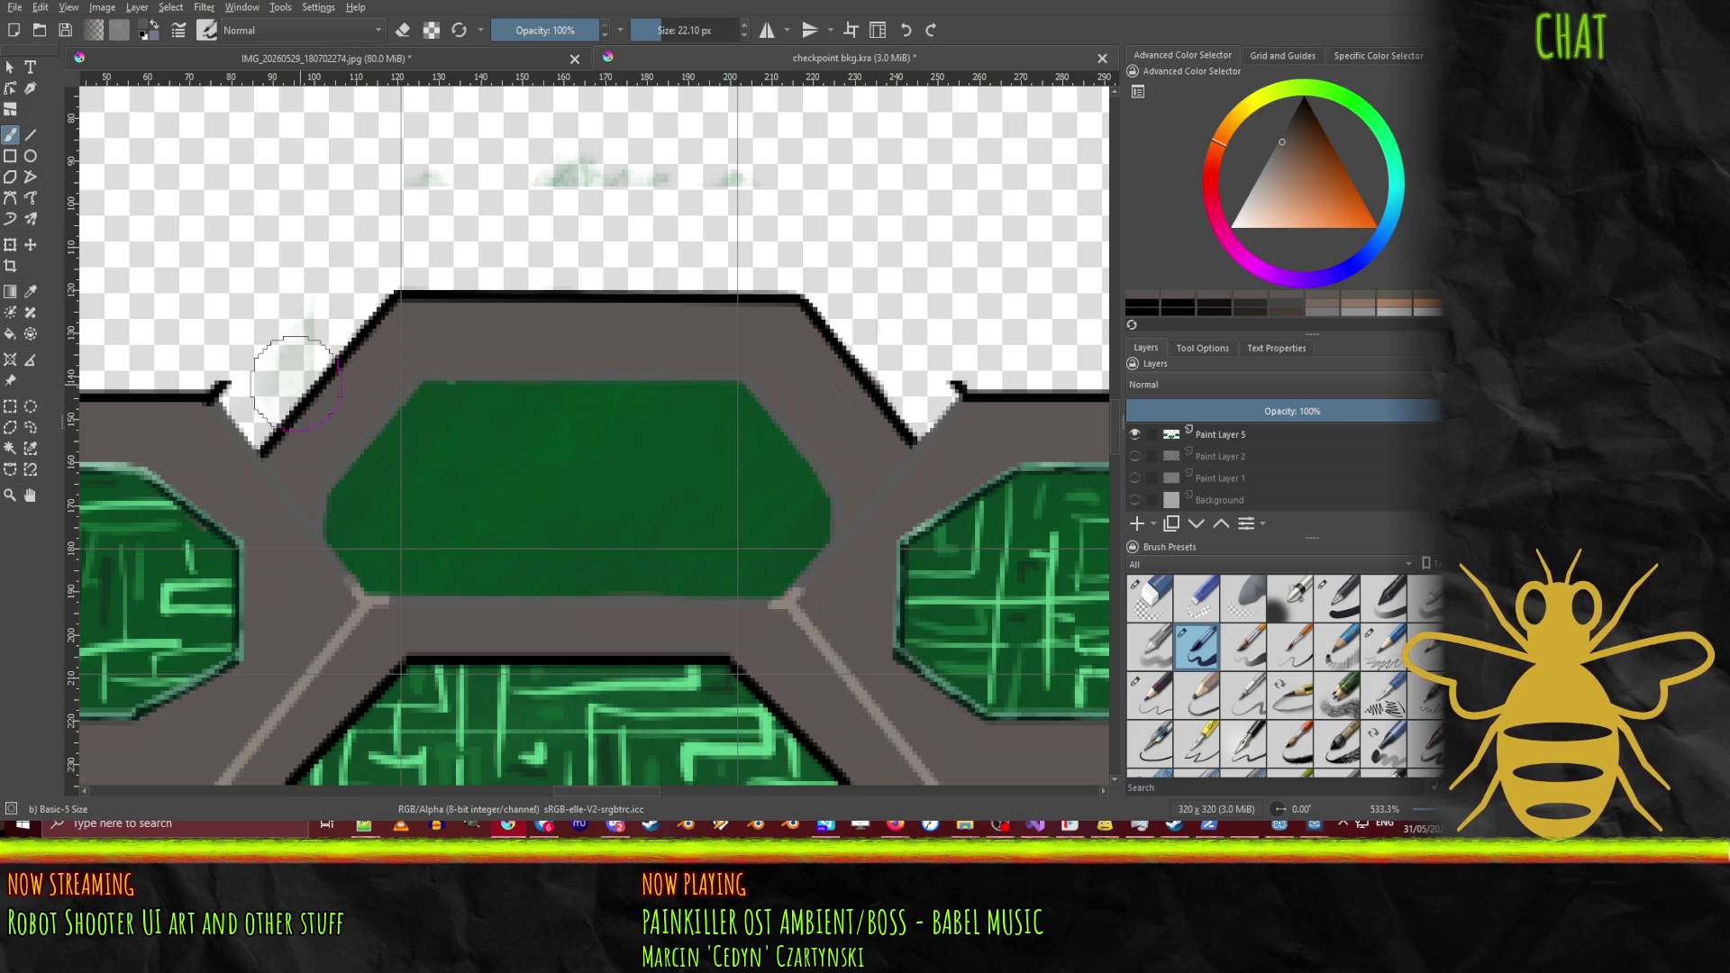
scroll(408, 393, up, 2)
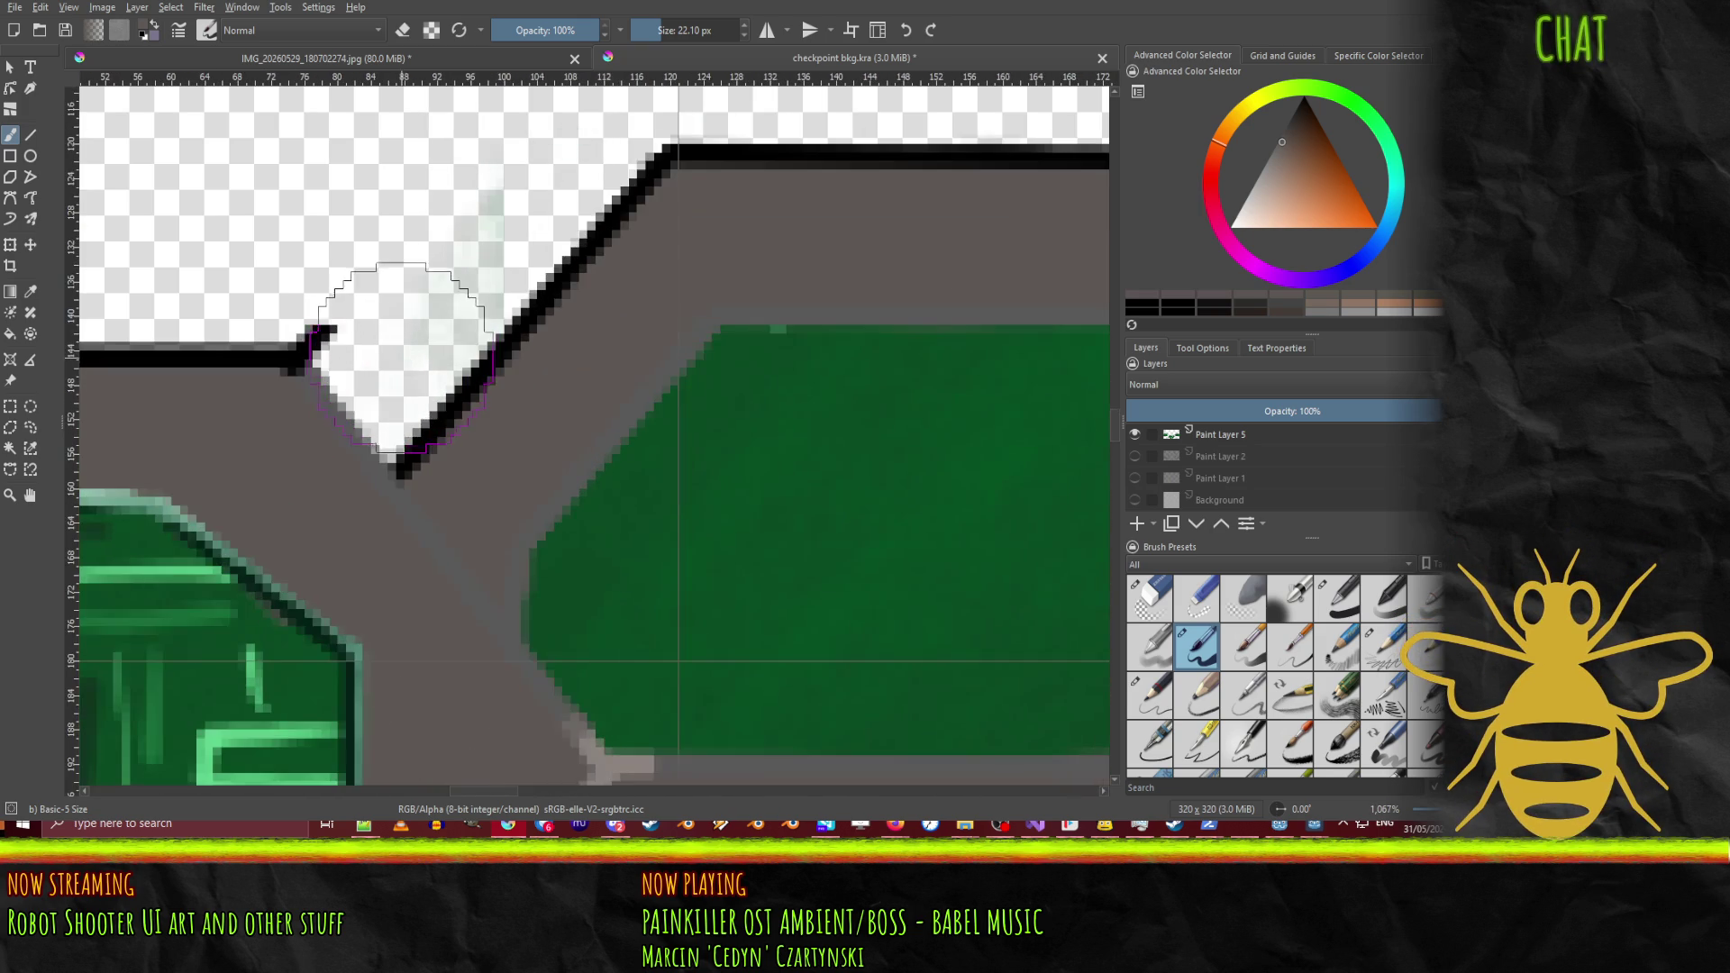
scroll(396, 342, up, 1)
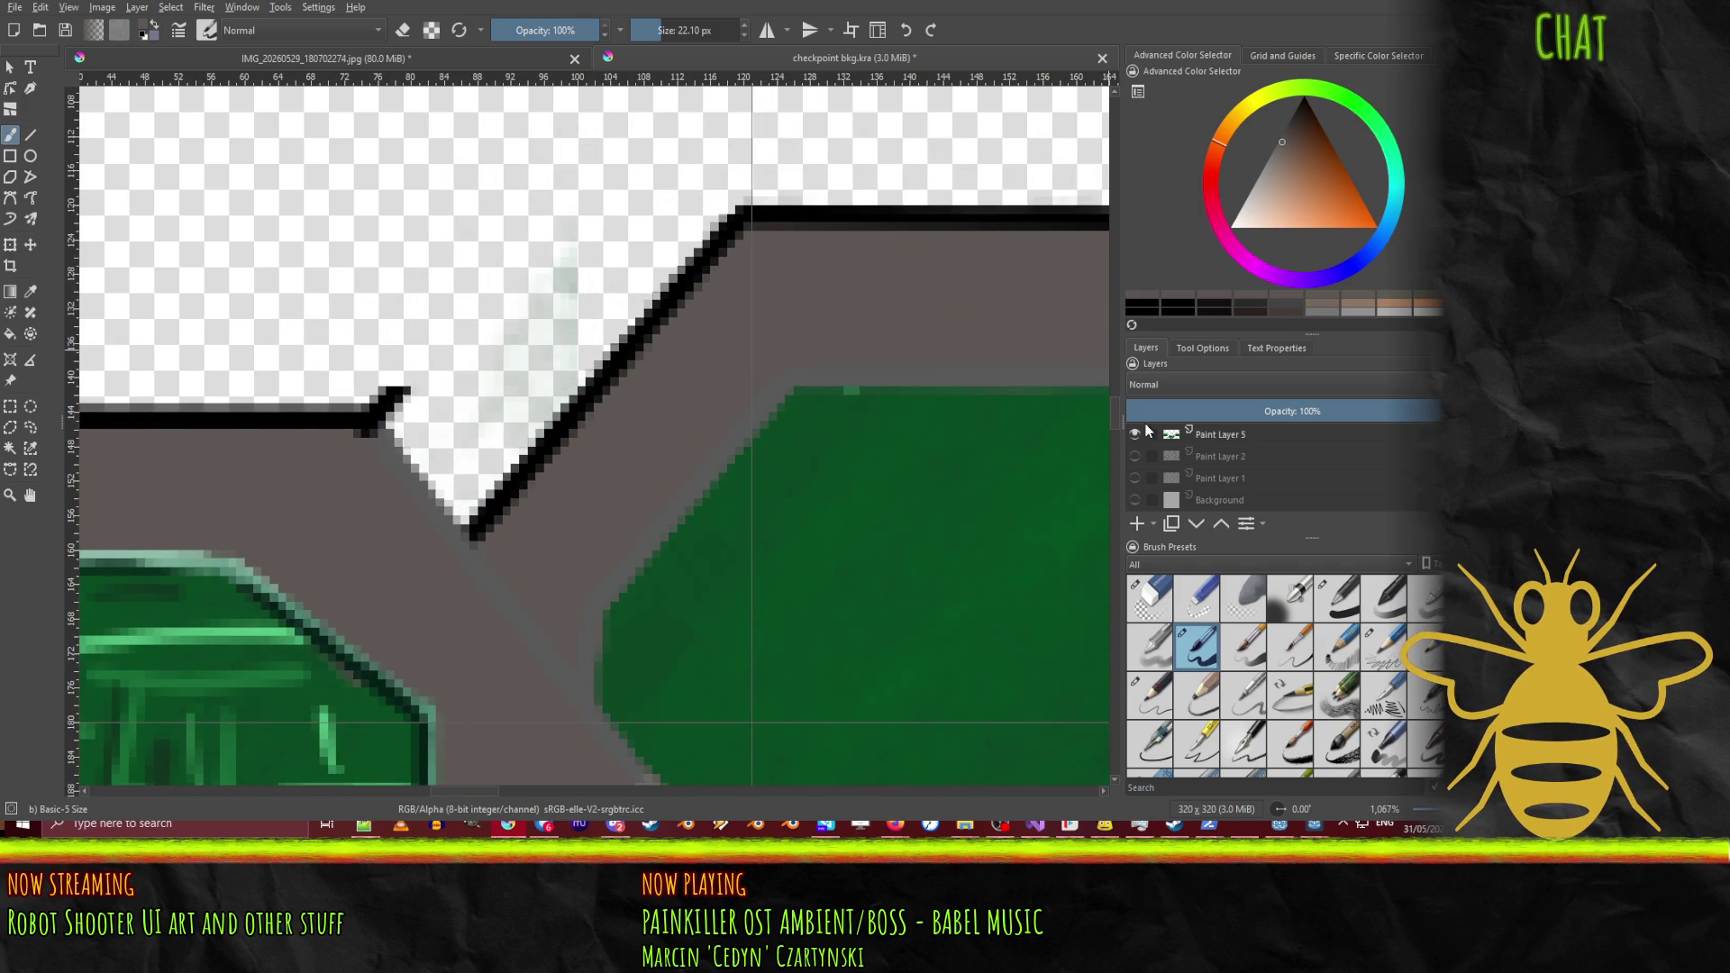
scroll(1256, 451, up, 2)
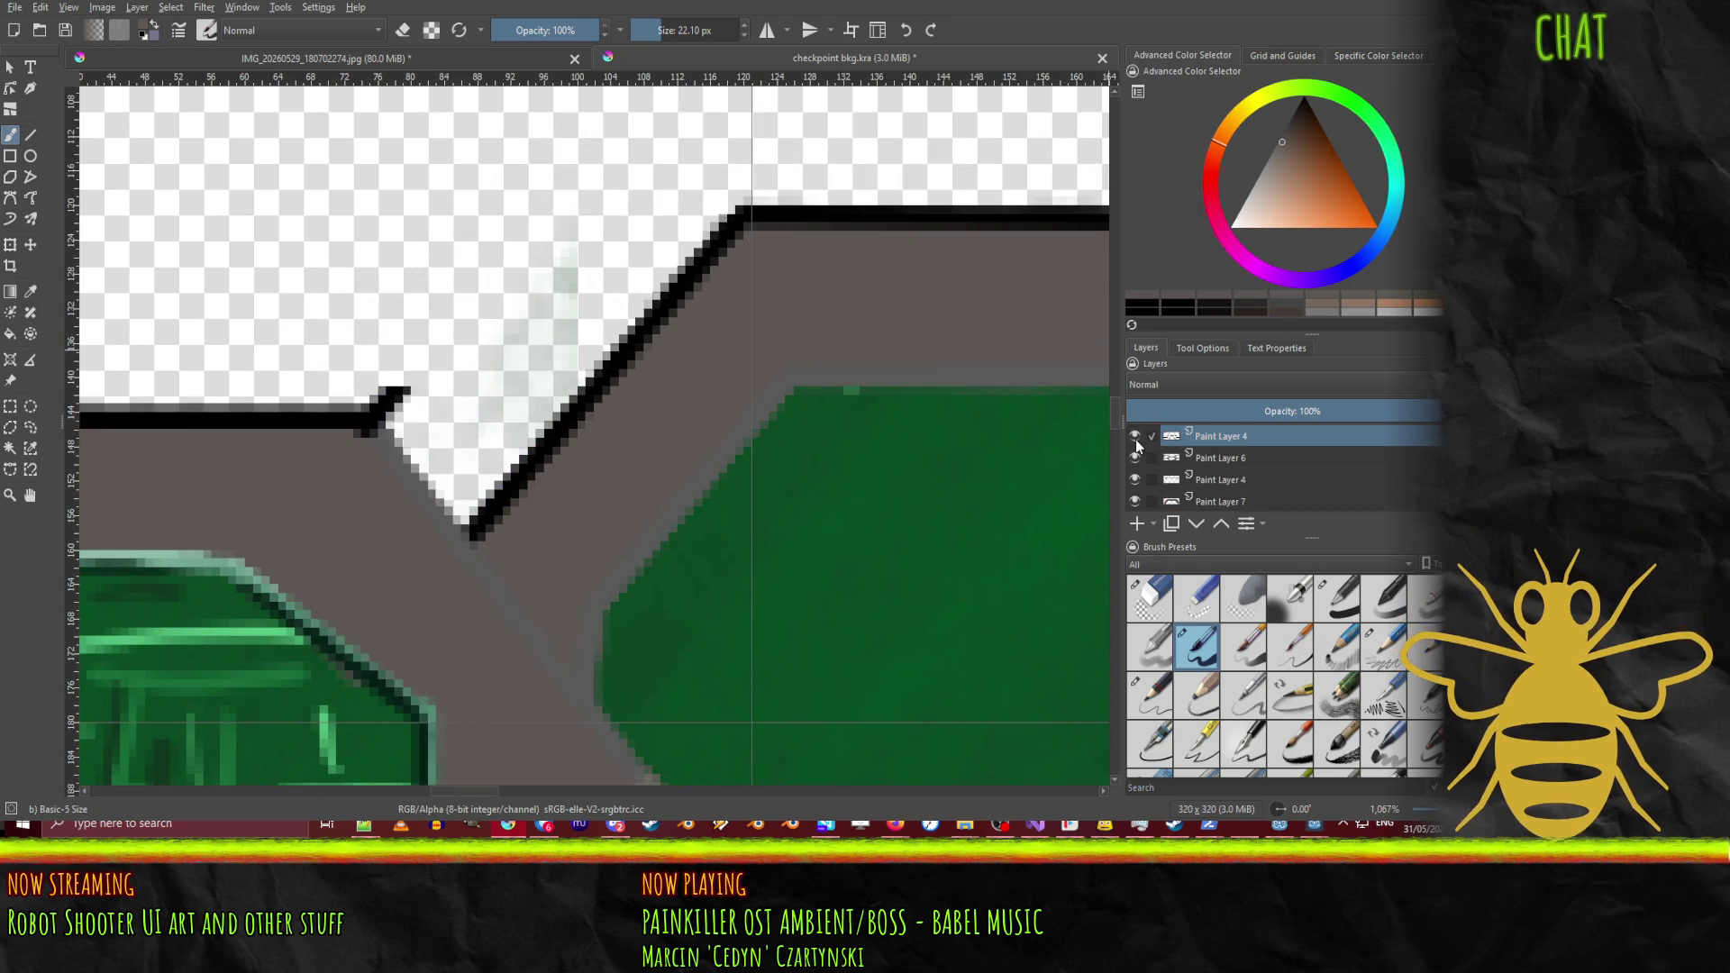
Step: Set up black straight lines with the Line tool and the Basic-1 1.50 px preset
drag(822, 386, 764, 353)
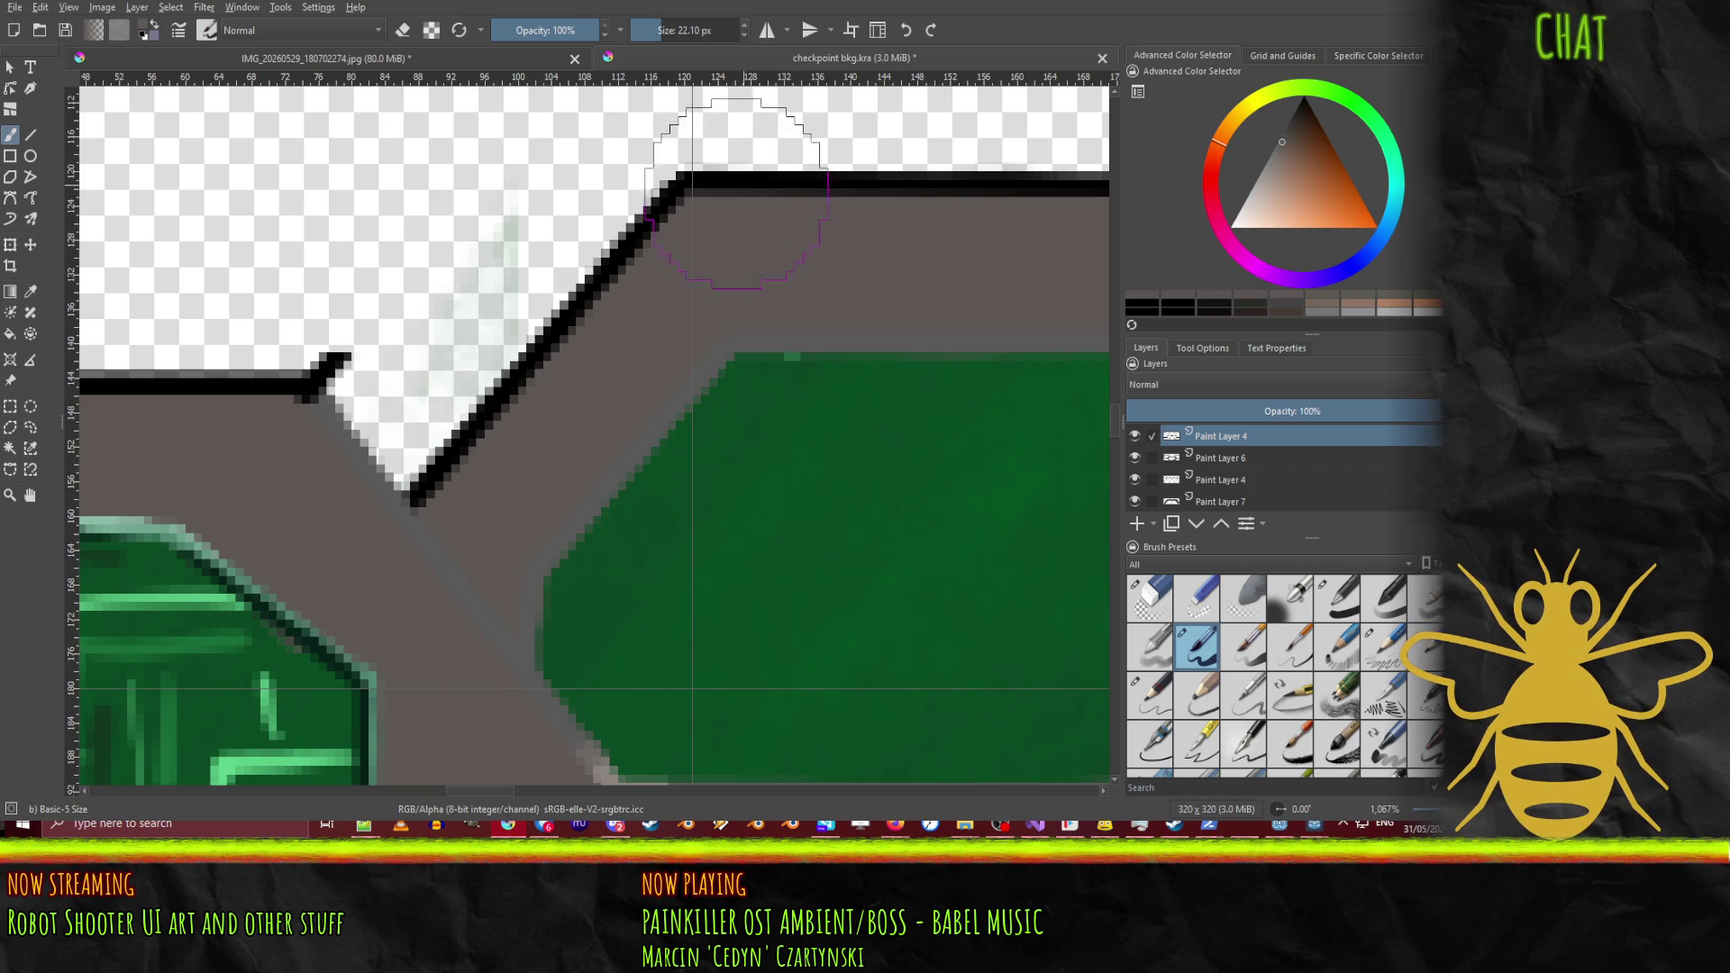
ctrl+click(664, 217)
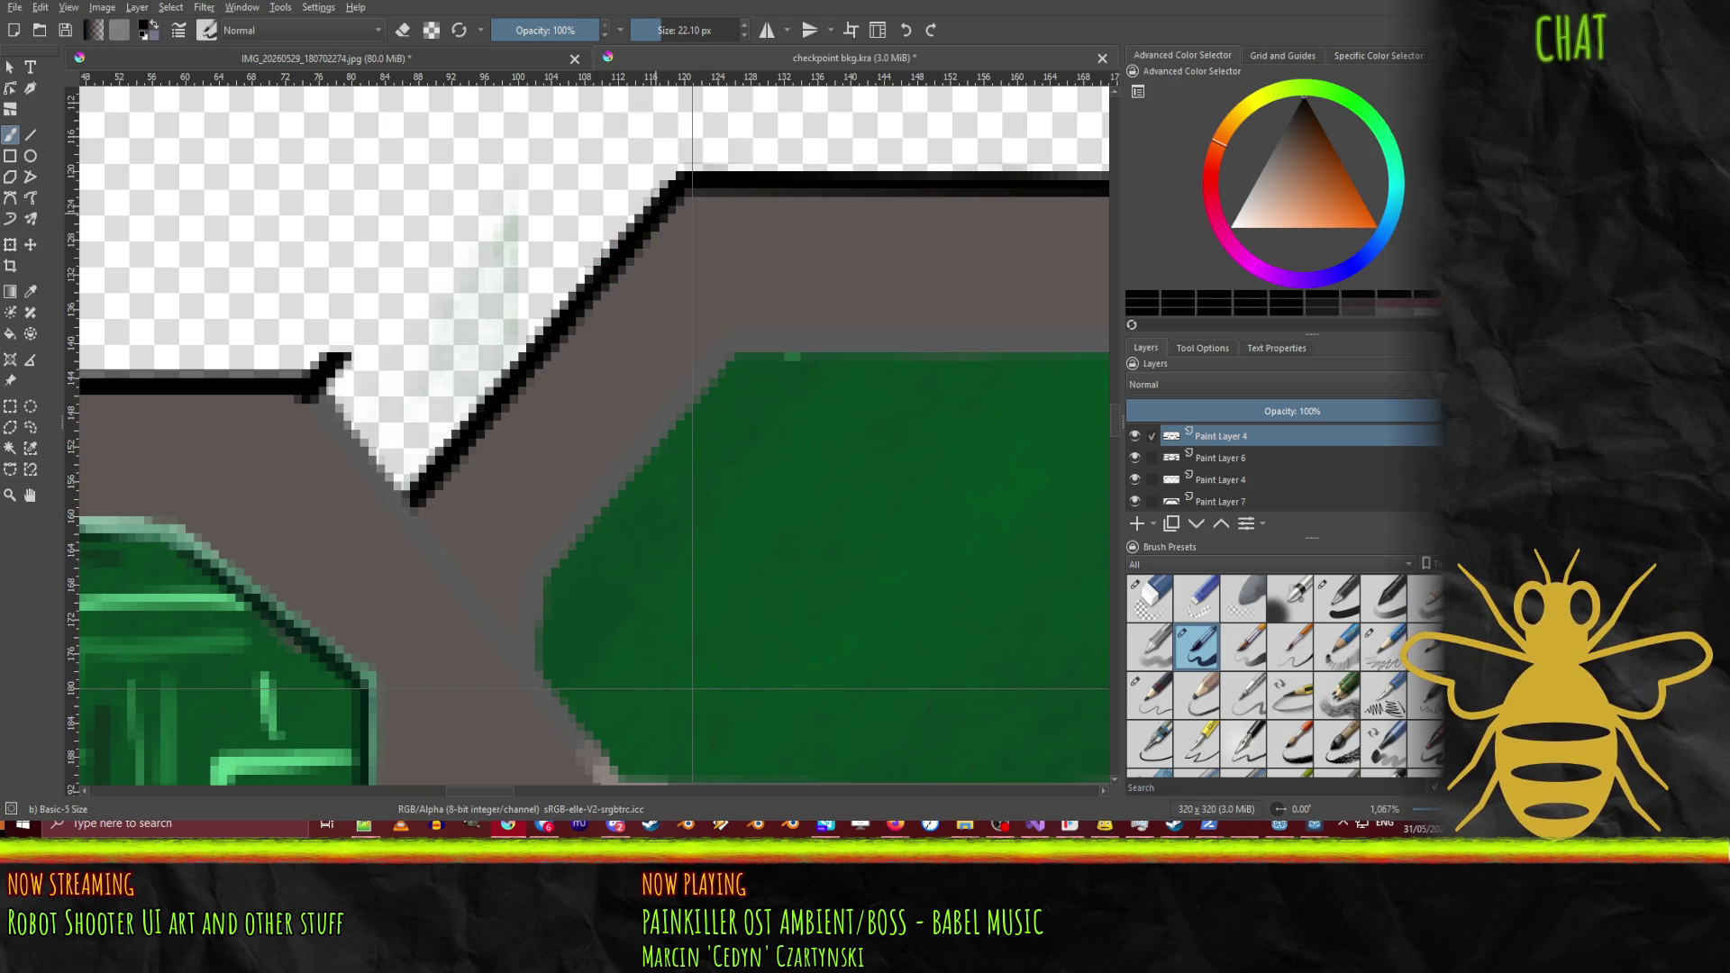
click(38, 133)
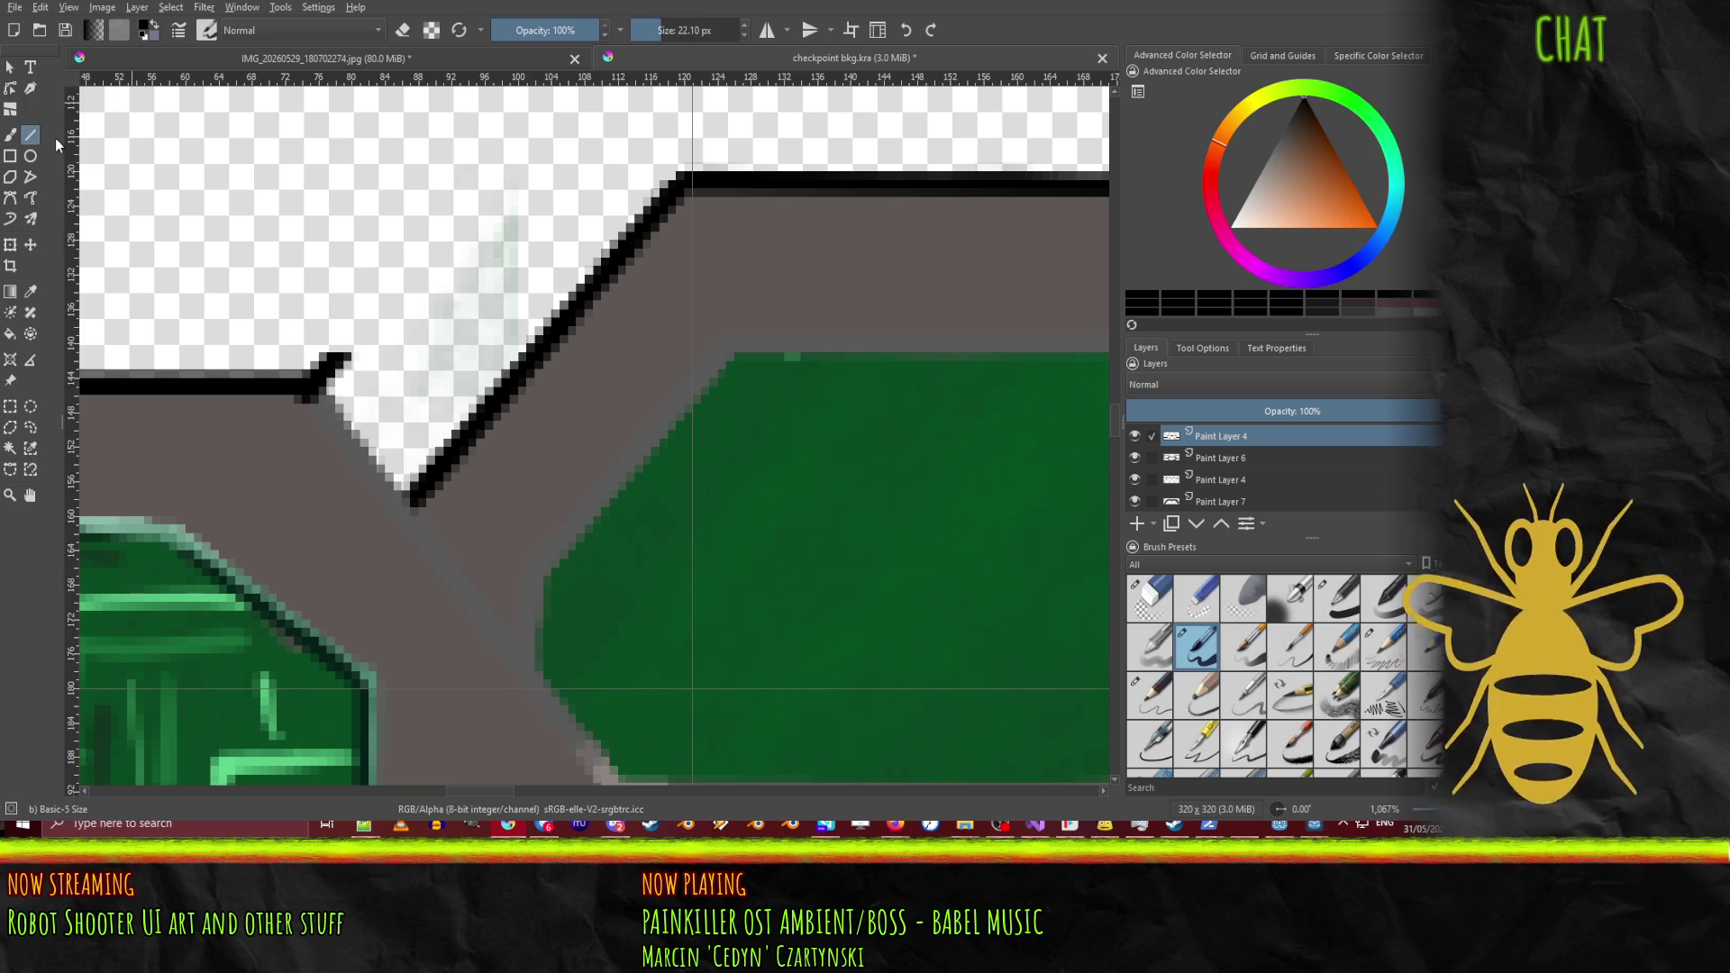
click(1337, 598)
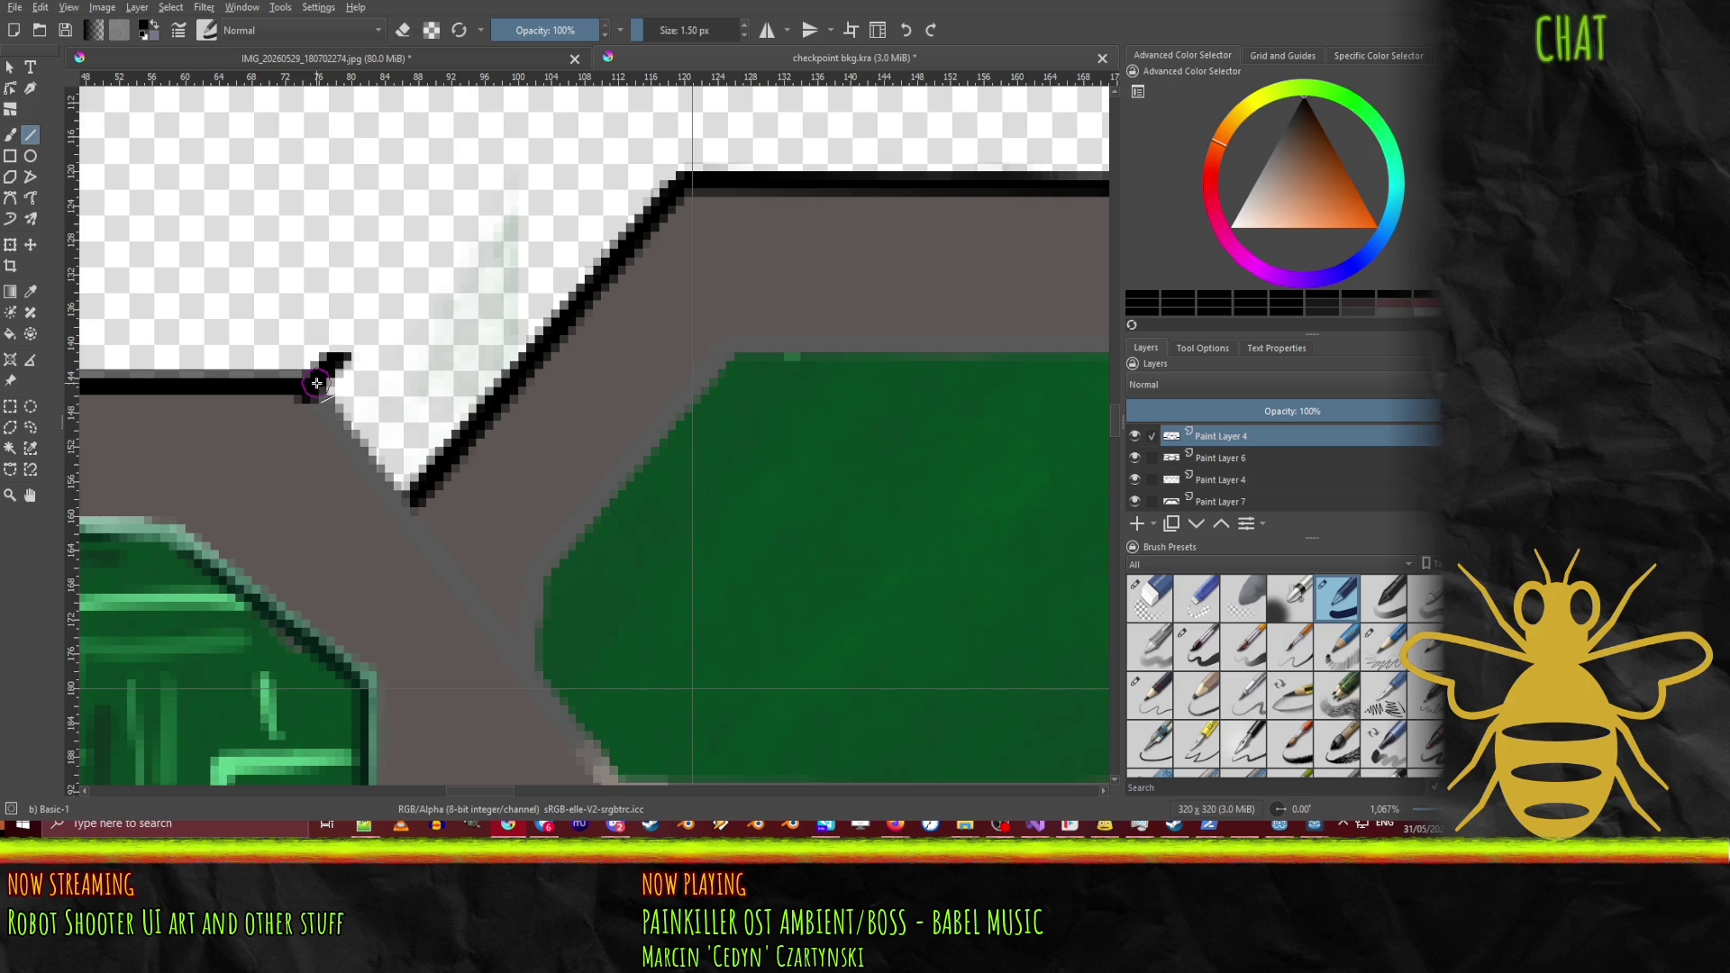
scroll(317, 384, down, 4)
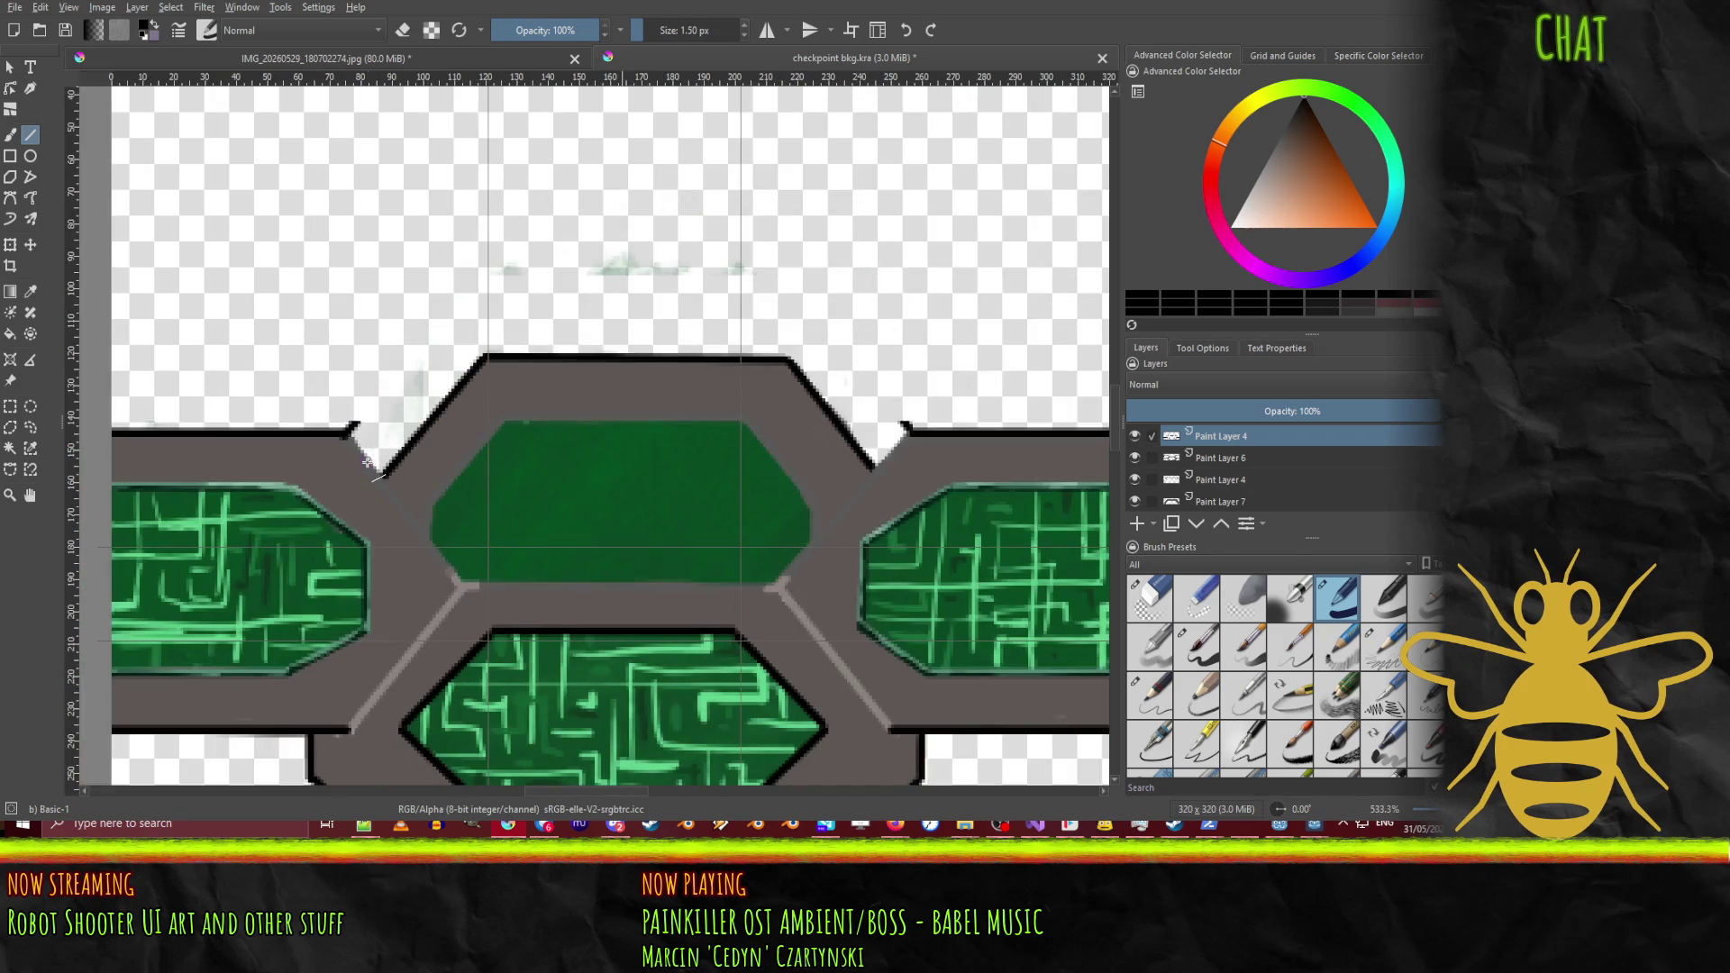
Step: Draw black outlines down the left and right notch edges and across the bottom corners
scroll(370, 465, up, 1)
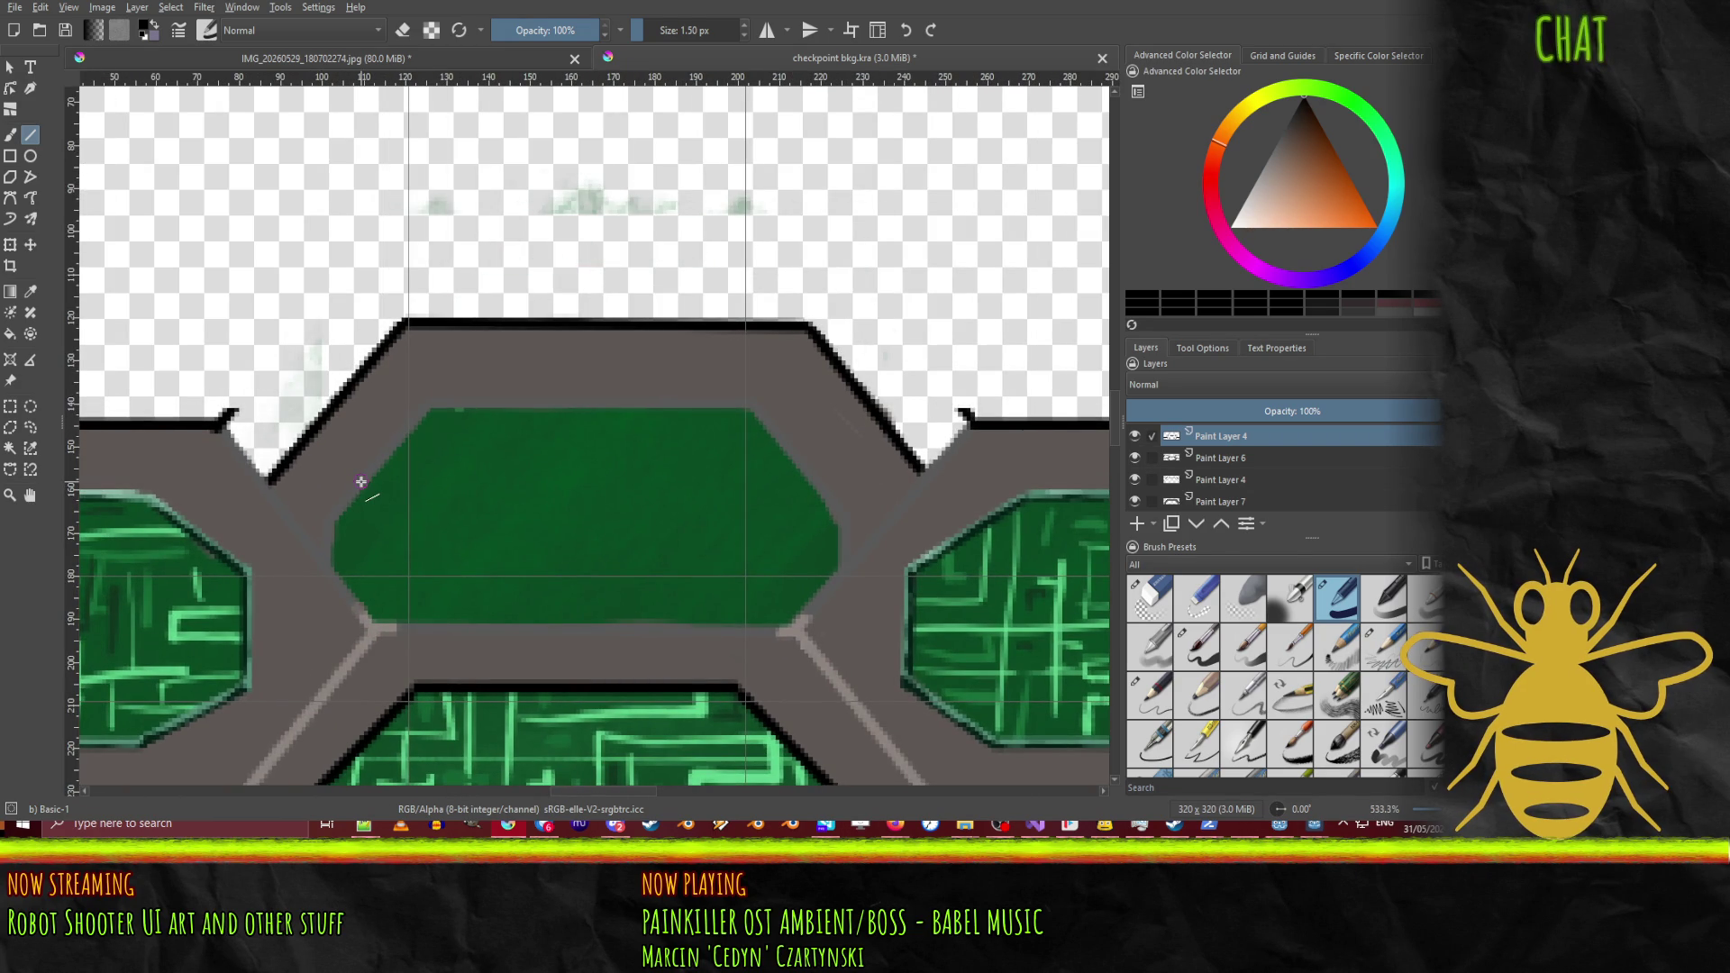
drag(221, 423, 268, 484)
drag(364, 622, 374, 626)
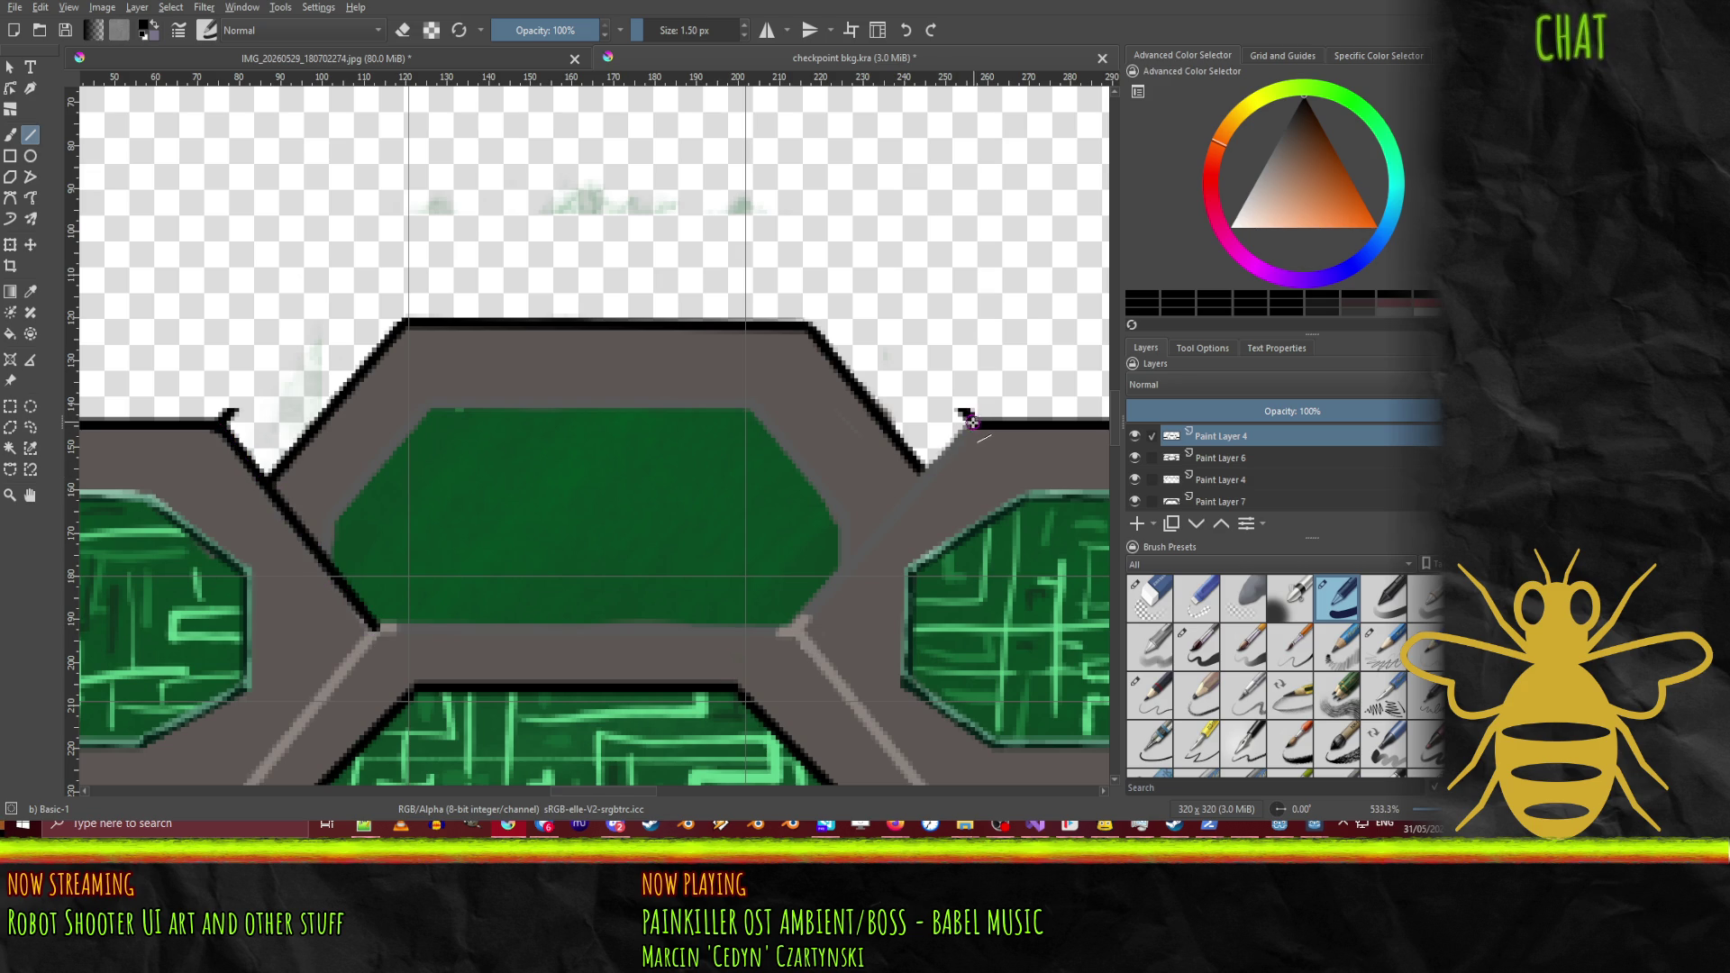
drag(966, 419, 937, 474)
drag(798, 626, 791, 629)
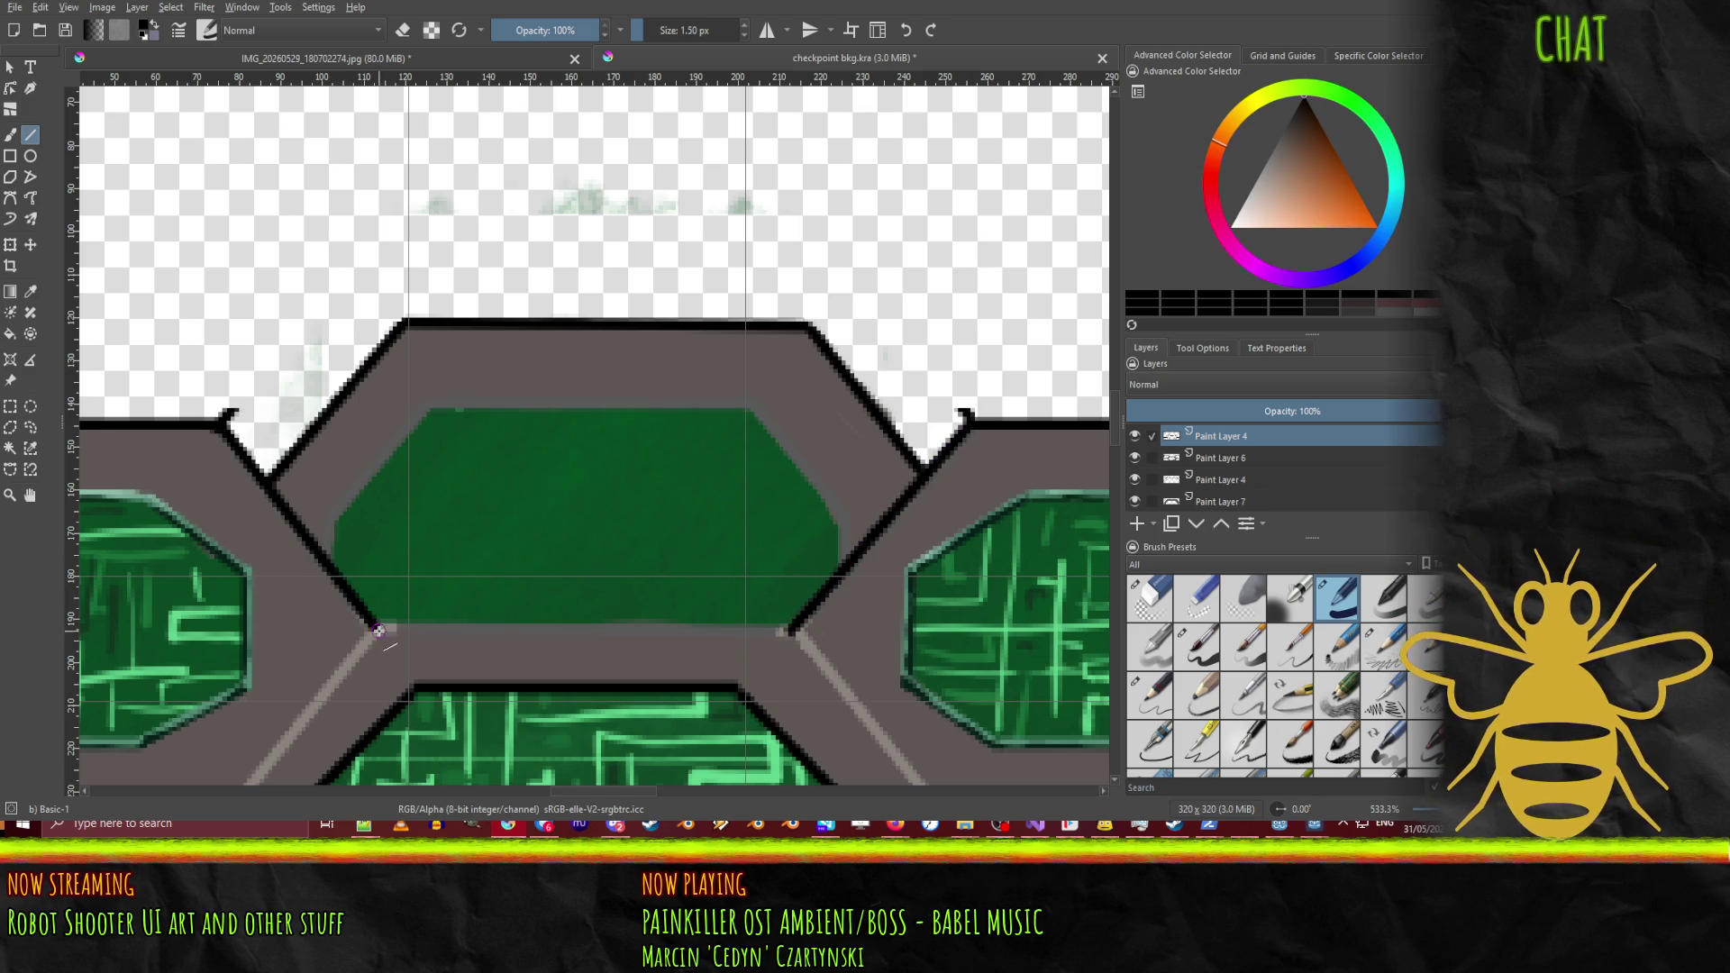
drag(661, 629, 792, 630)
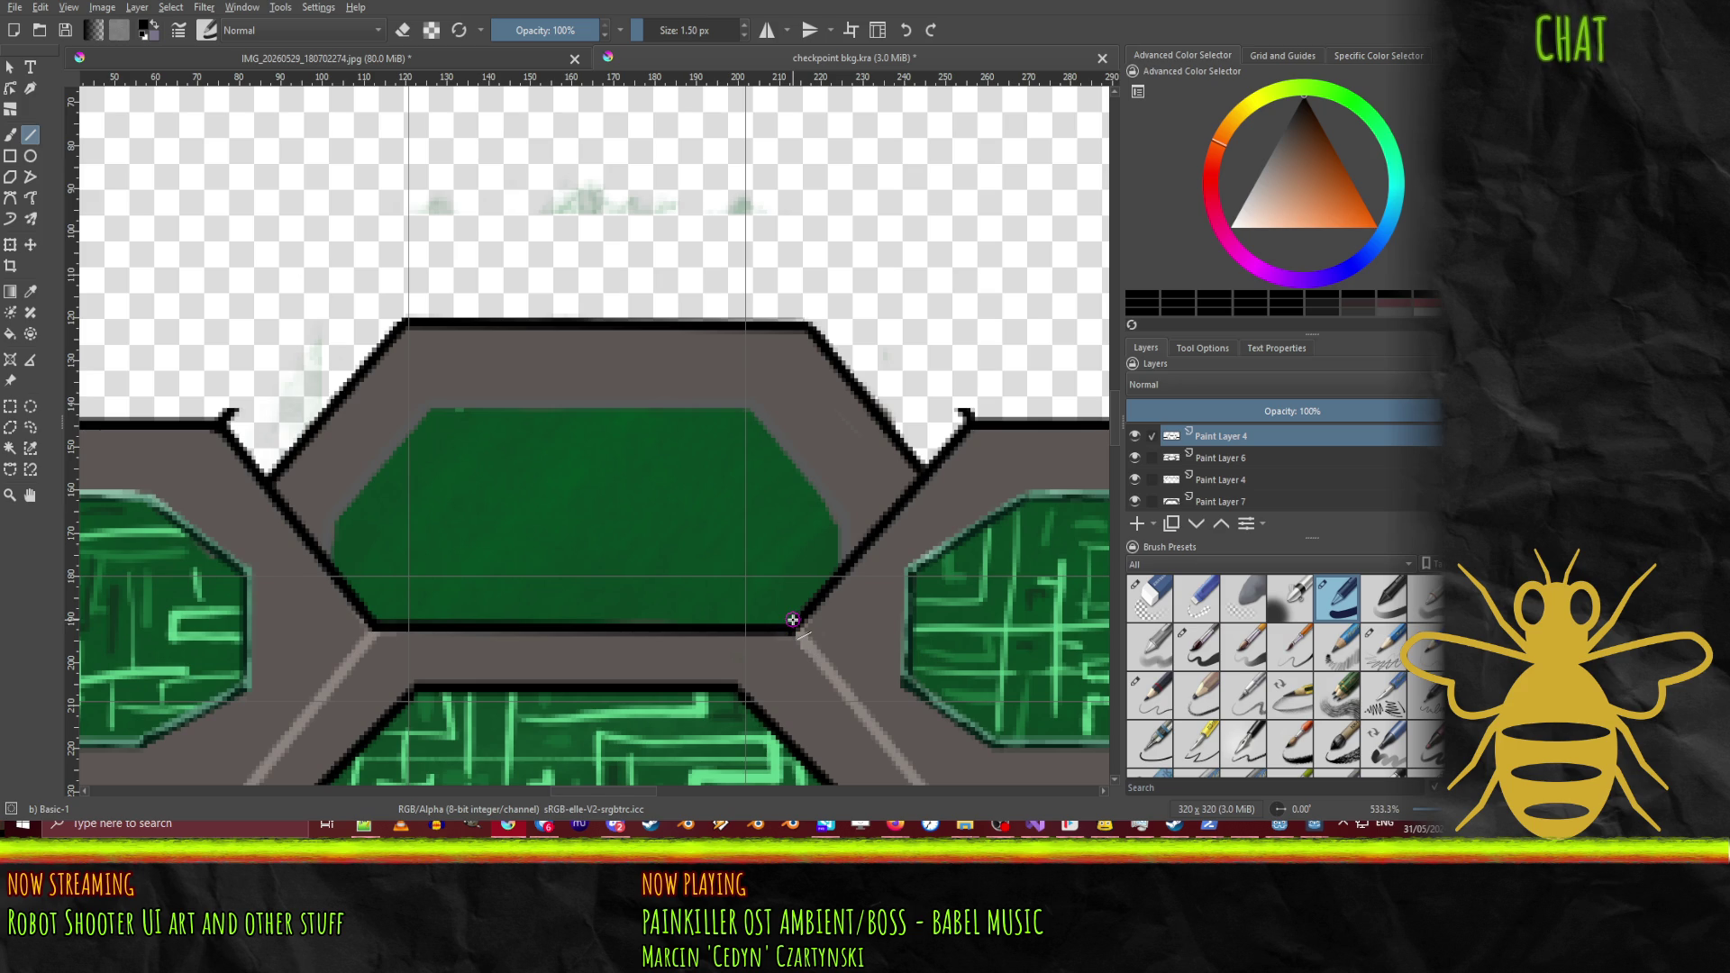
click(1198, 611)
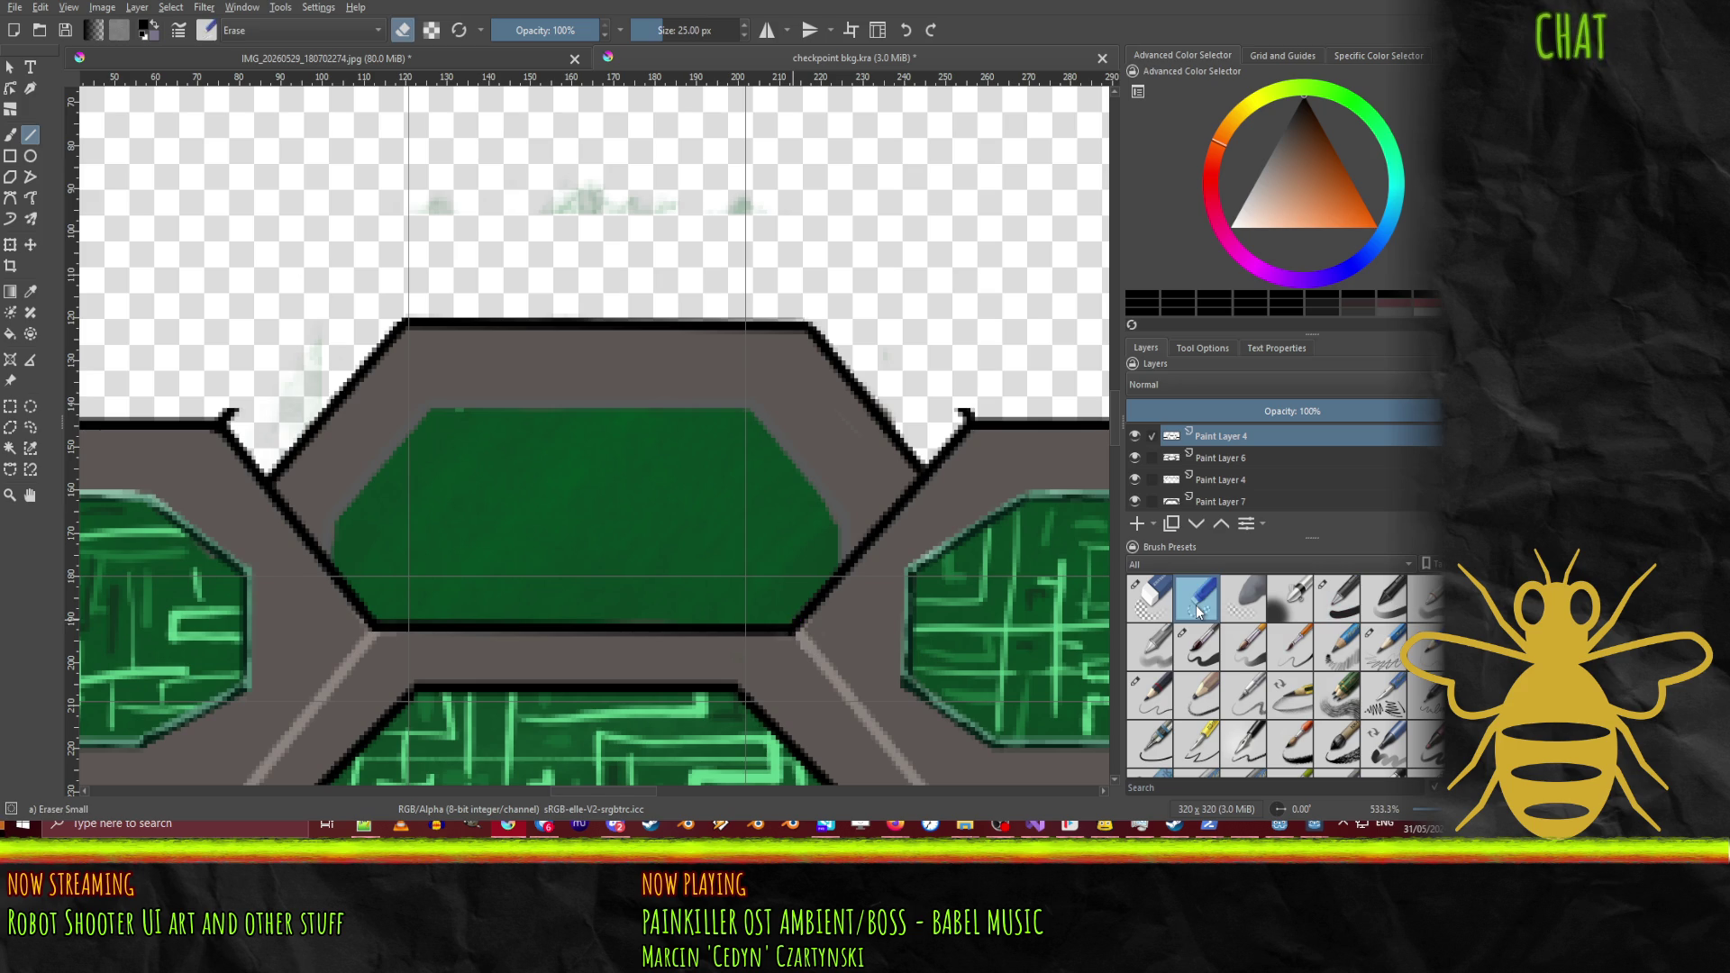
Step: Erase the small dark hooks at the left and right notches with the freehand eraser
click(10, 134)
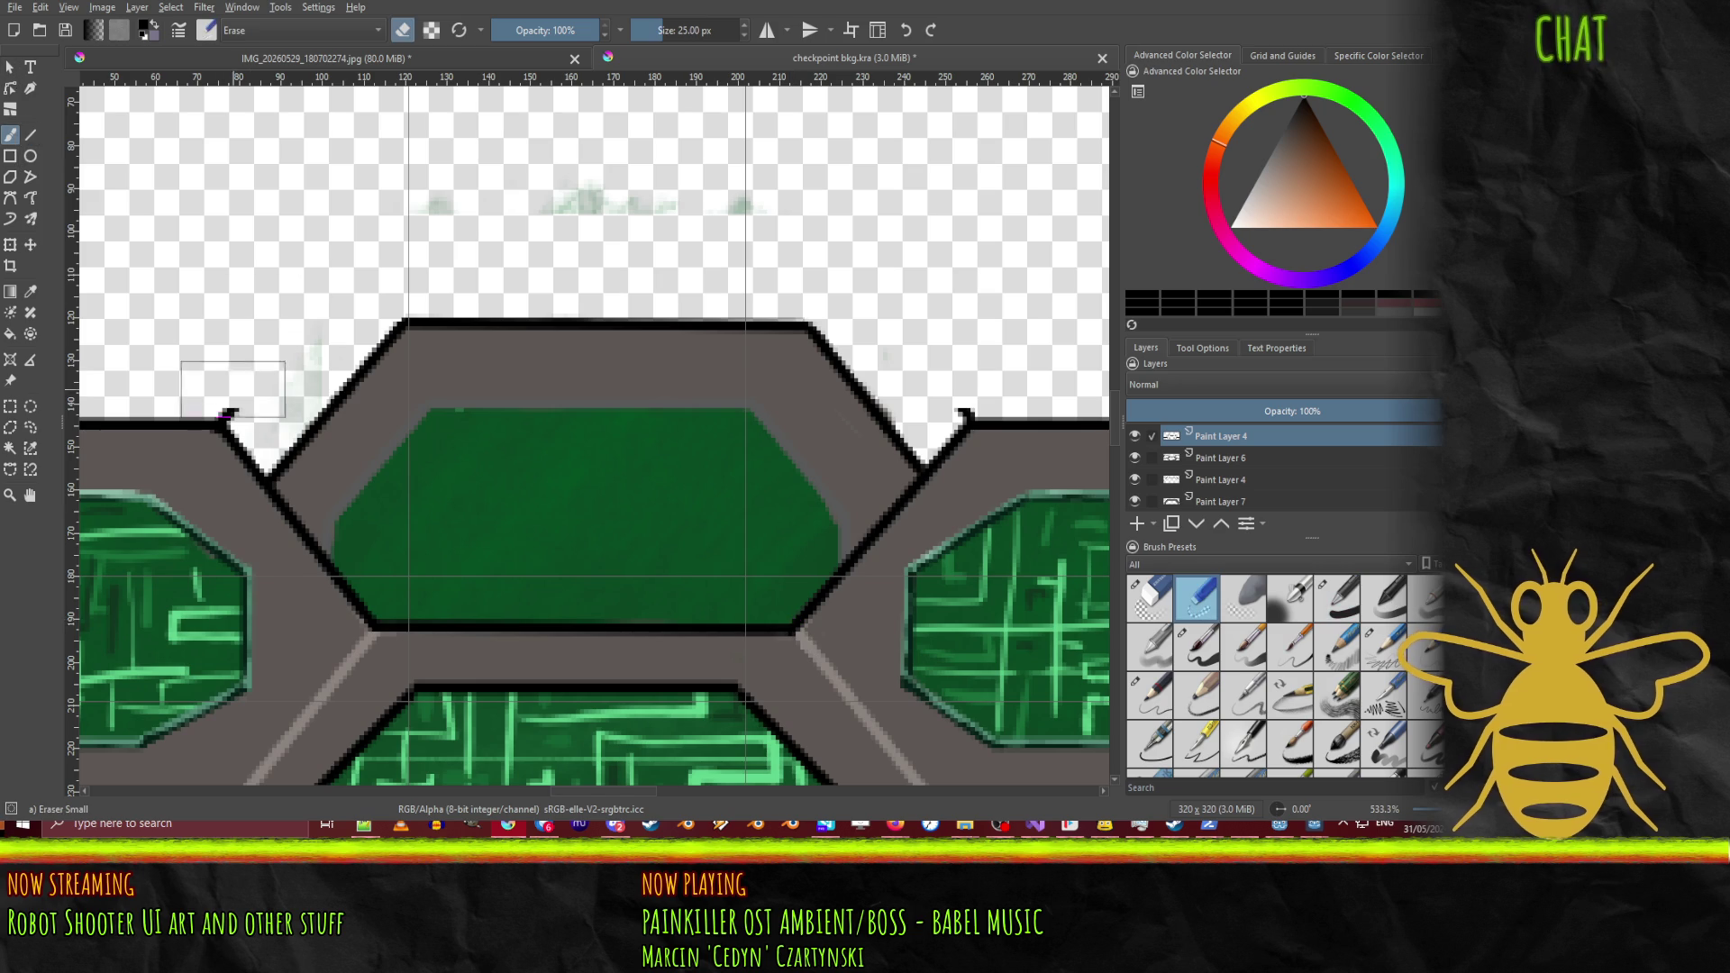
click(244, 403)
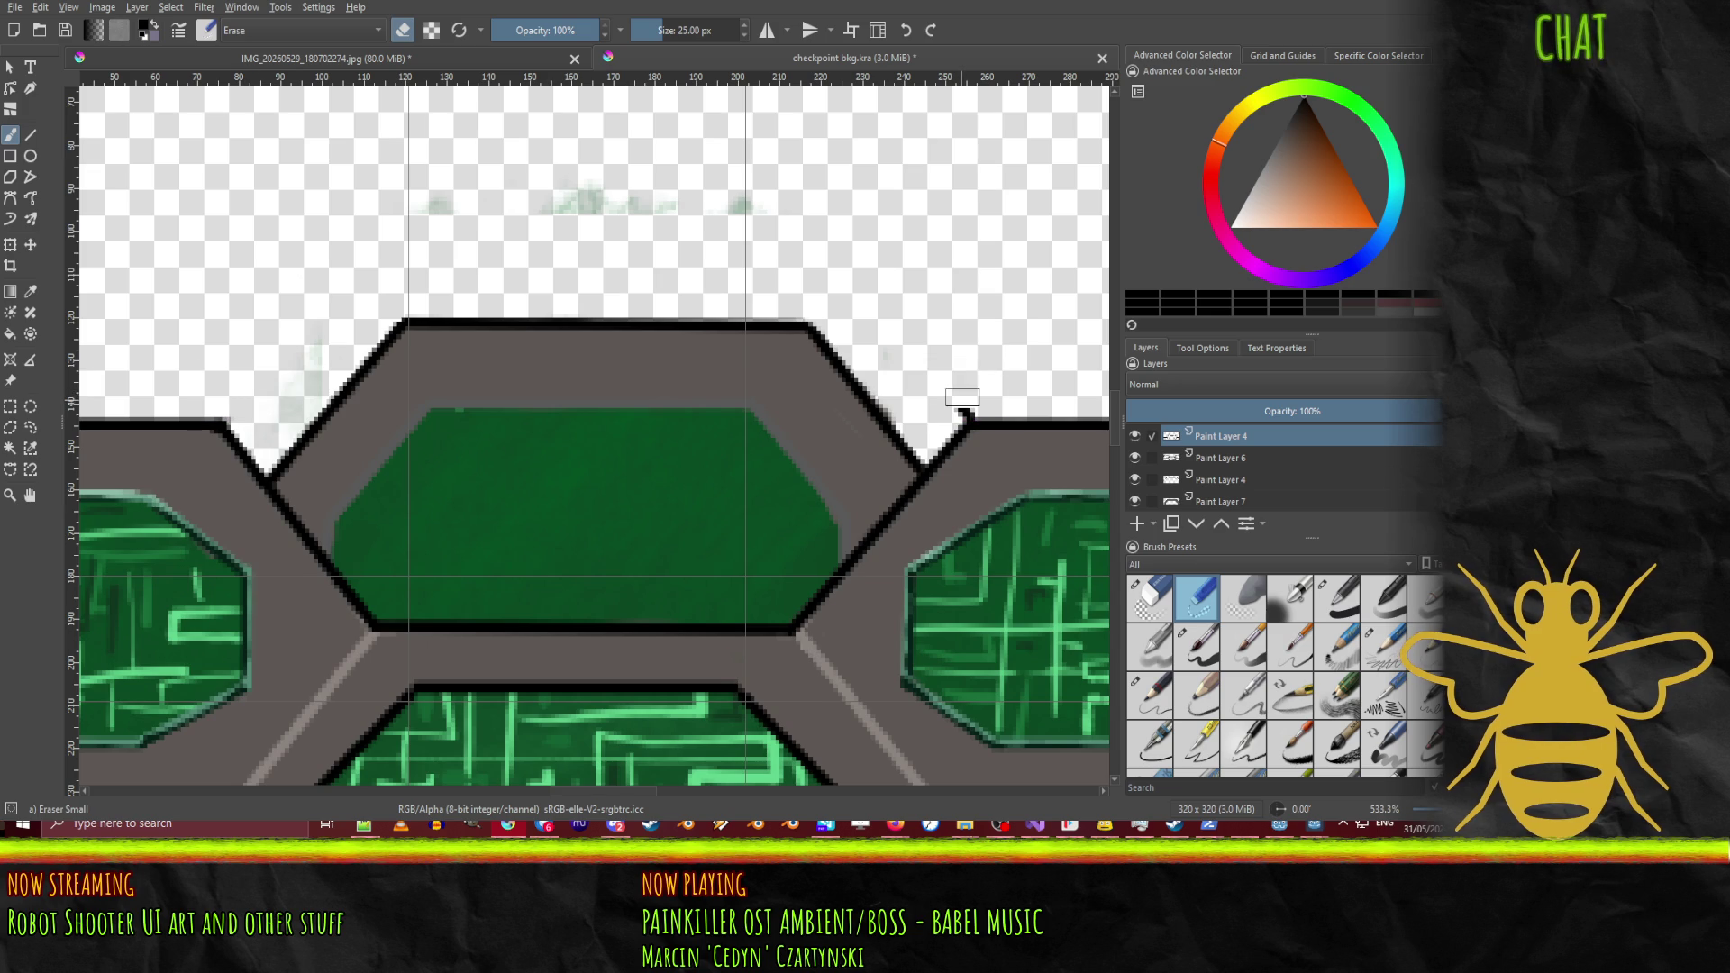
click(964, 400)
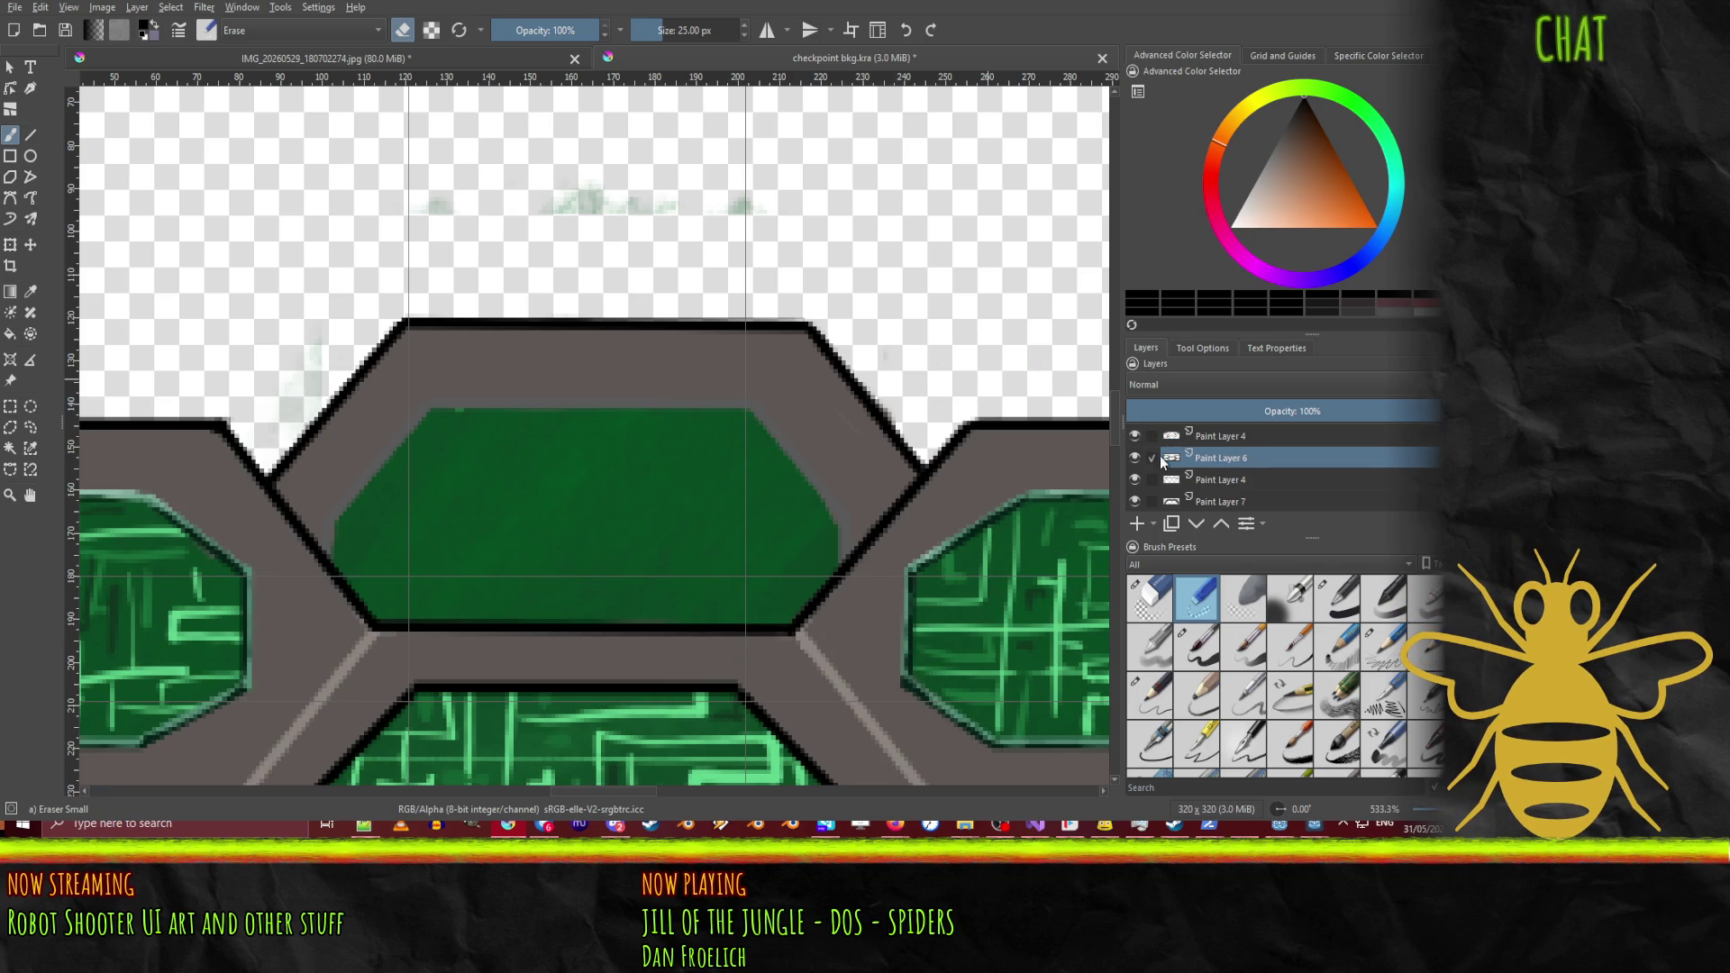
Step: Locate the faint green smudges on Paint Layer 5 and erase them above the panel
click(1201, 476)
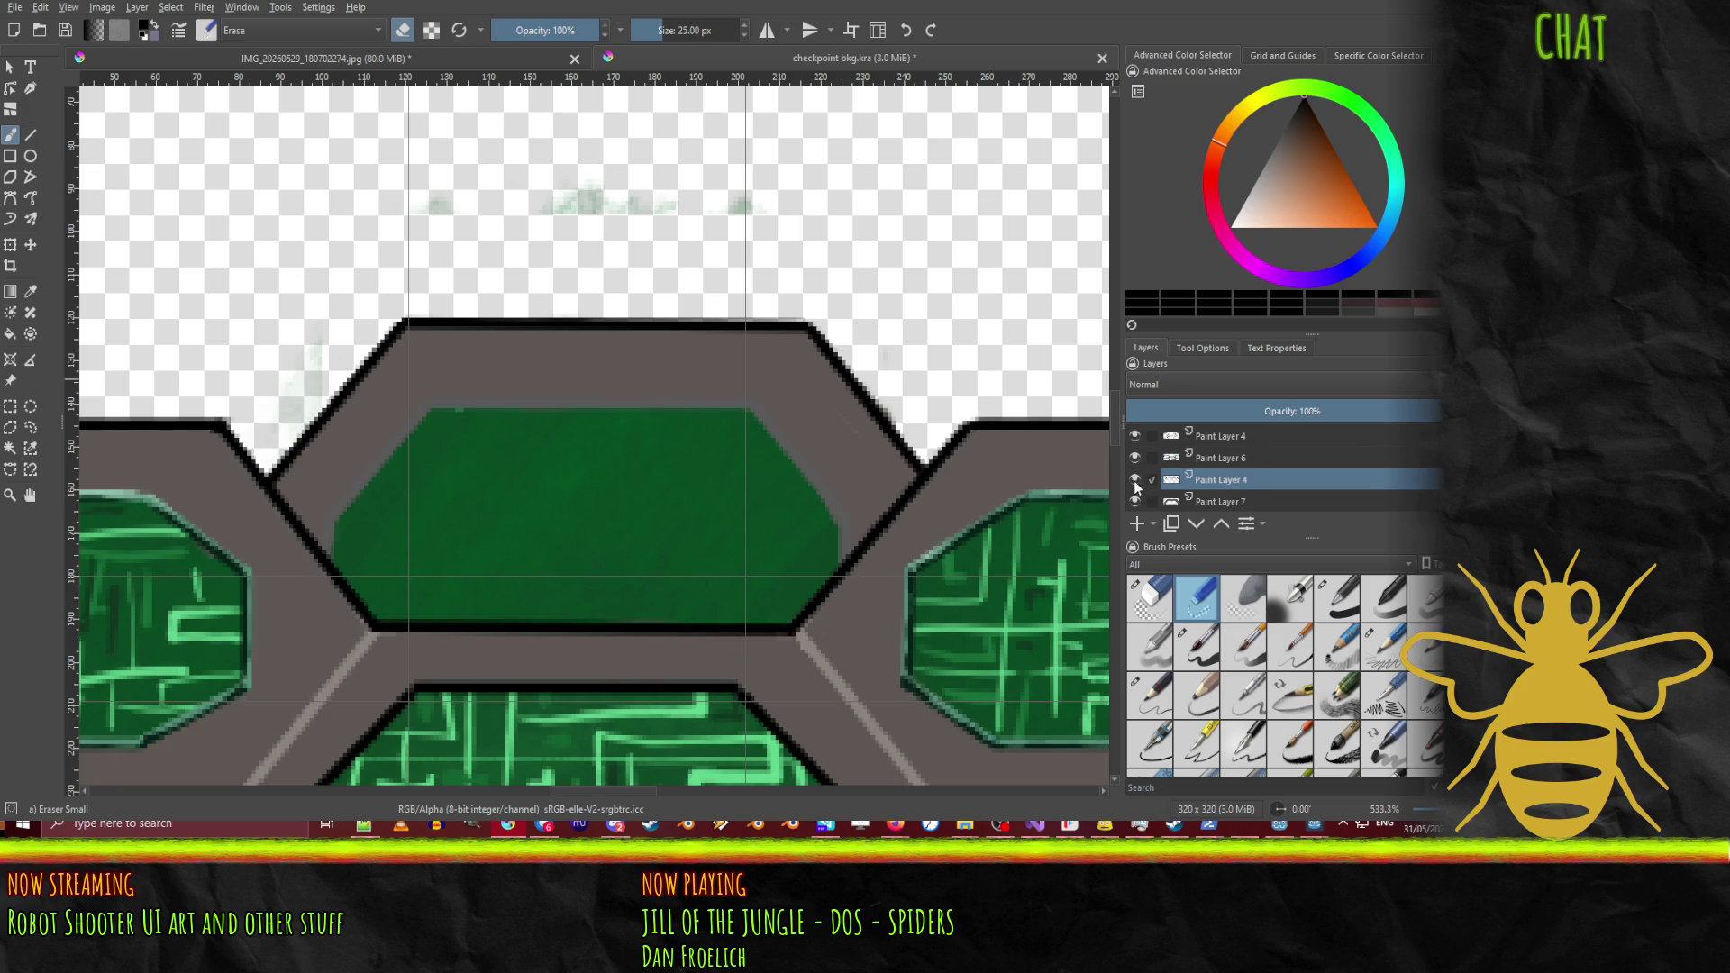
click(1248, 501)
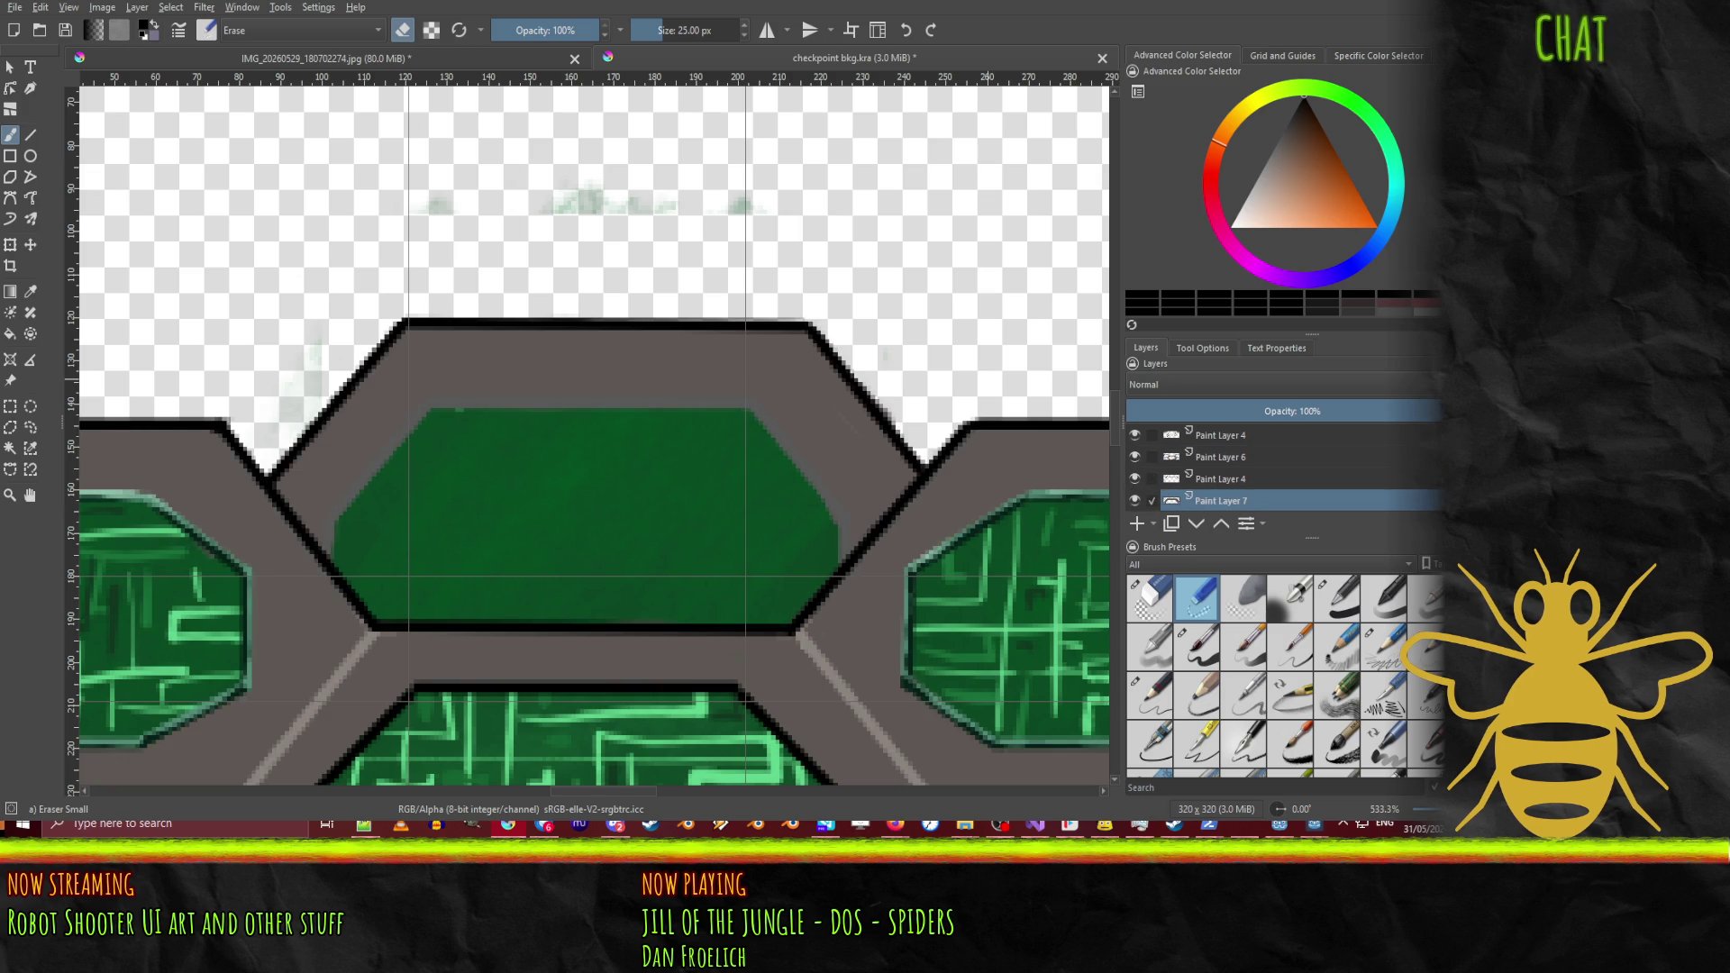
scroll(1132, 457, down, 3)
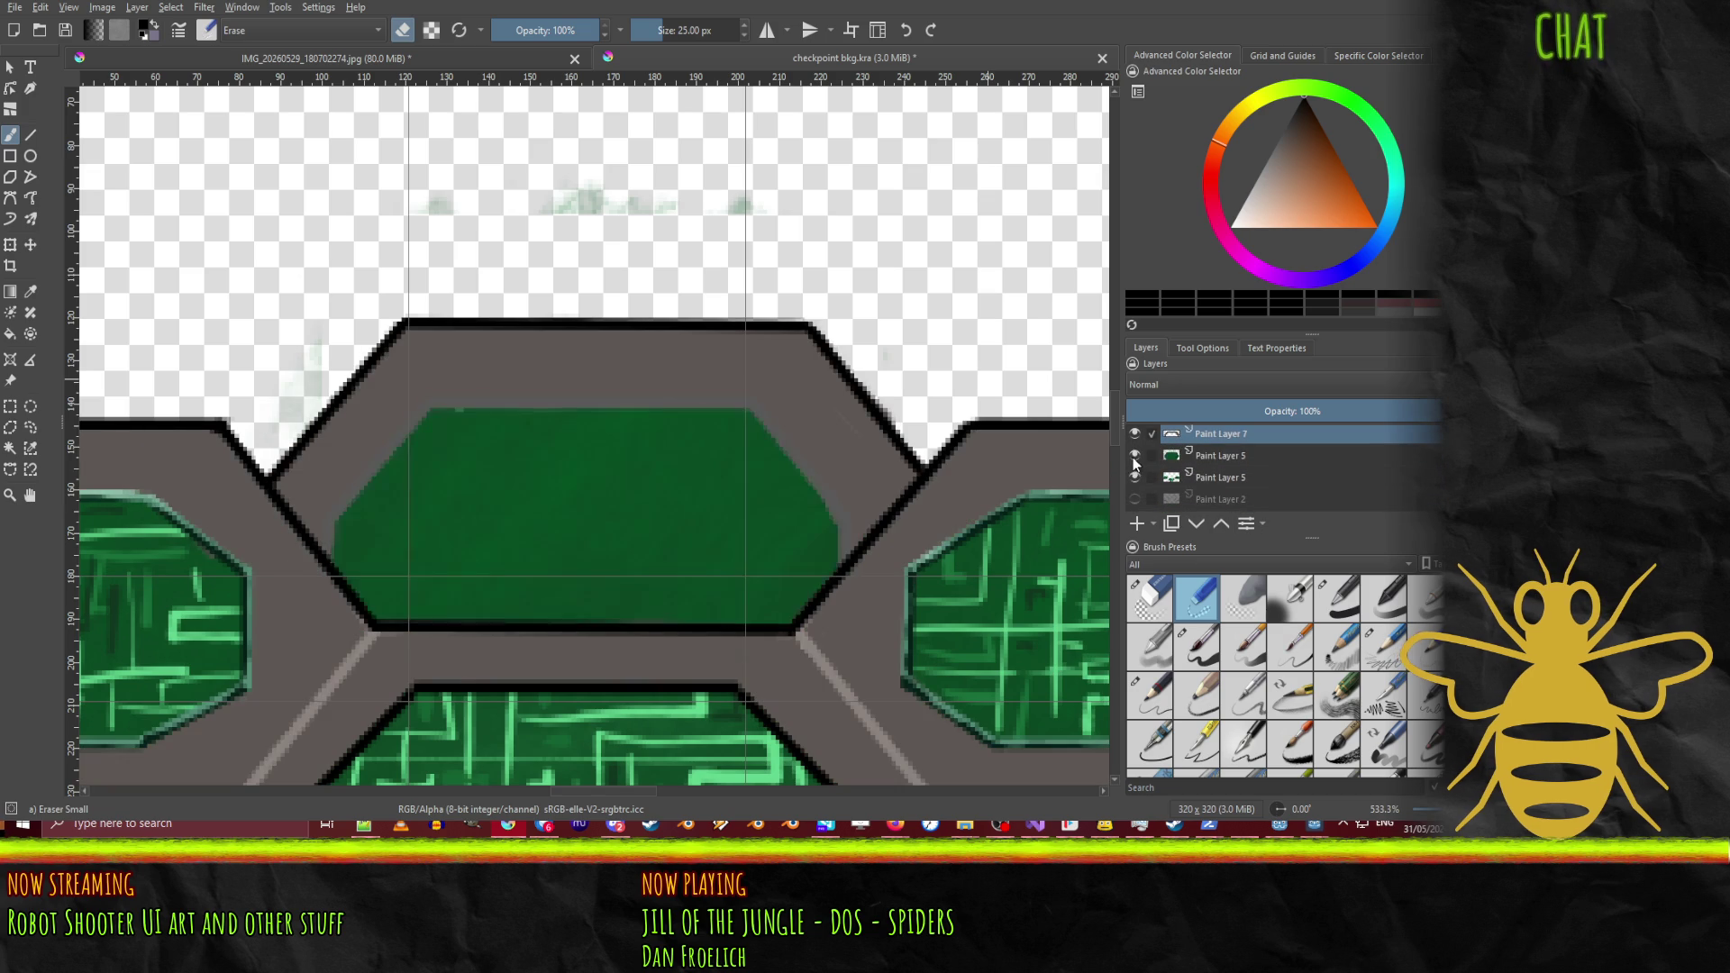
click(1212, 477)
click(1134, 477)
click(1135, 477)
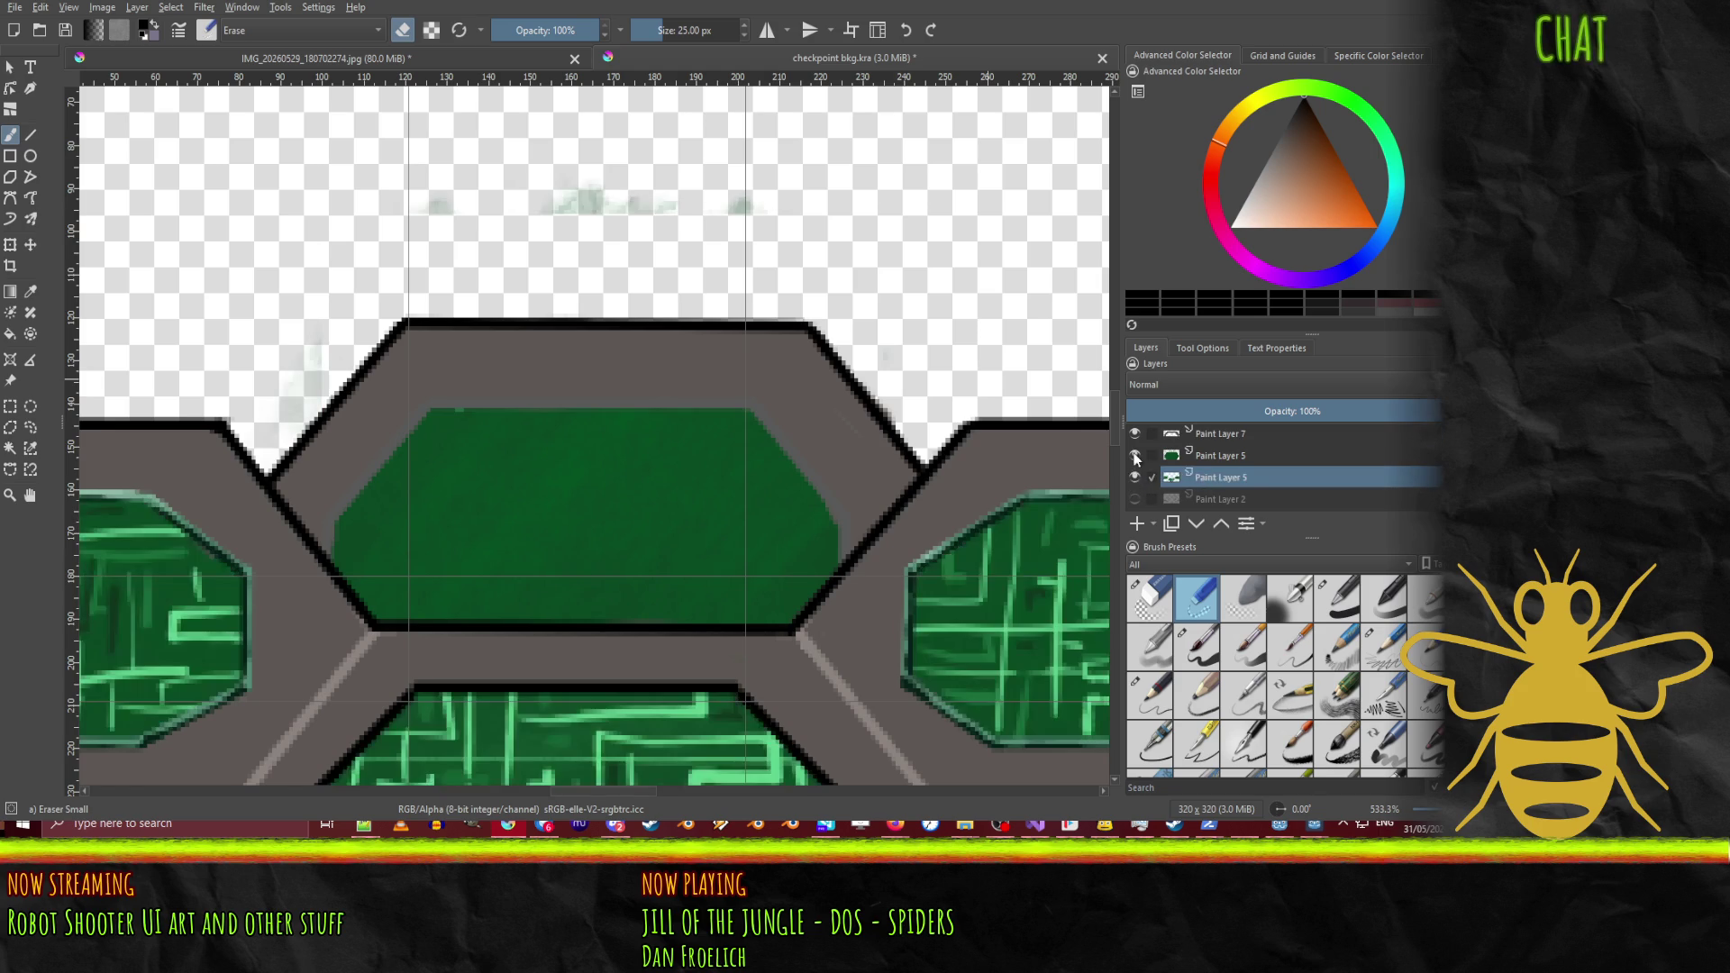
mouse_move(660, 205)
mouse_down()
mouse_move(537, 221)
mouse_move(453, 191)
mouse_up()
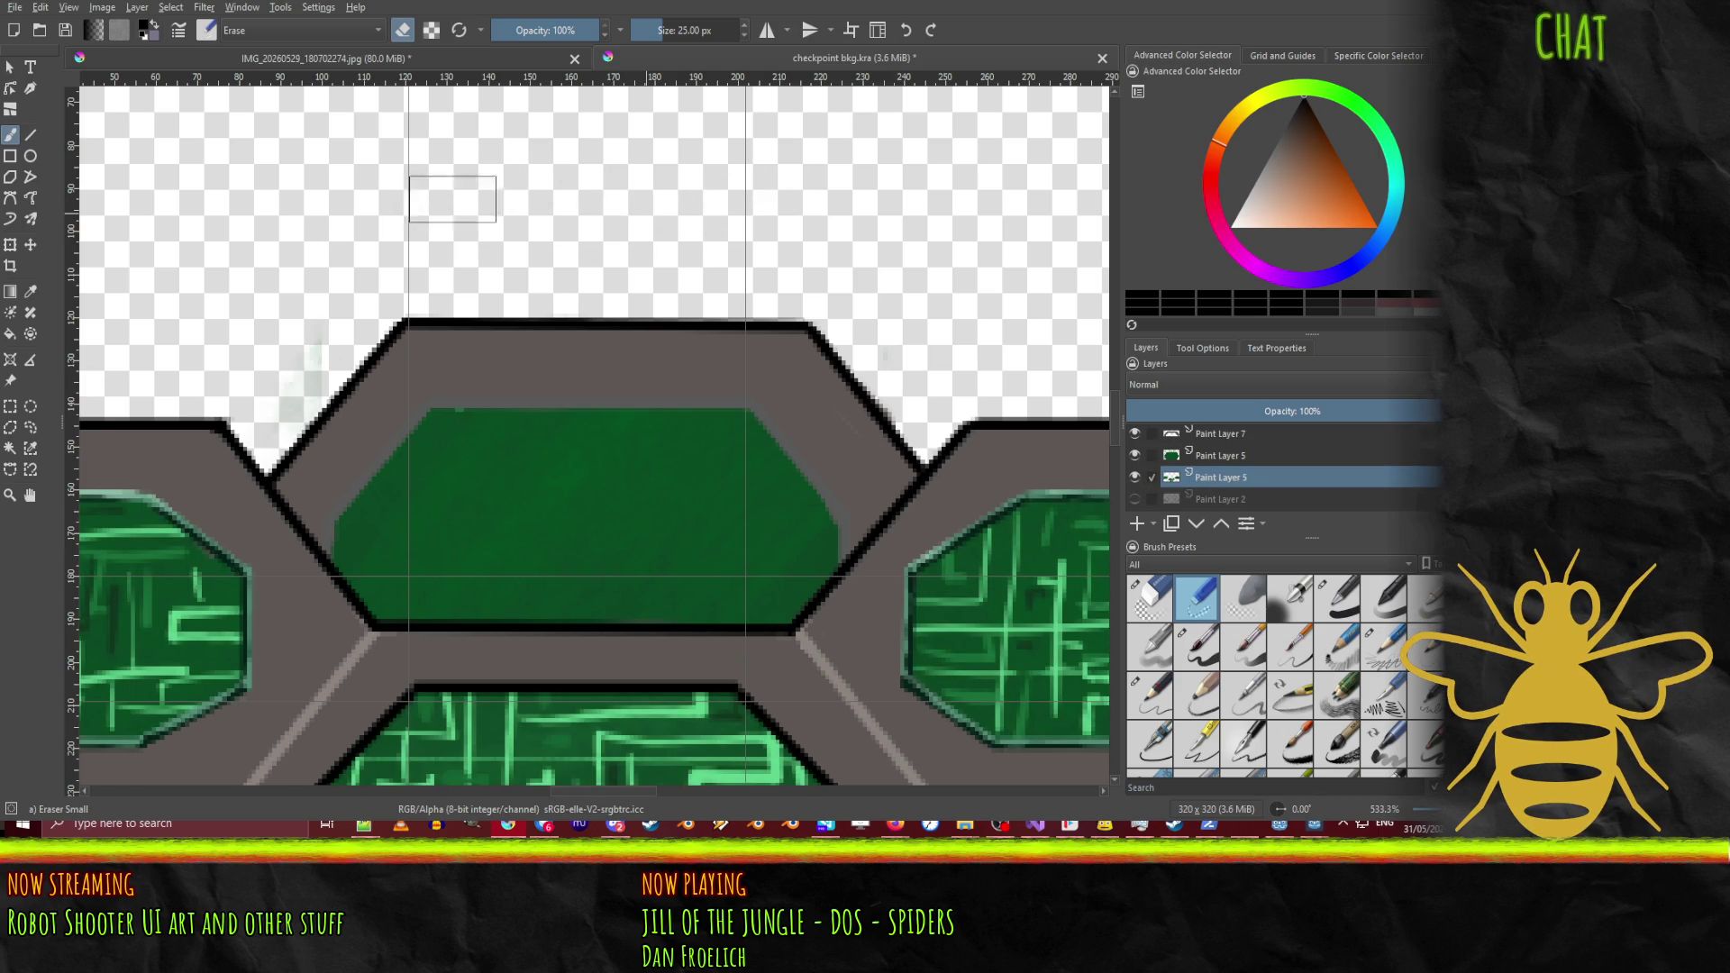
Step: Check the other Paint Layer 5, then return to top Paint Layer 4 with the Line tool and Basic-1 pen
click(1221, 457)
click(1135, 455)
click(1134, 456)
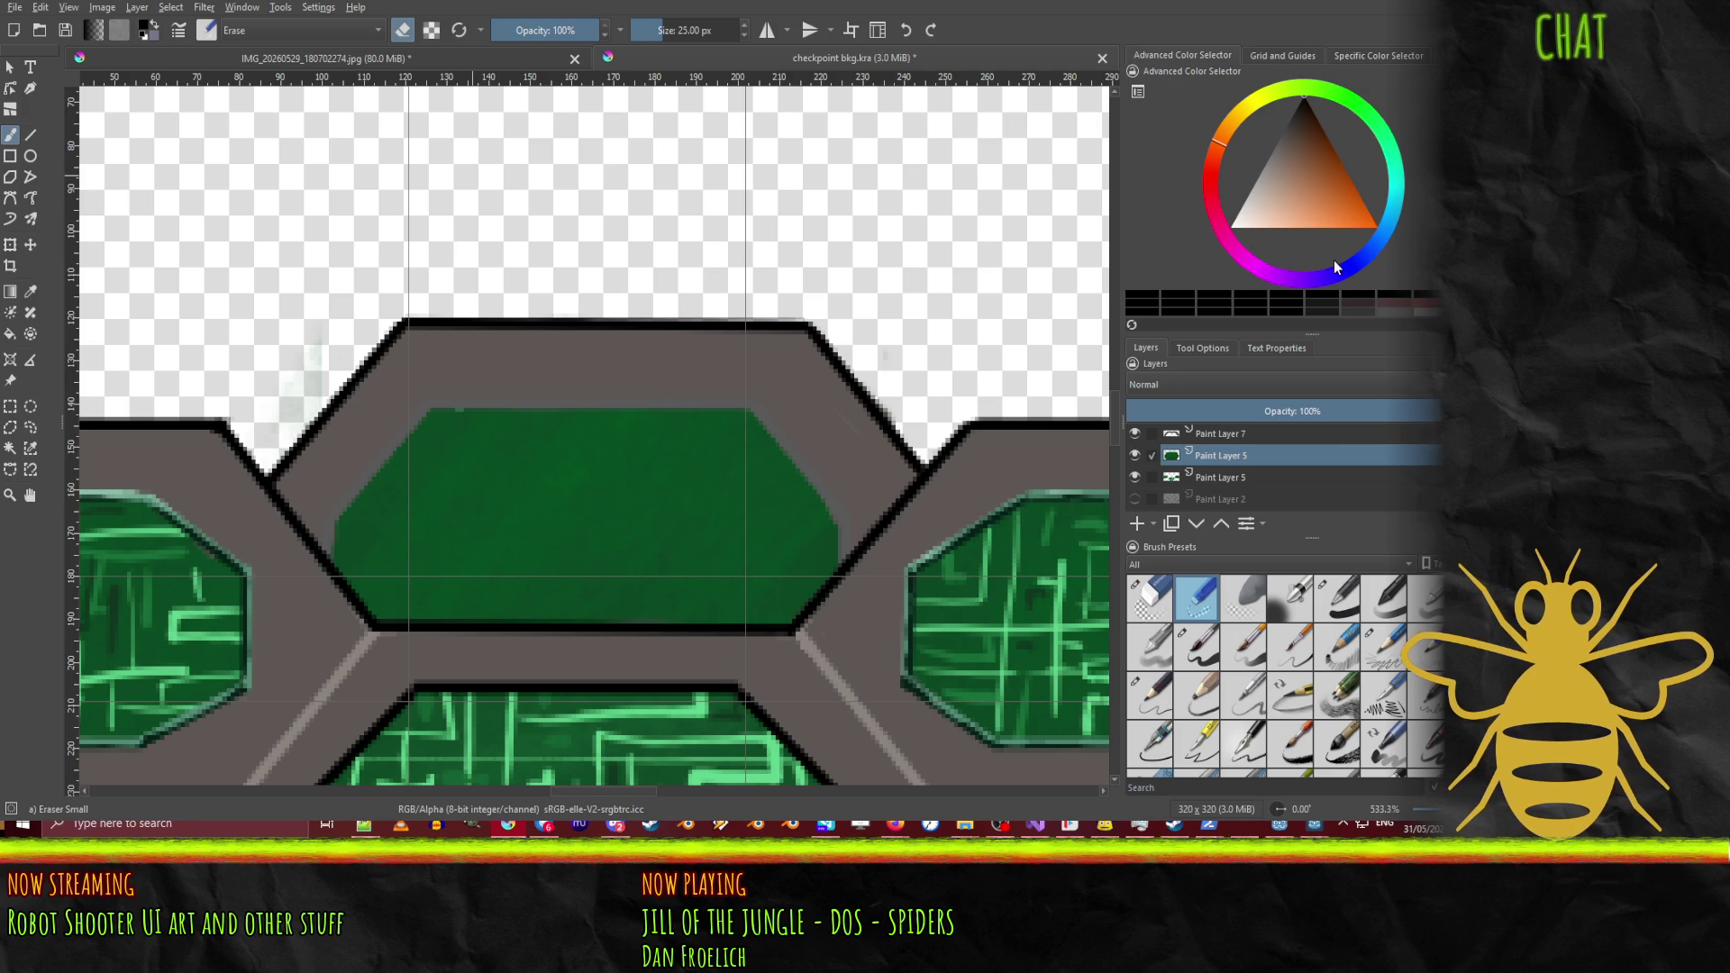
scroll(1280, 466, up, 2)
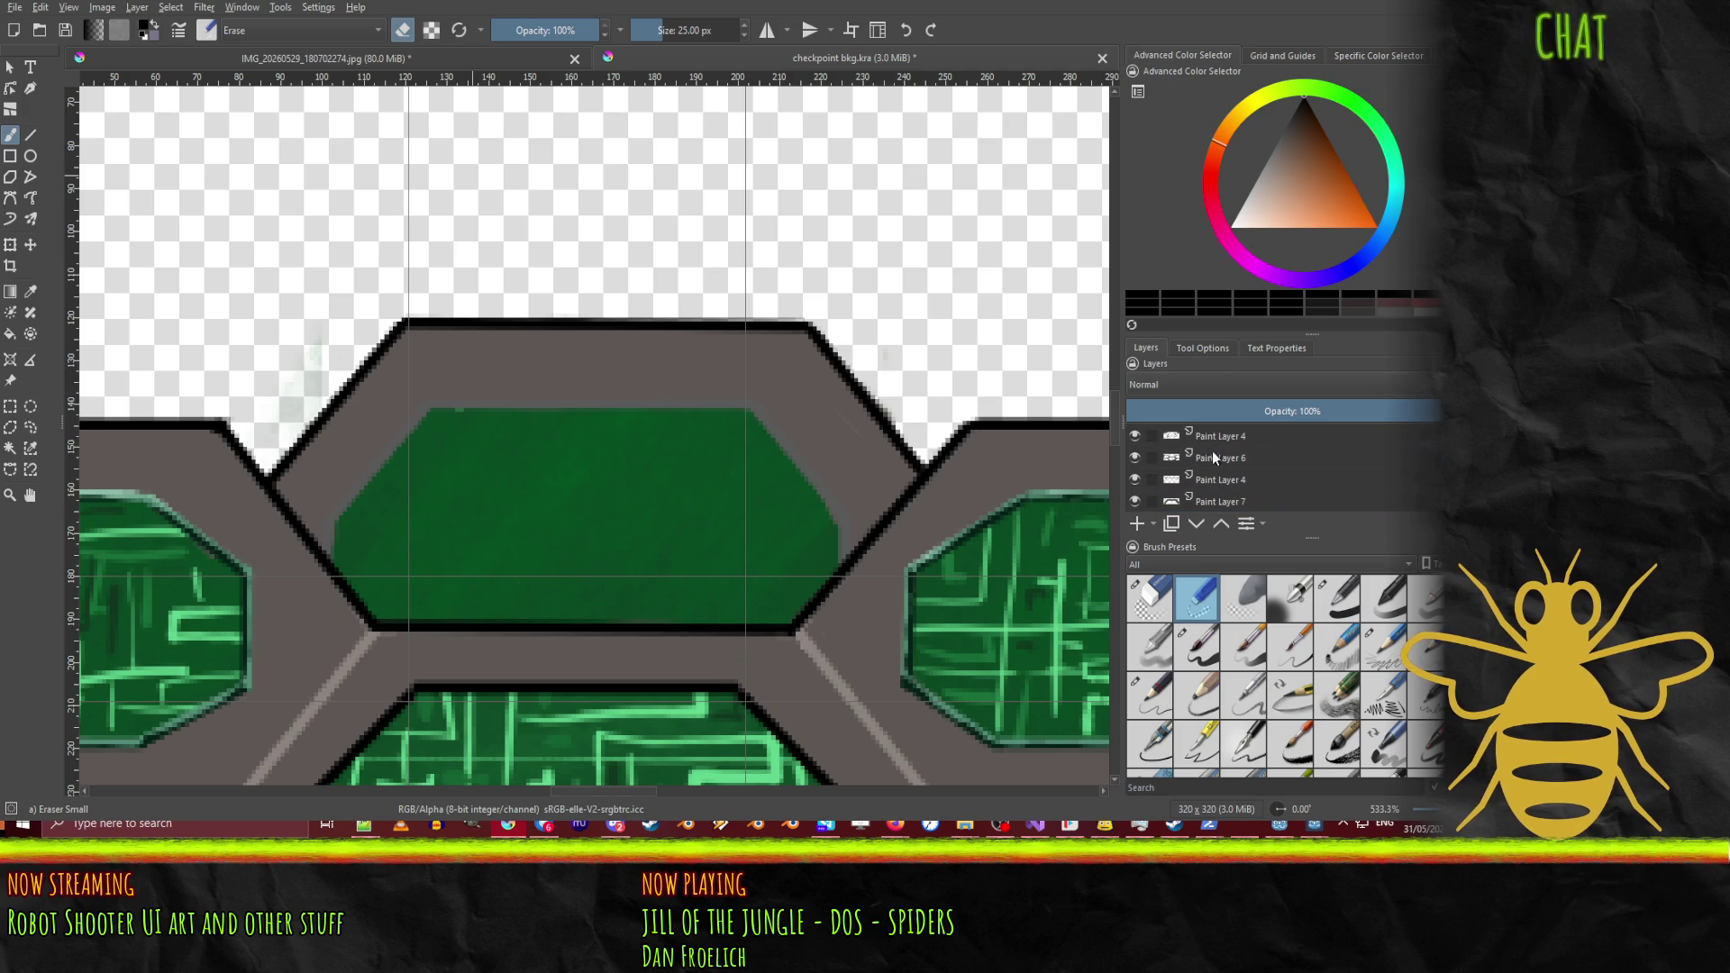
click(1261, 436)
click(33, 135)
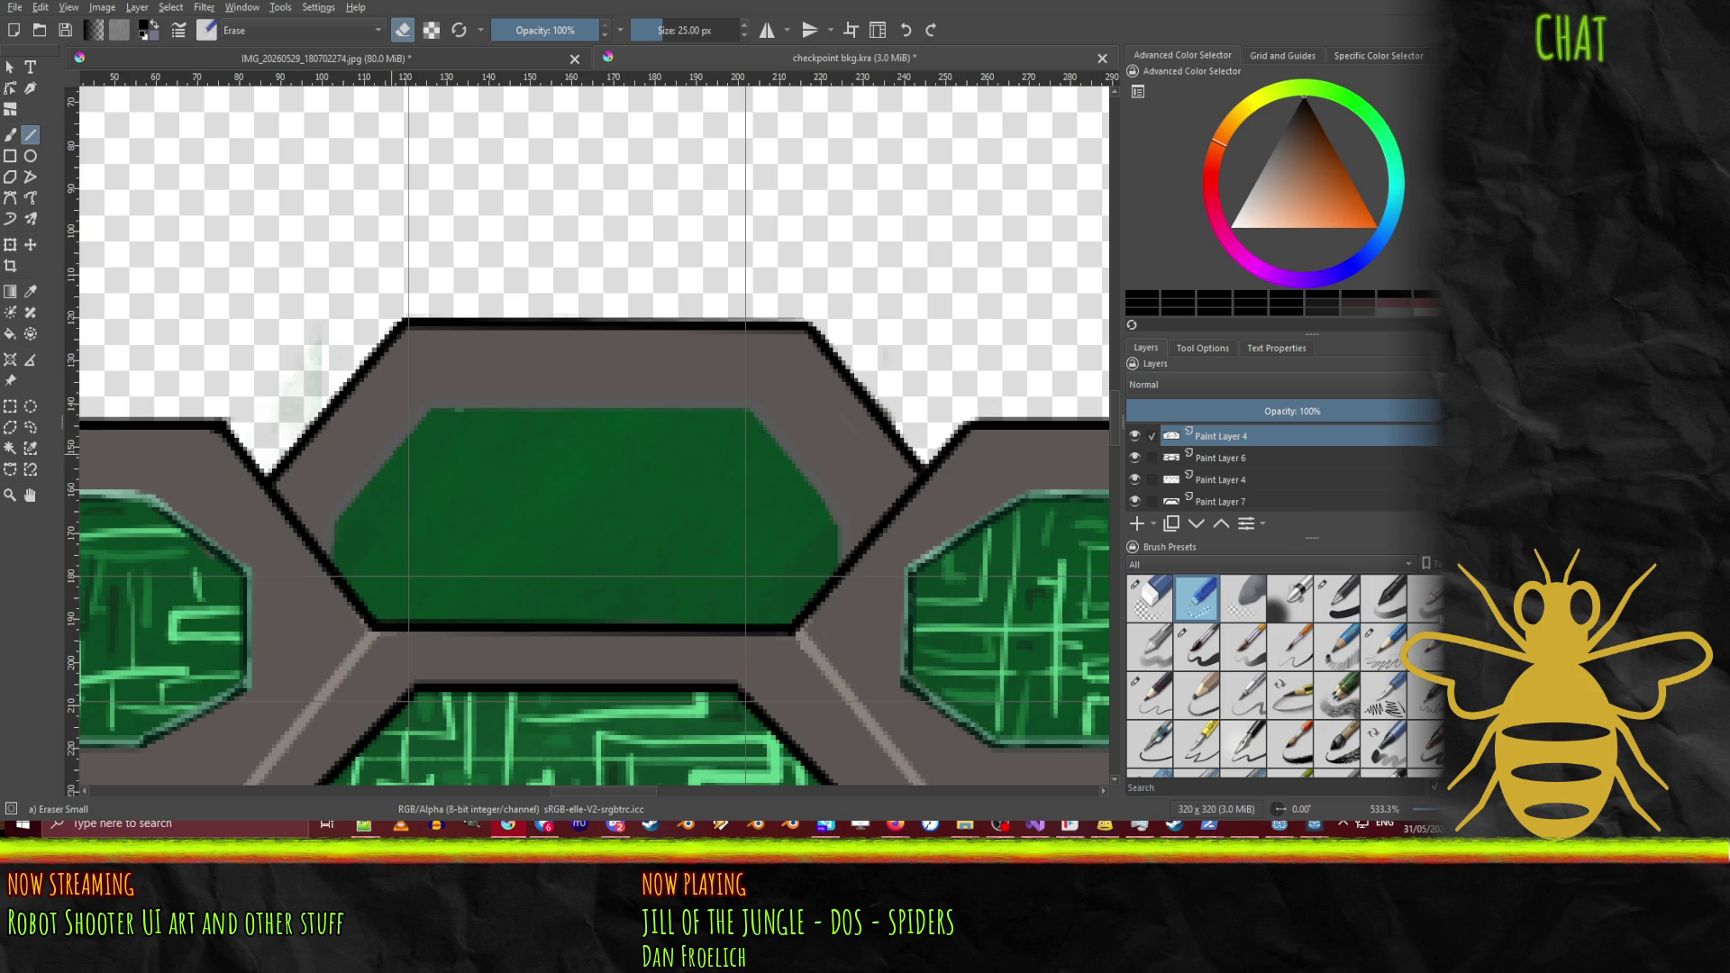
click(1327, 590)
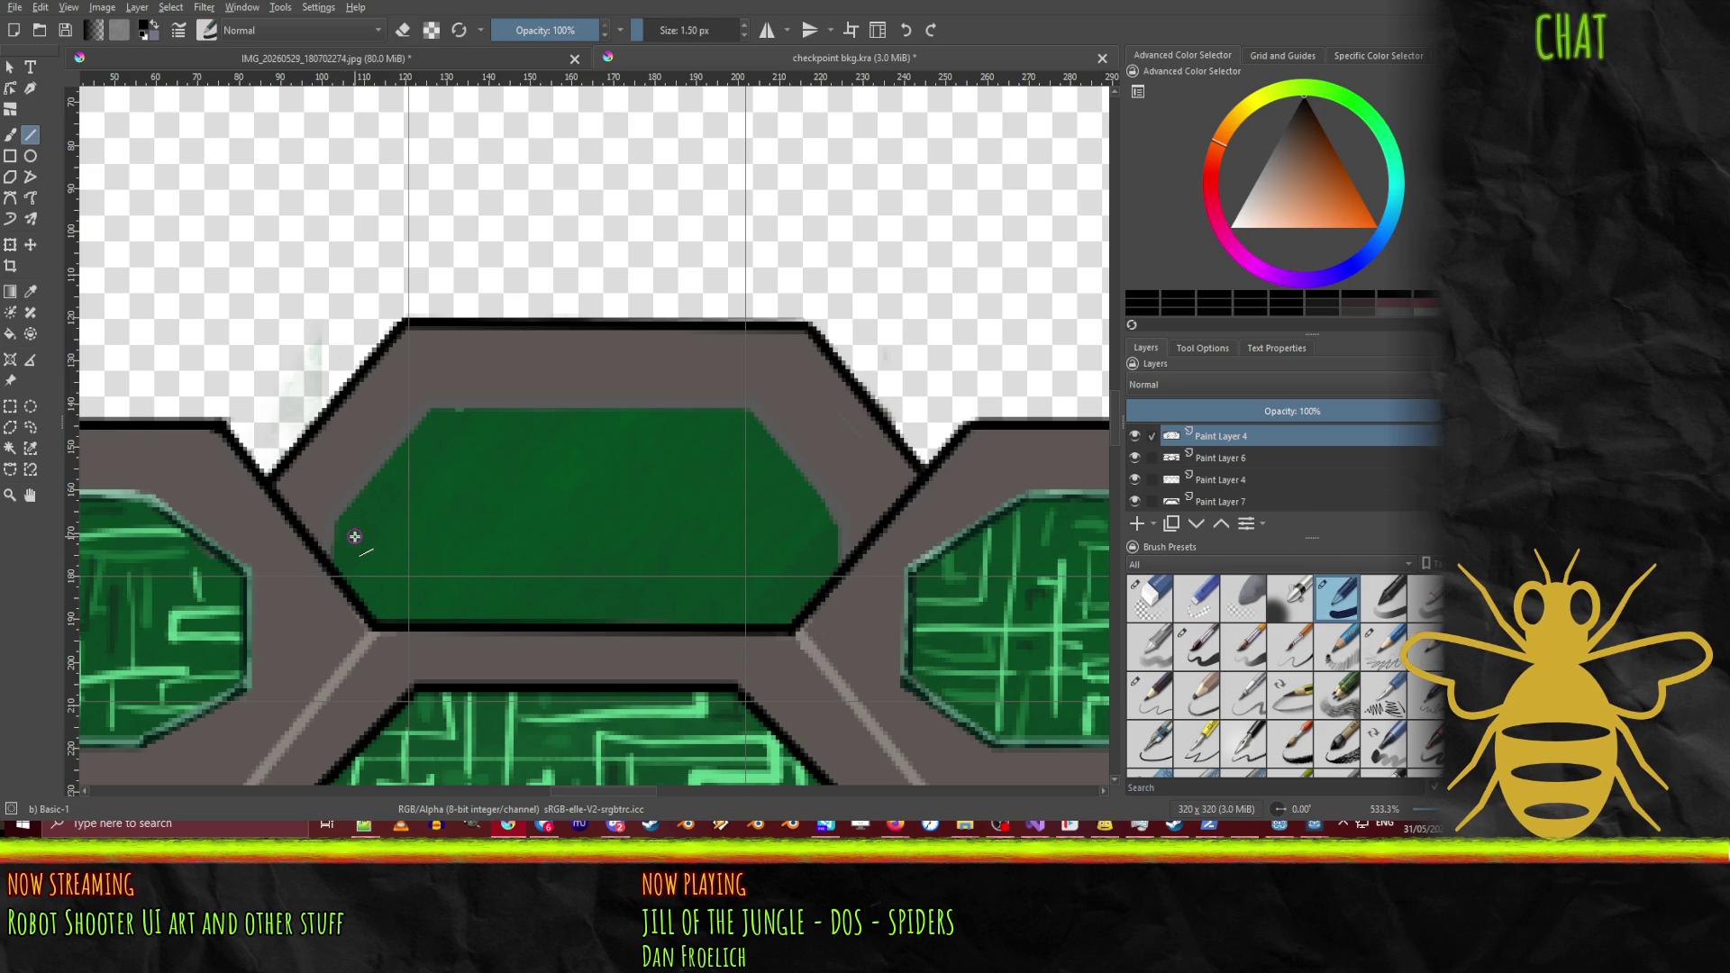
Step: Pick a near-black reddish colour, undo a trial line on the wrong layer, and make Paint Layer 6 active
click(1297, 110)
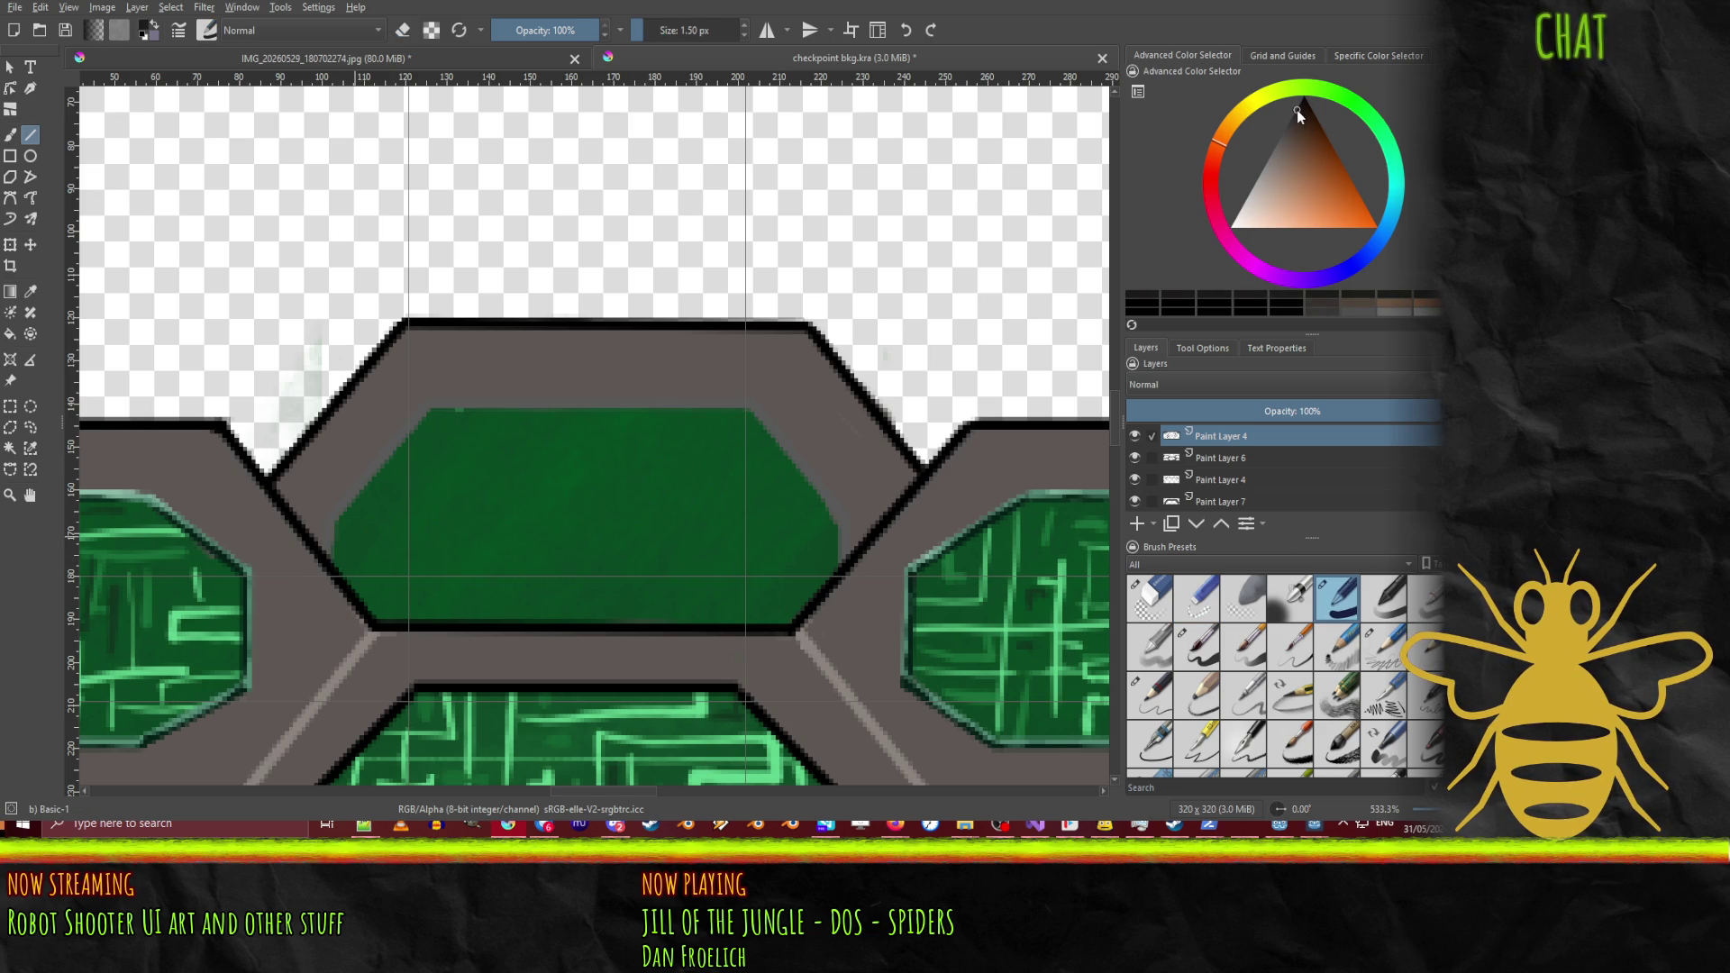
click(1300, 111)
drag(332, 552, 332, 525)
drag(329, 571, 338, 529)
key(ctrl+z)
click(1148, 457)
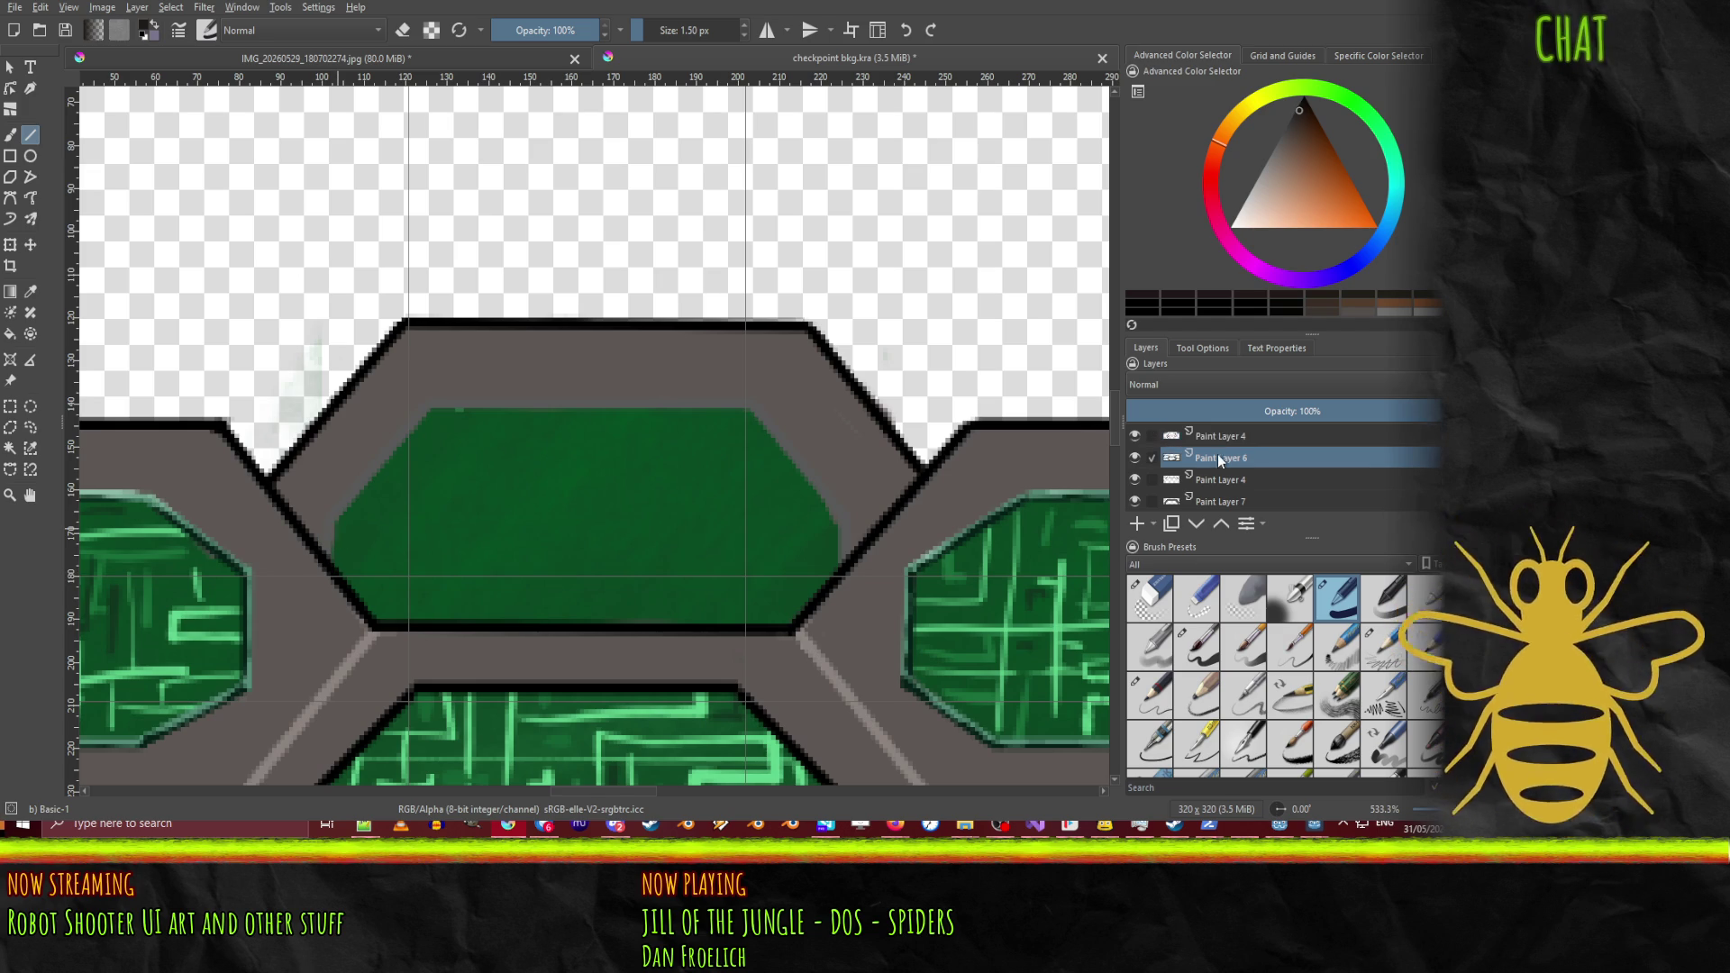
click(1150, 458)
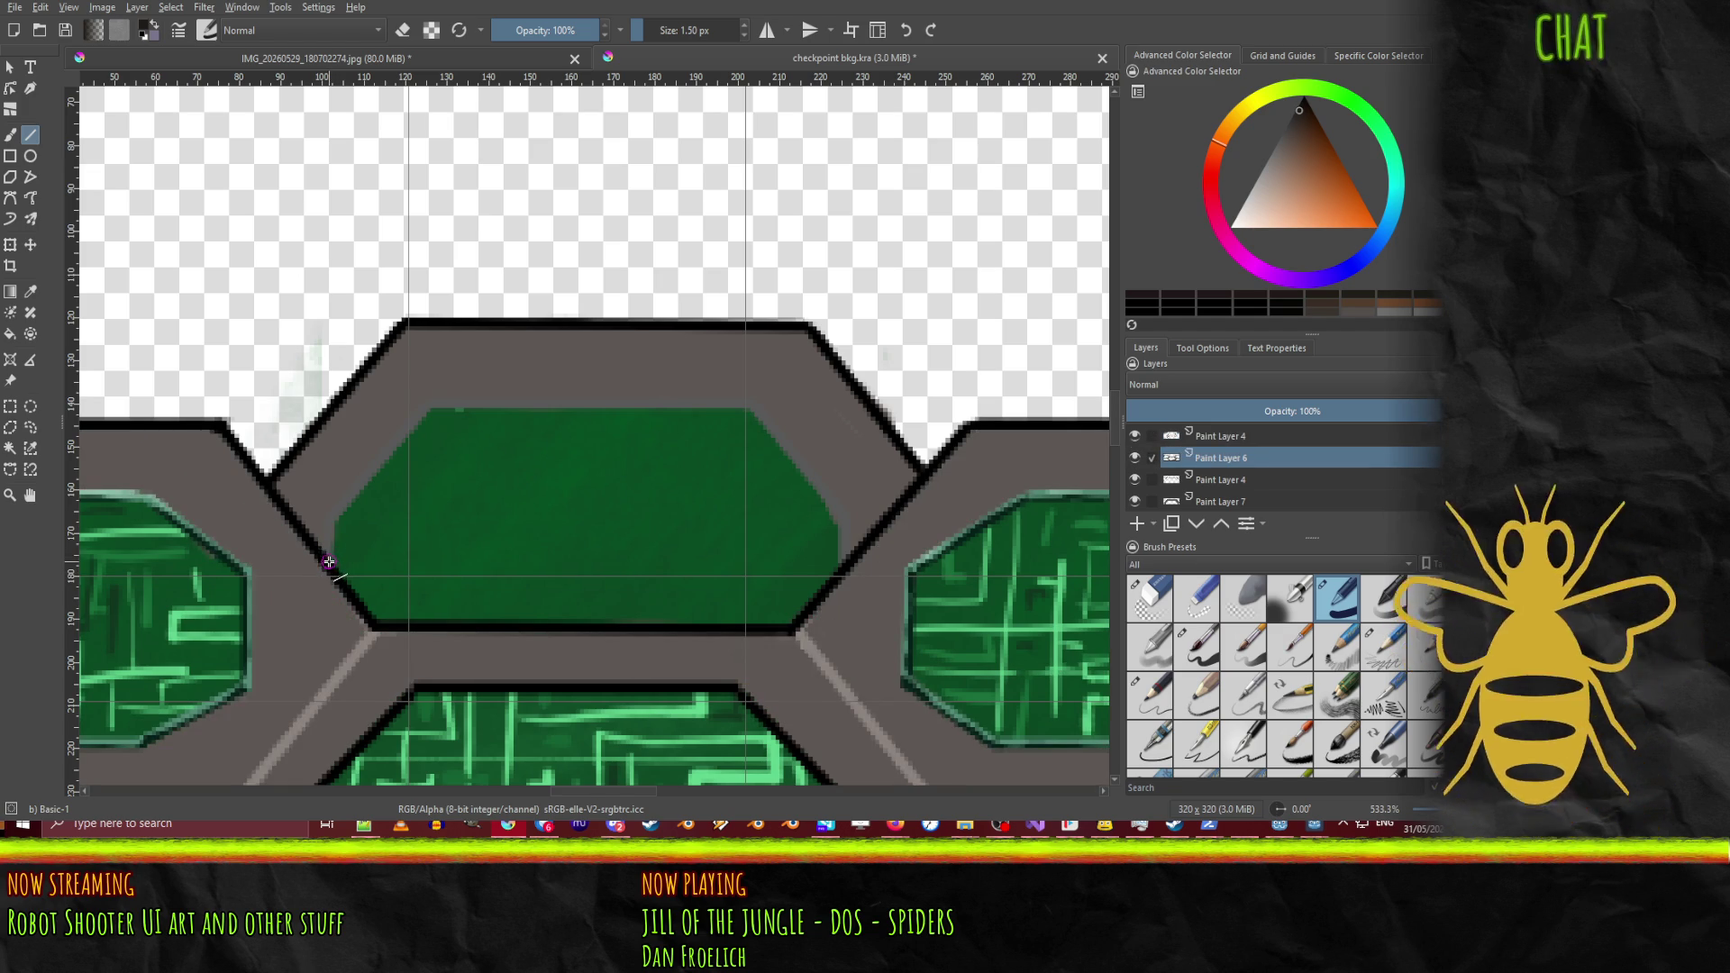
Step: Trace dark lines along the panel's left, right, upper diagonal and top inner edges
mouse_move(330, 568)
mouse_down()
mouse_move(328, 526)
mouse_move(432, 406)
mouse_up()
key(ctrl+z)
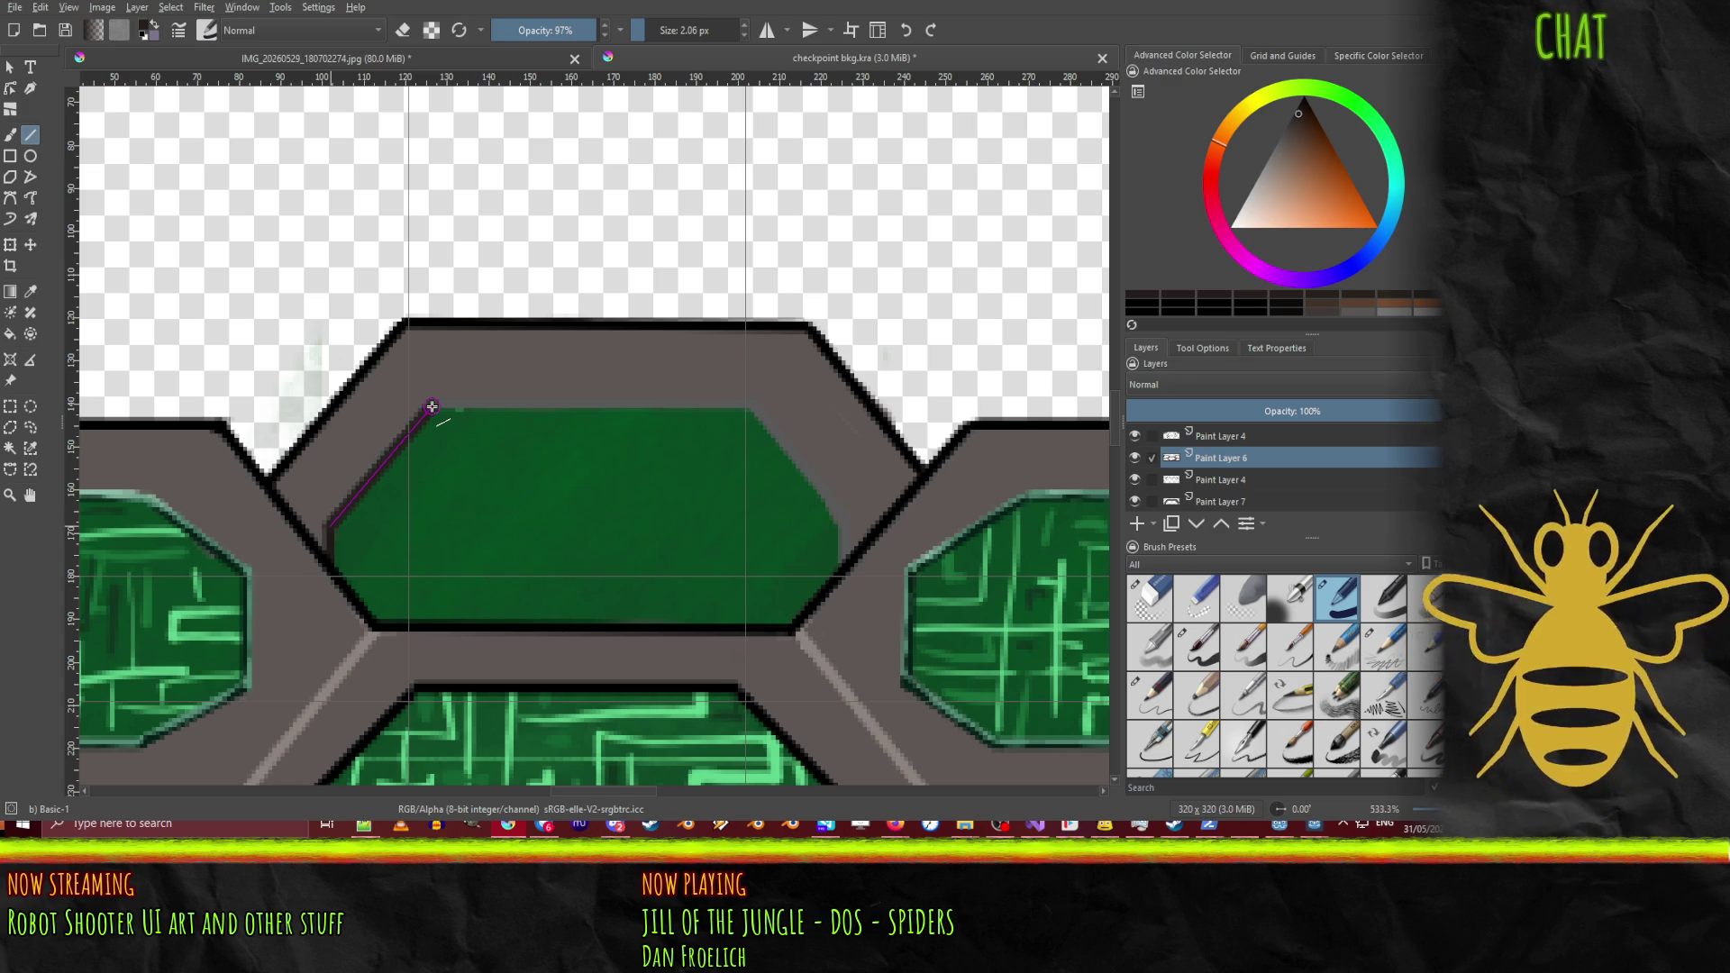
drag(431, 407, 430, 404)
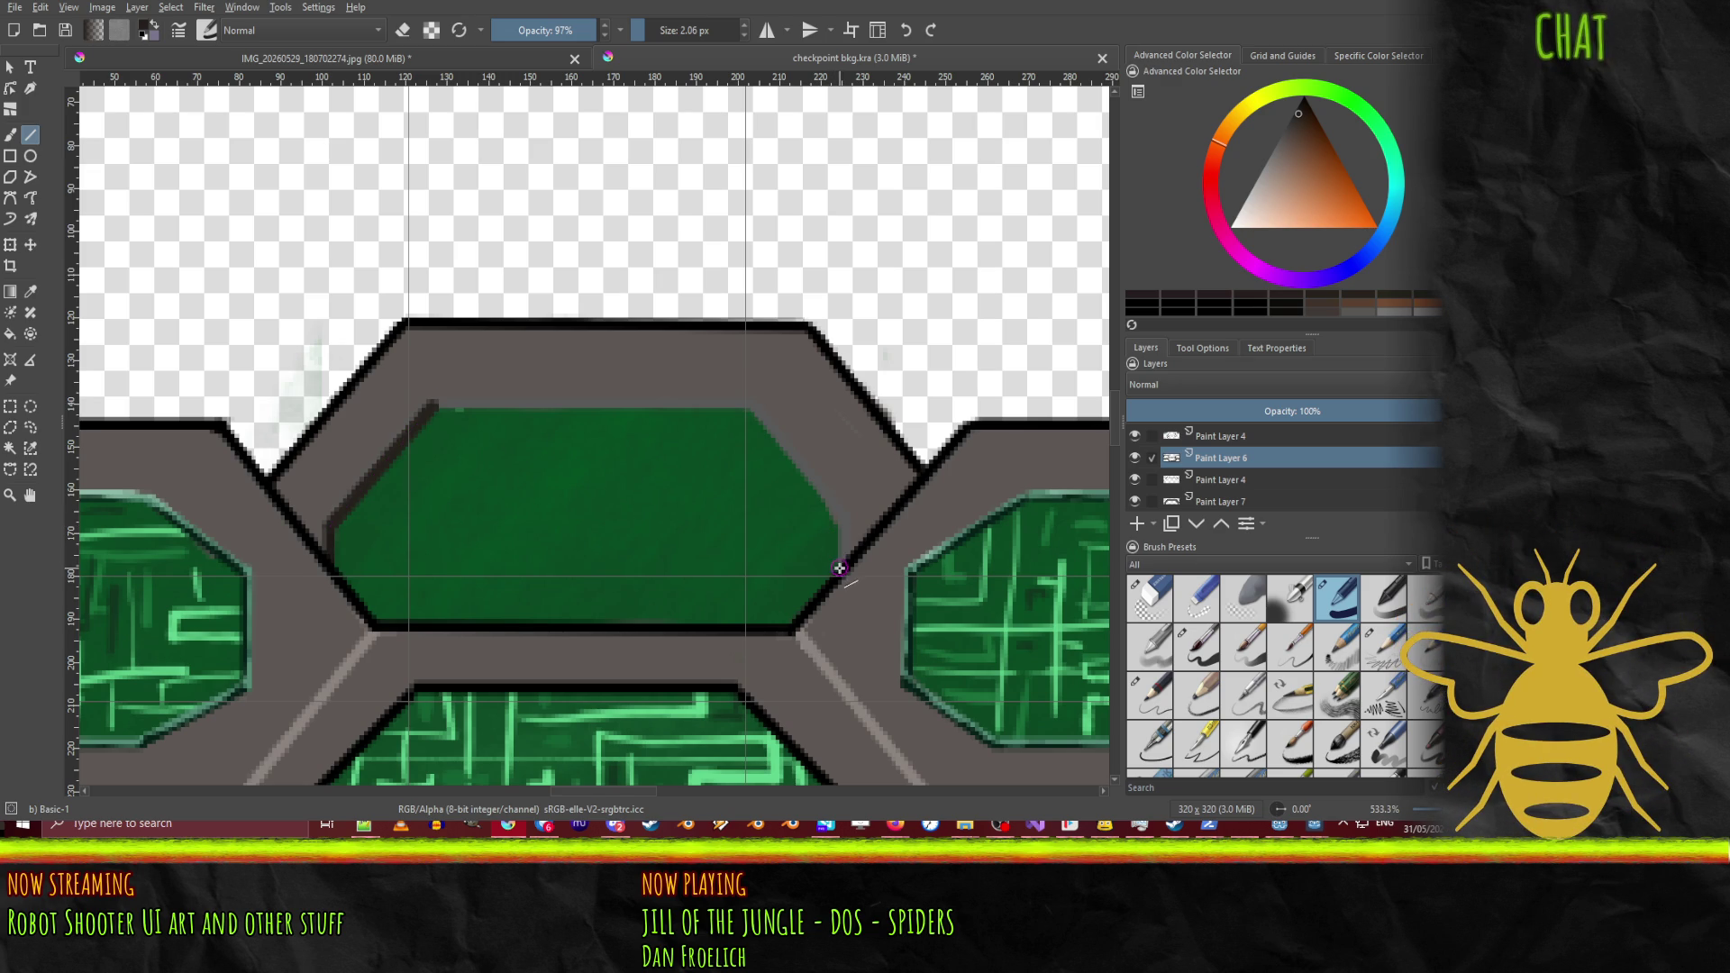
drag(839, 568, 840, 524)
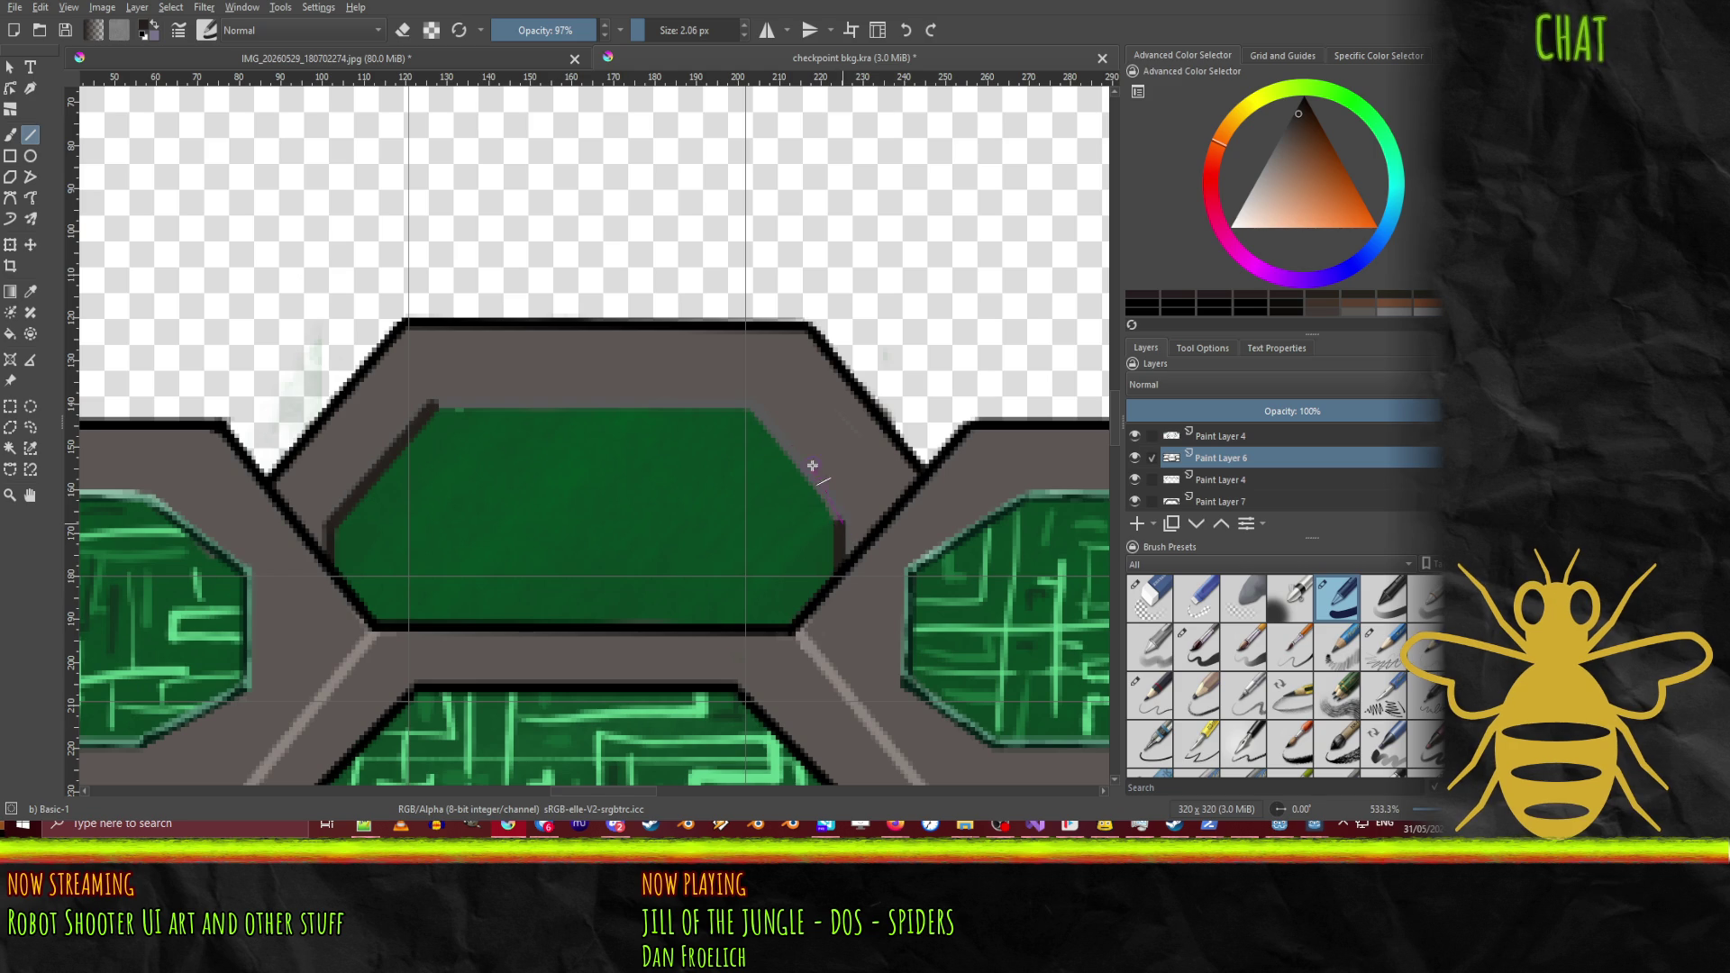
drag(765, 410, 750, 403)
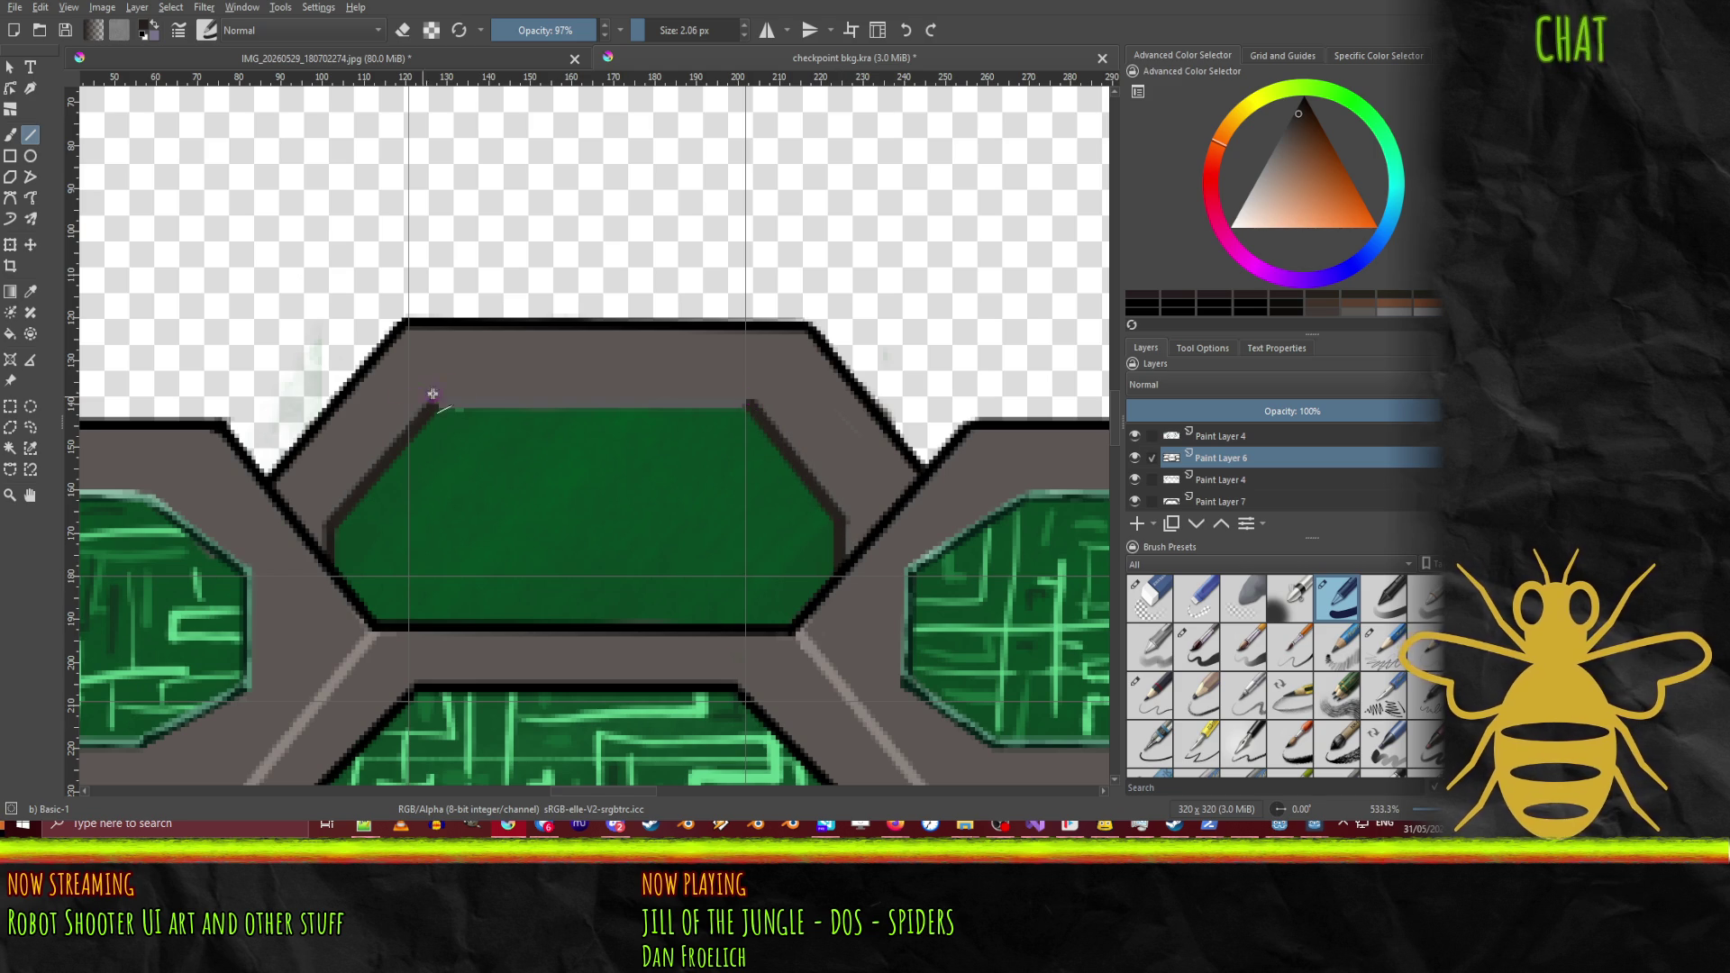
drag(433, 402, 620, 382)
drag(741, 406, 738, 402)
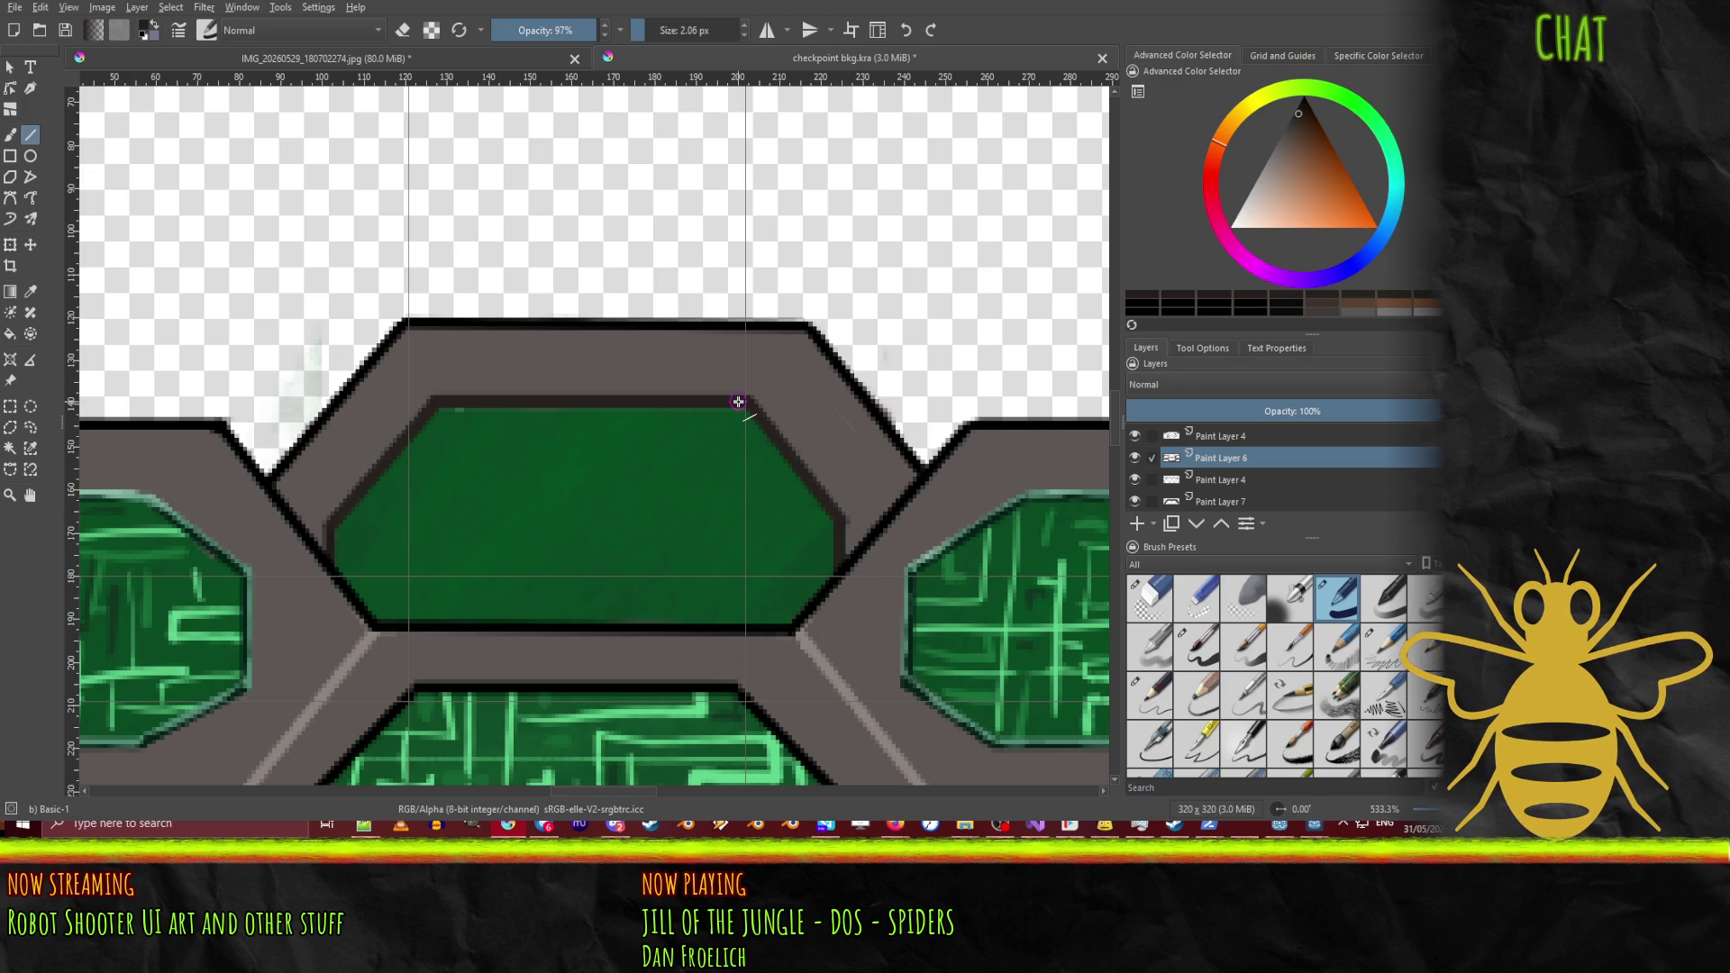
Step: Choose the Basic-6 Details brush, undo a trial diagonal, and pick a darkened panel green
click(1284, 642)
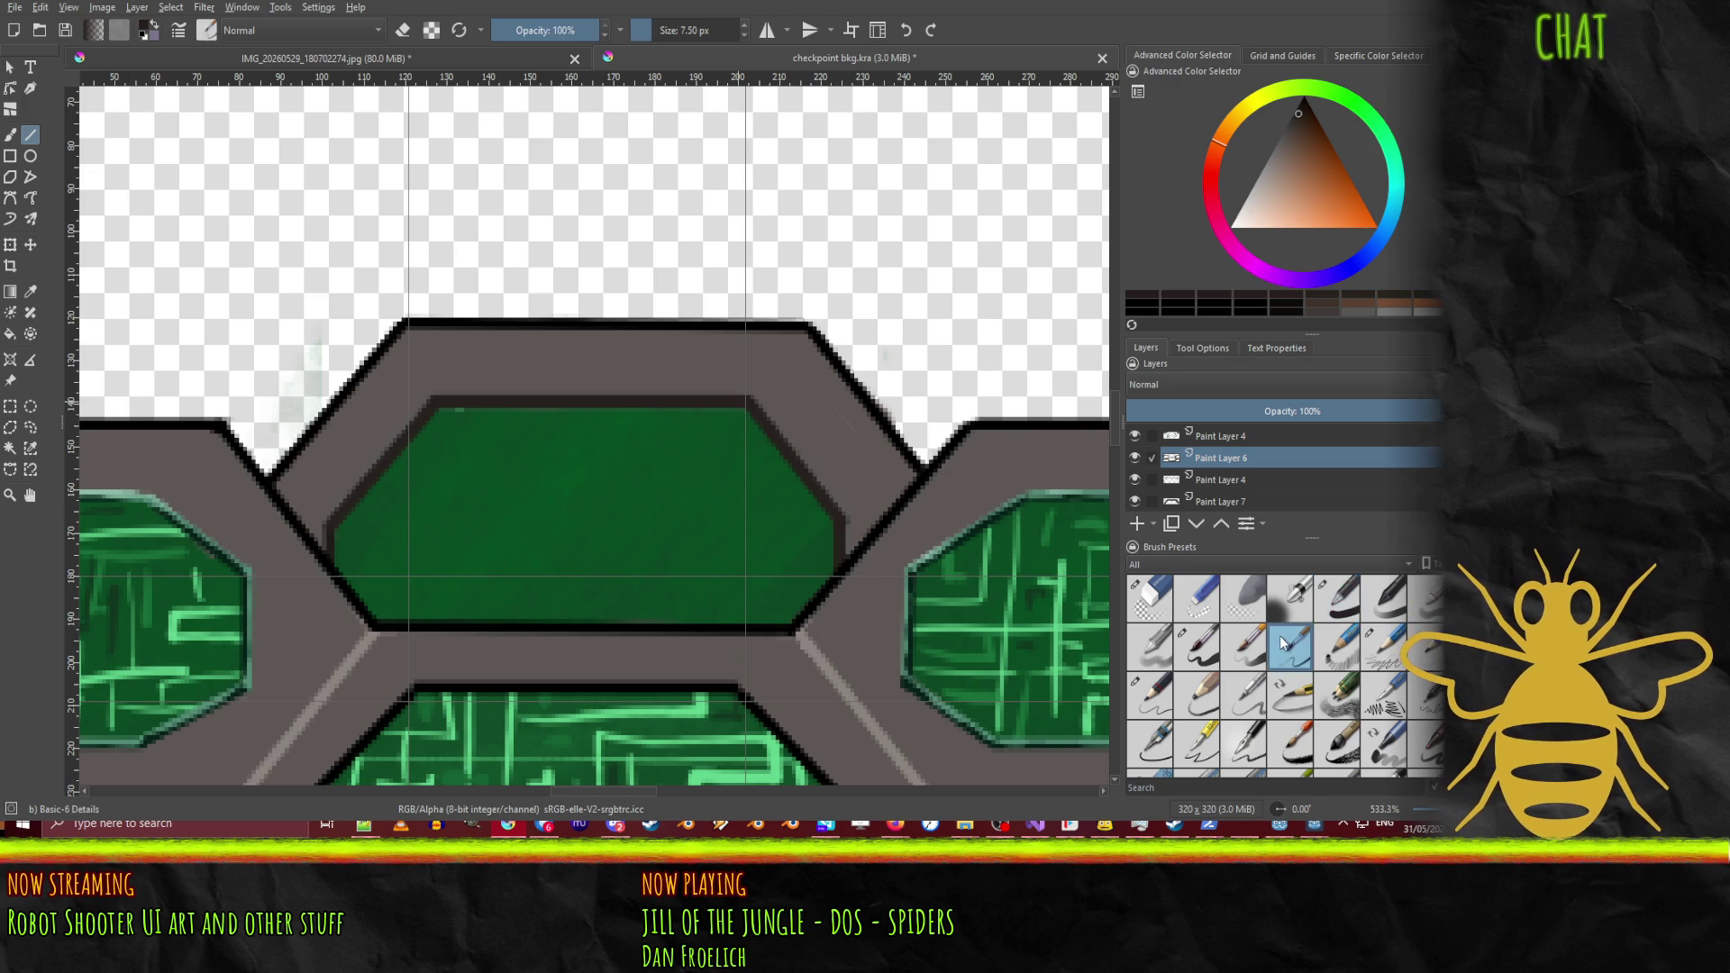
mouse_move(606, 521)
mouse_down()
mouse_move(688, 468)
mouse_move(704, 431)
mouse_up()
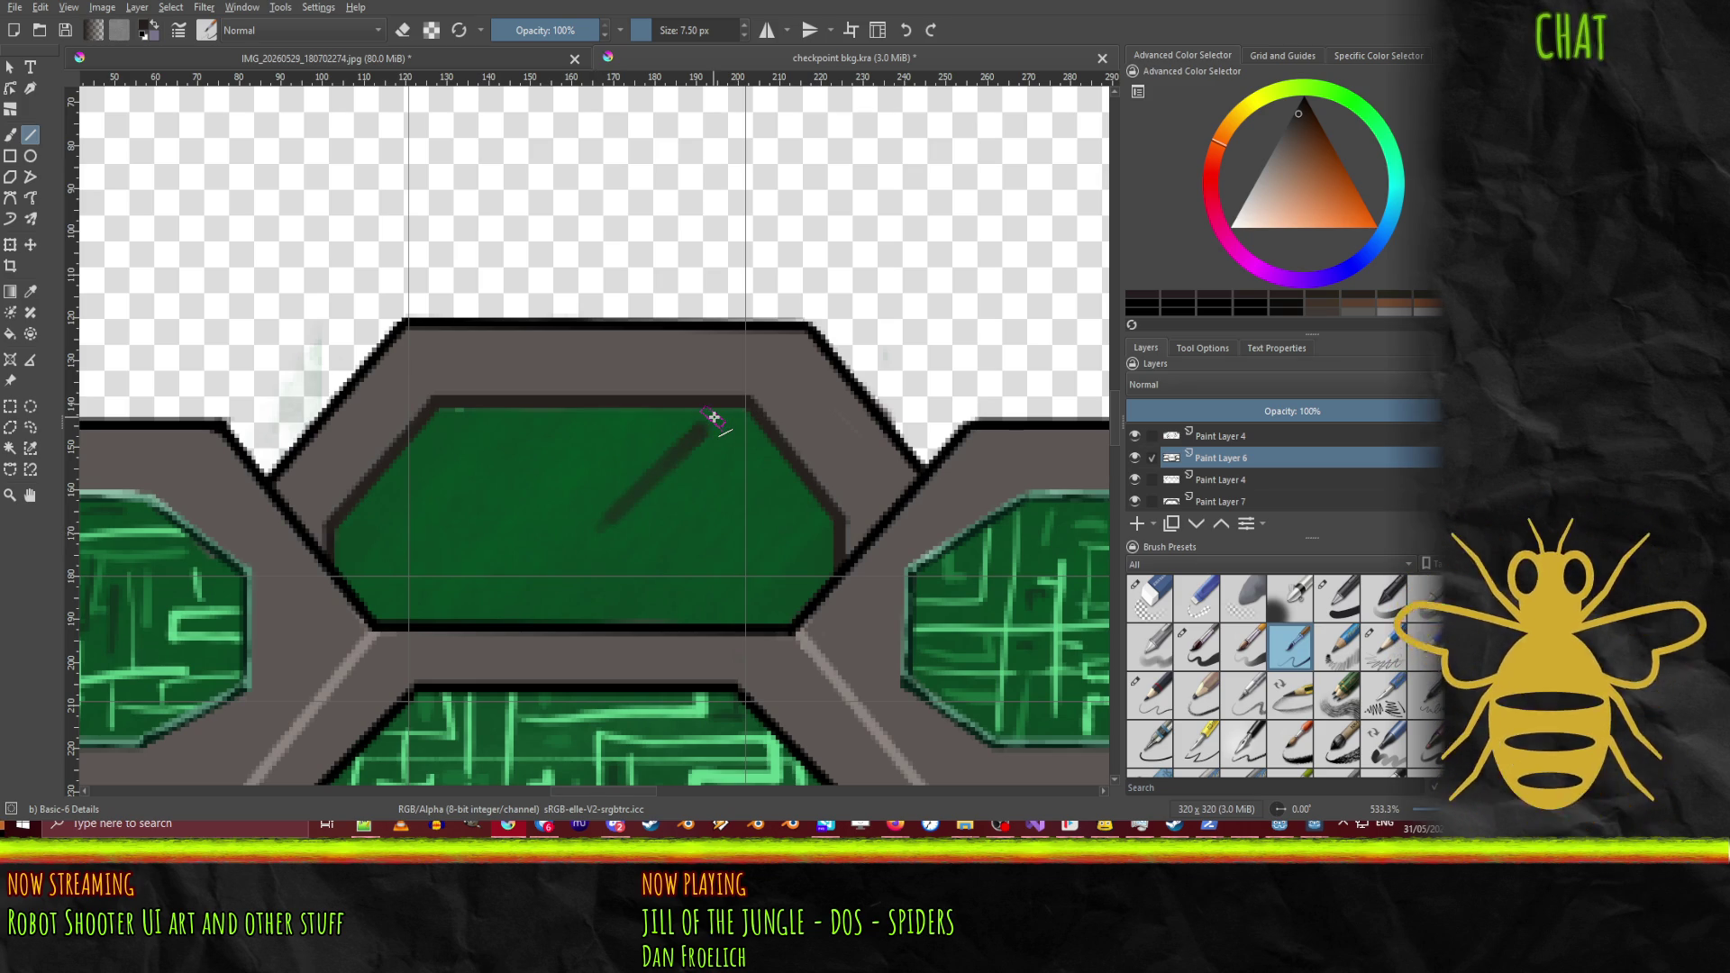
key(ctrl+z)
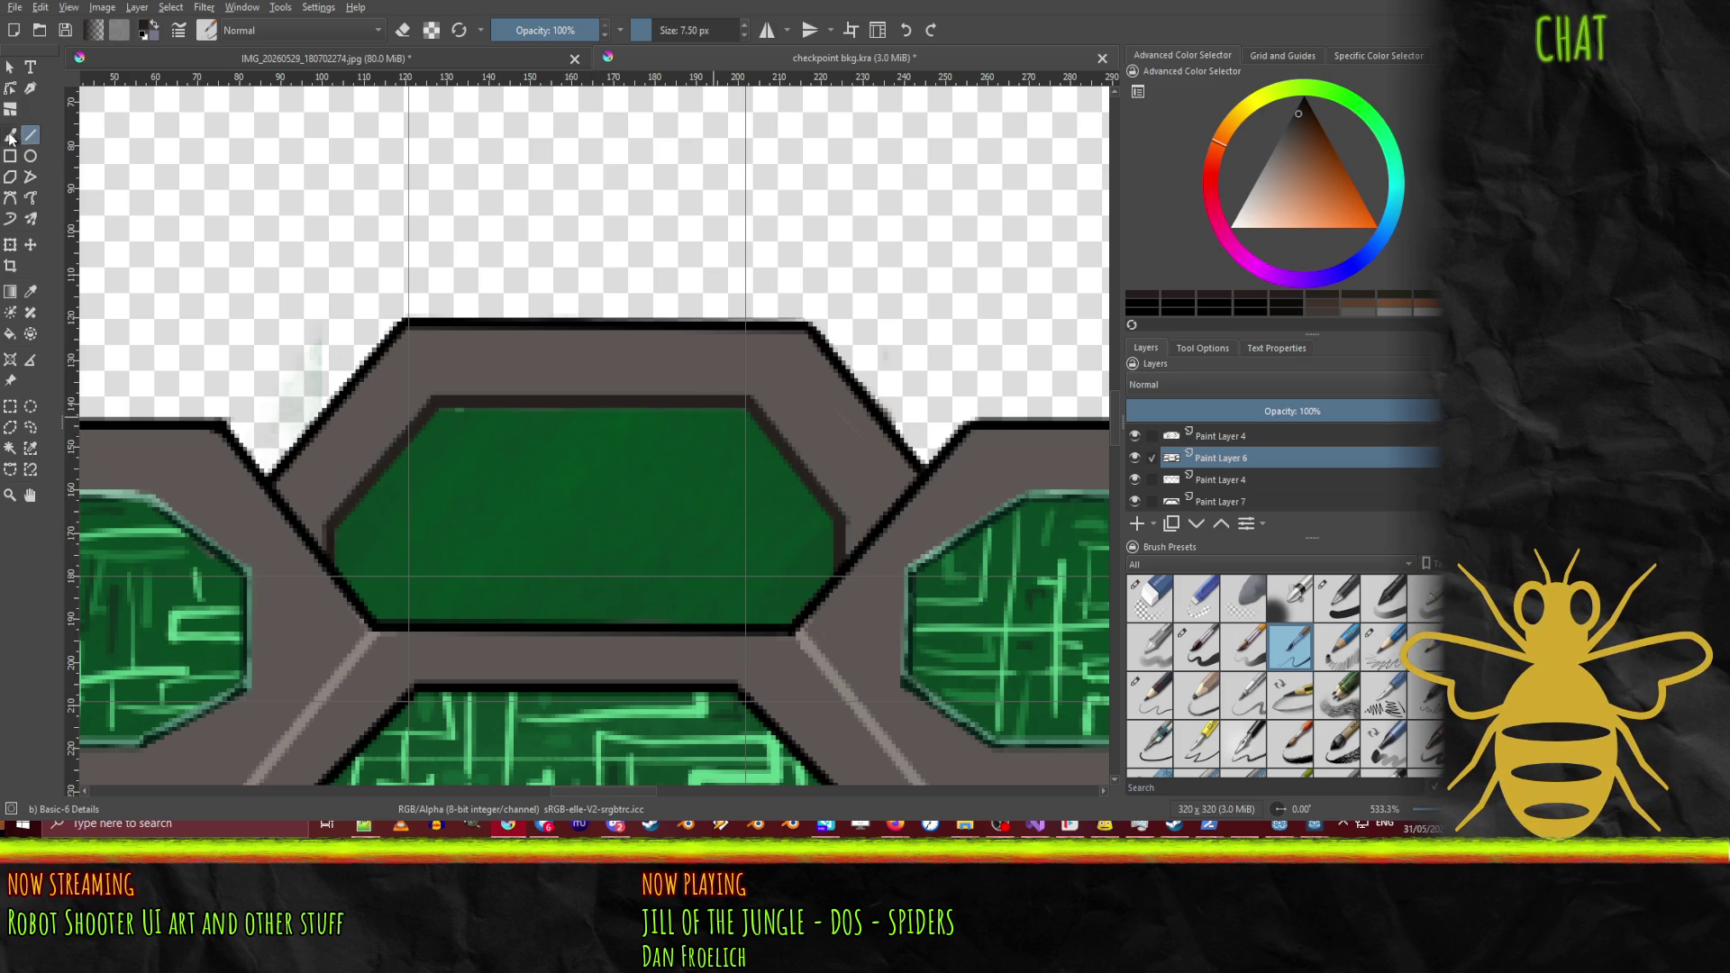
click(10, 135)
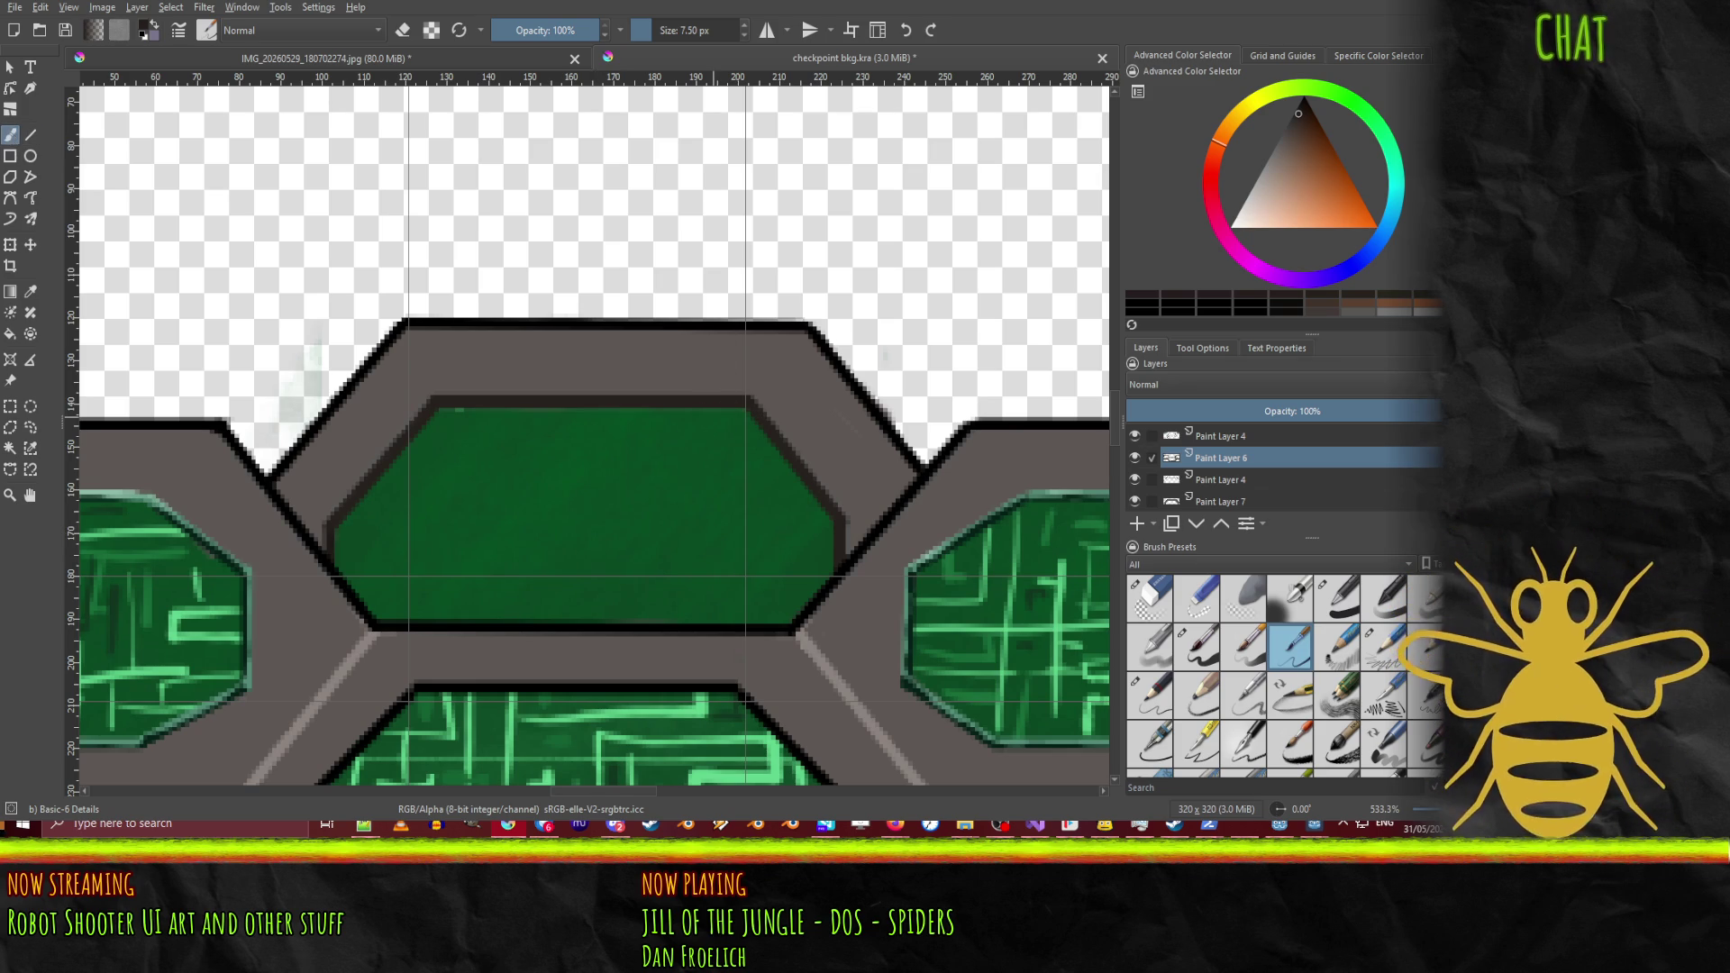
ctrl+click(586, 514)
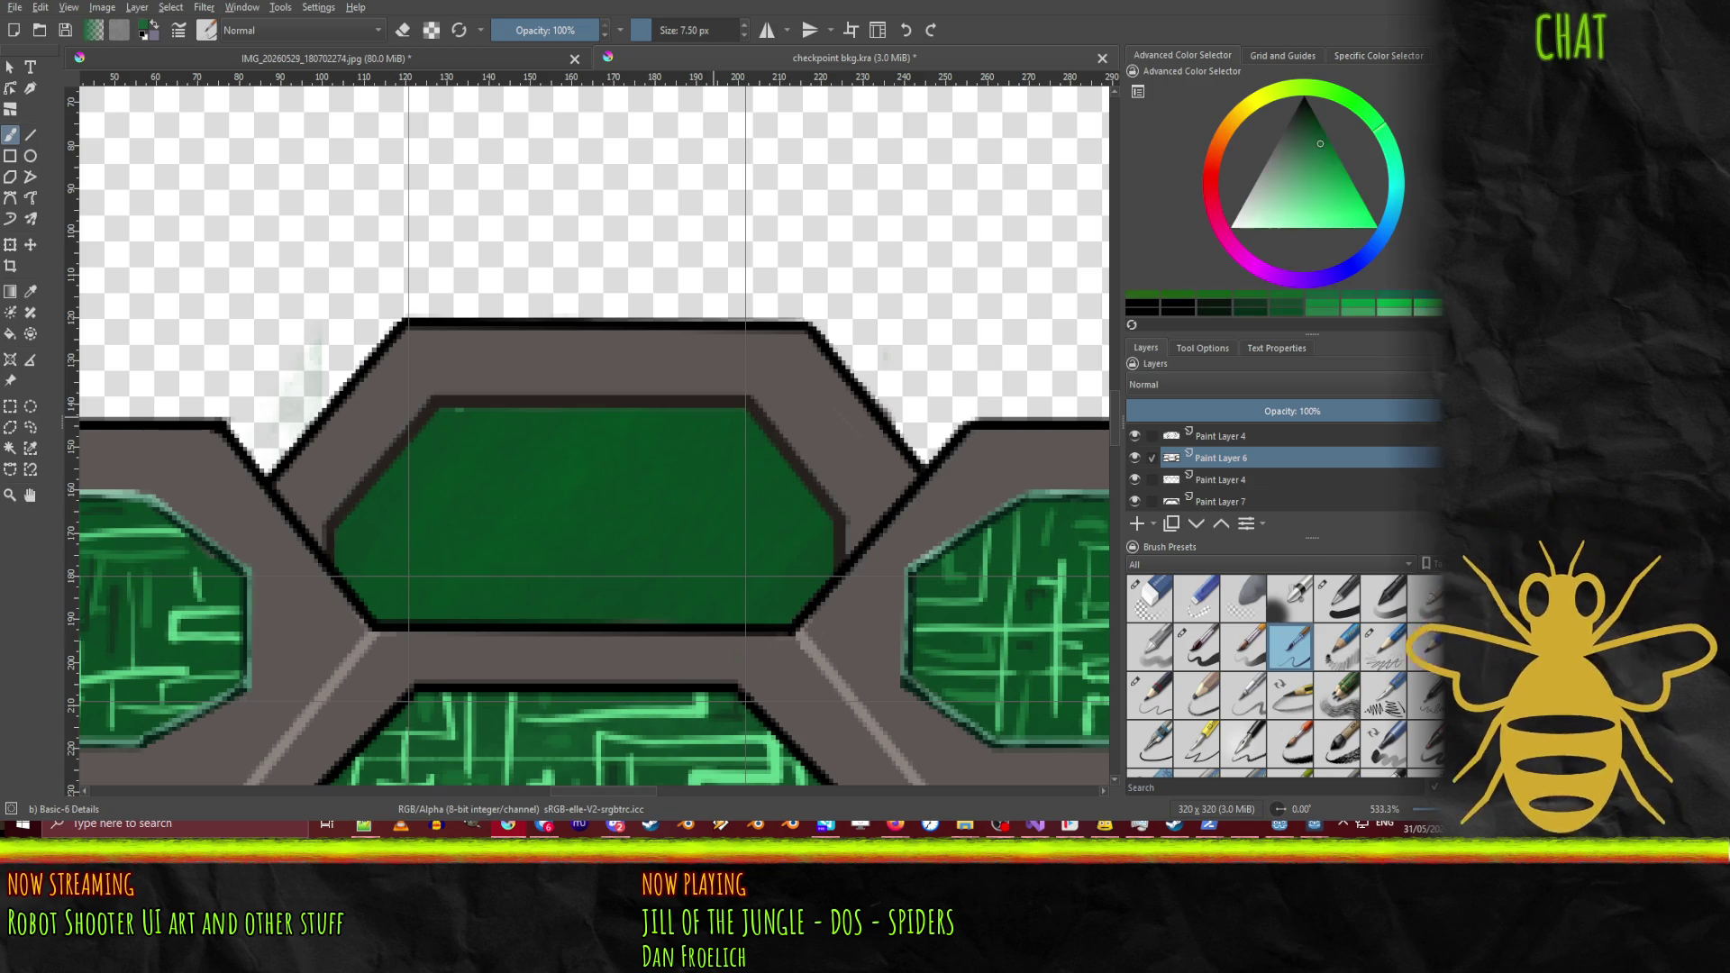
key(k)
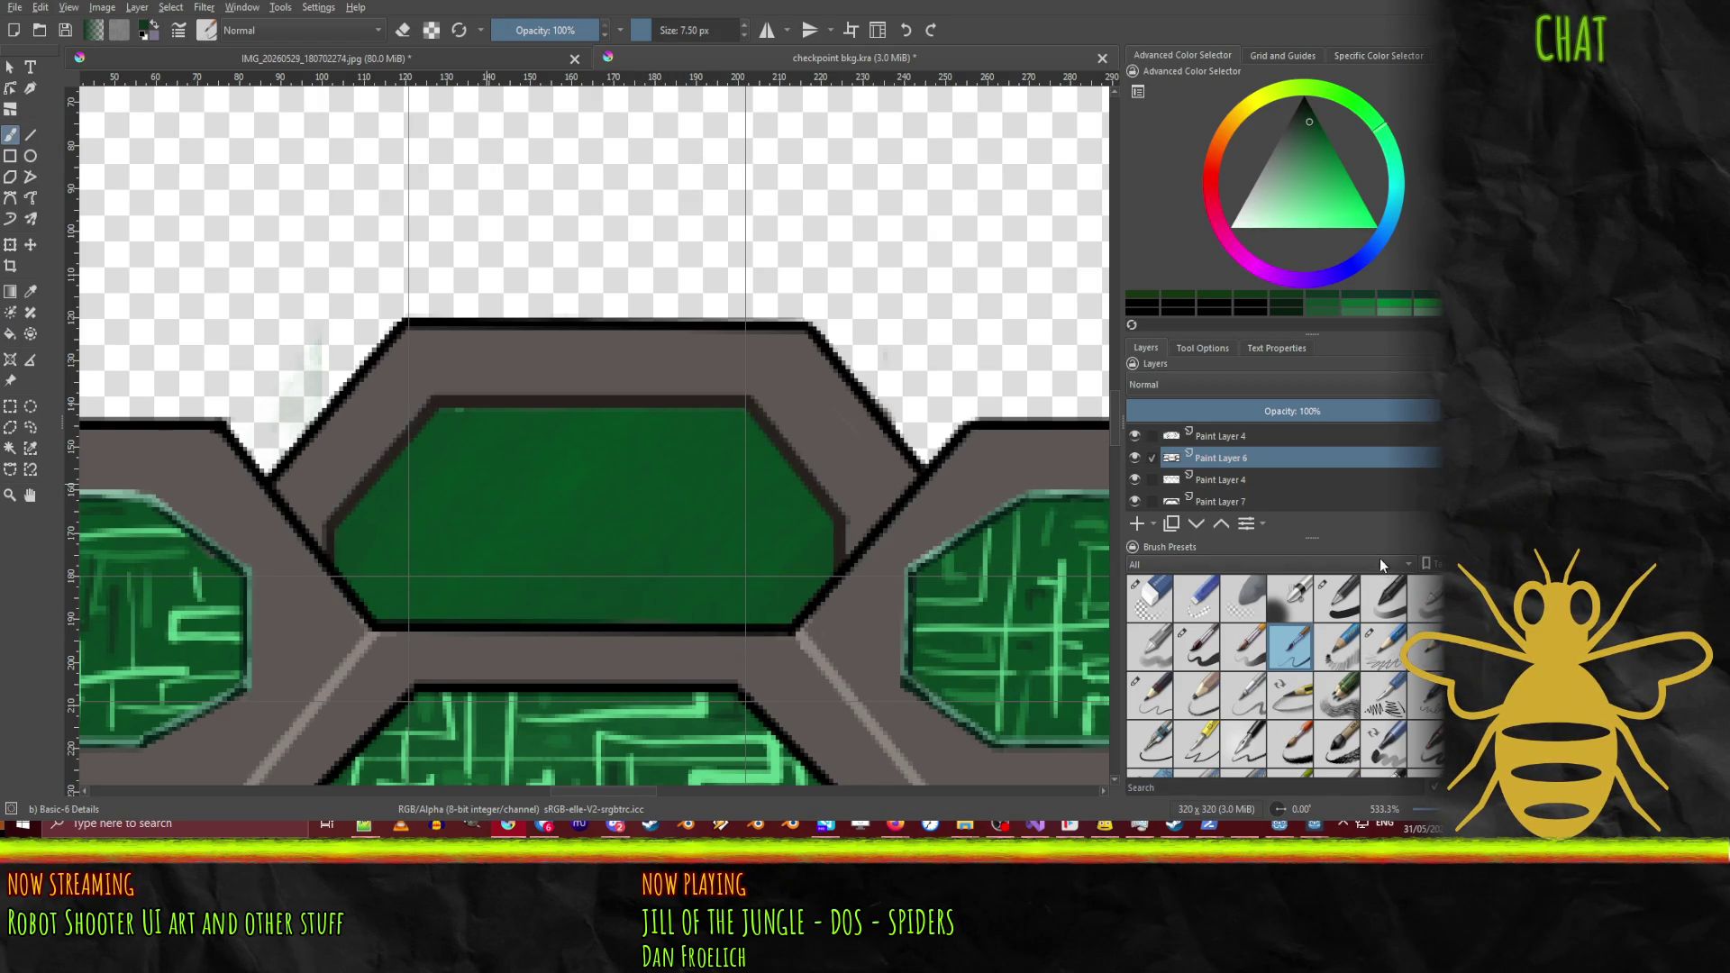
Step: Paint a trial dark stroke with a larger brush, then hide layers to locate it
click(1199, 647)
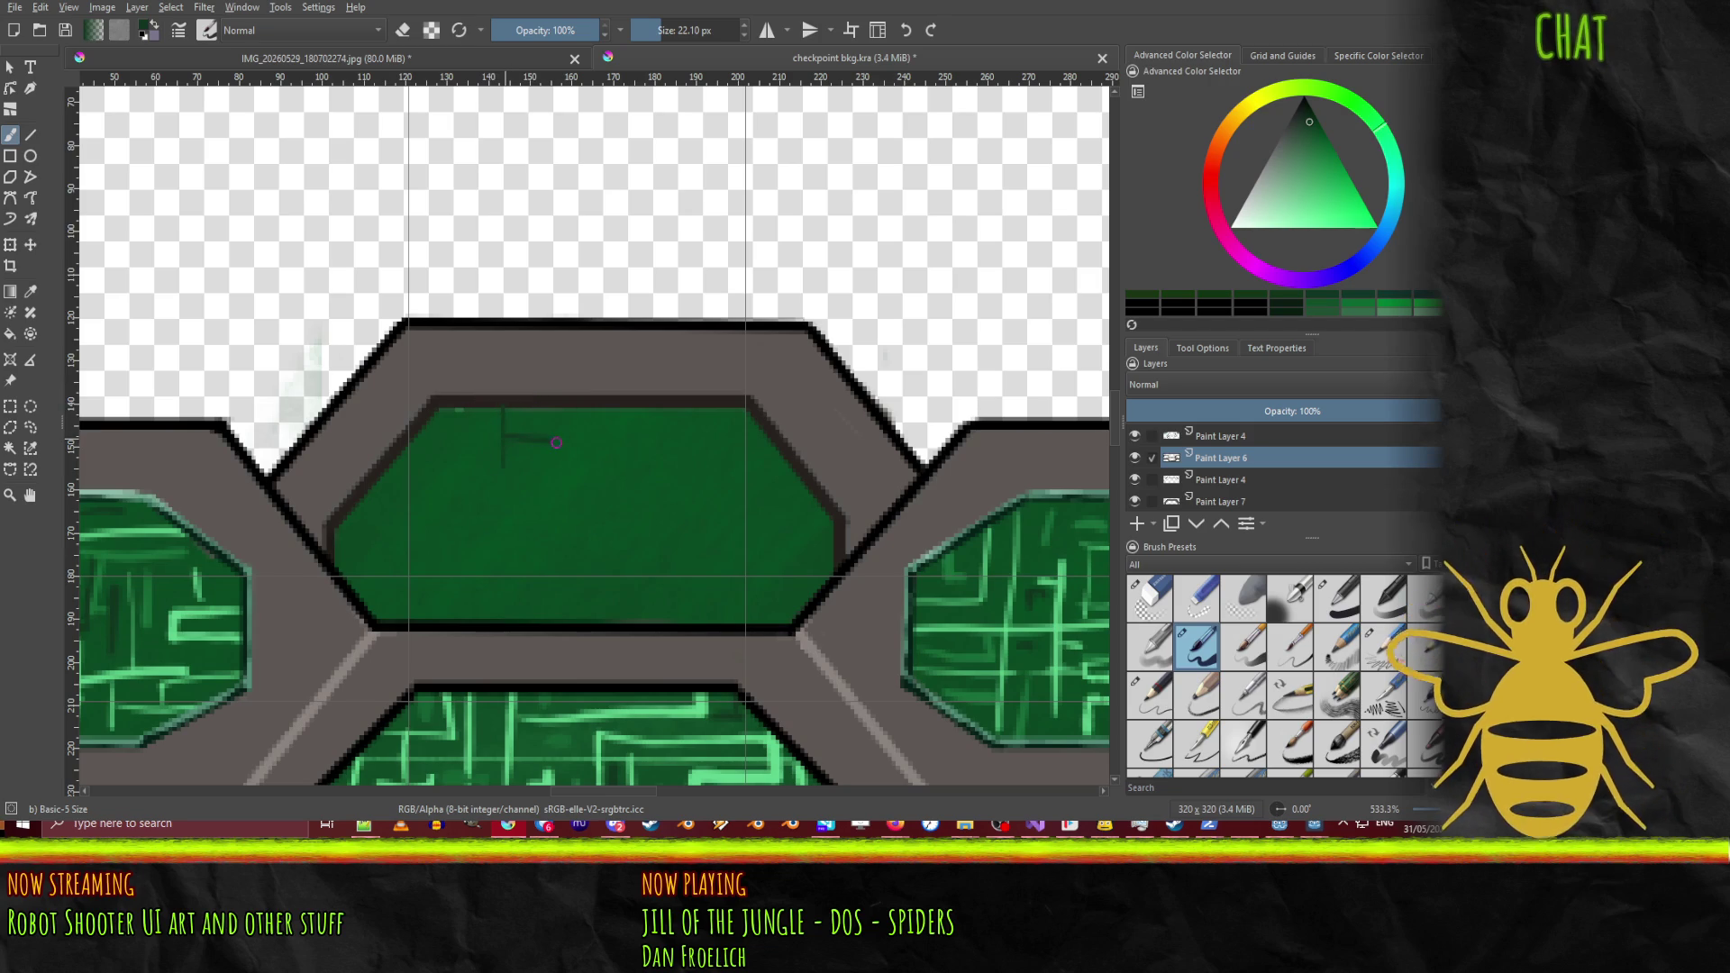
drag(556, 443, 680, 439)
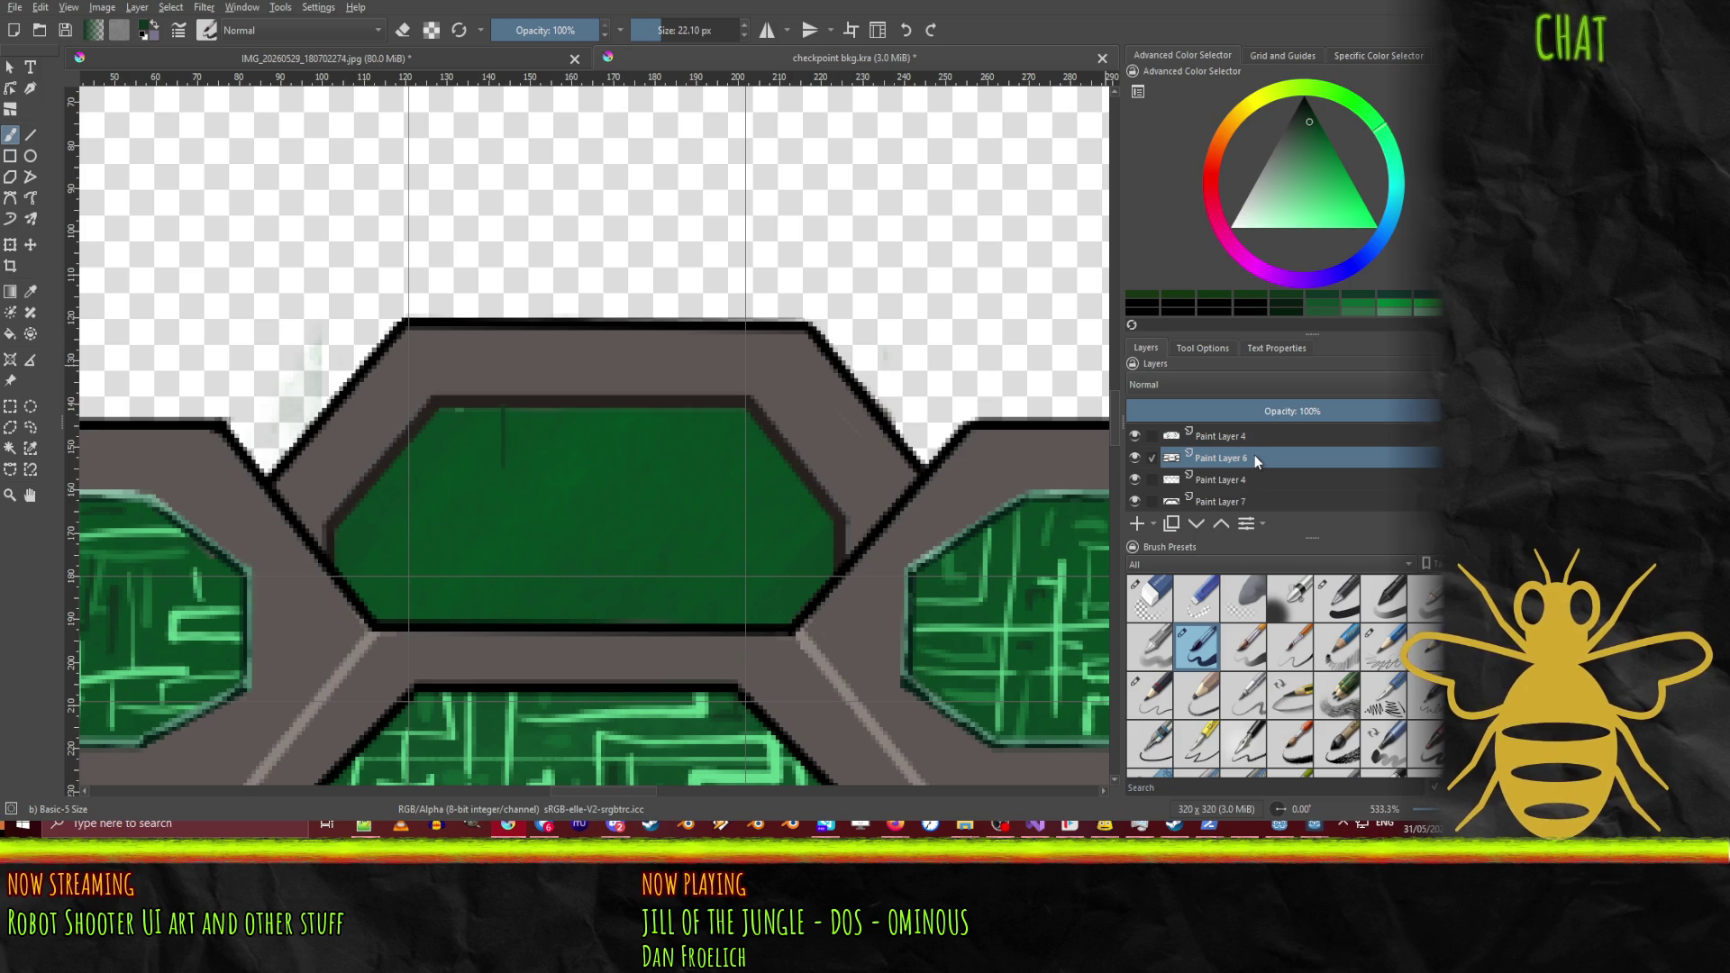
click(1135, 457)
click(1226, 479)
click(1135, 481)
click(1135, 480)
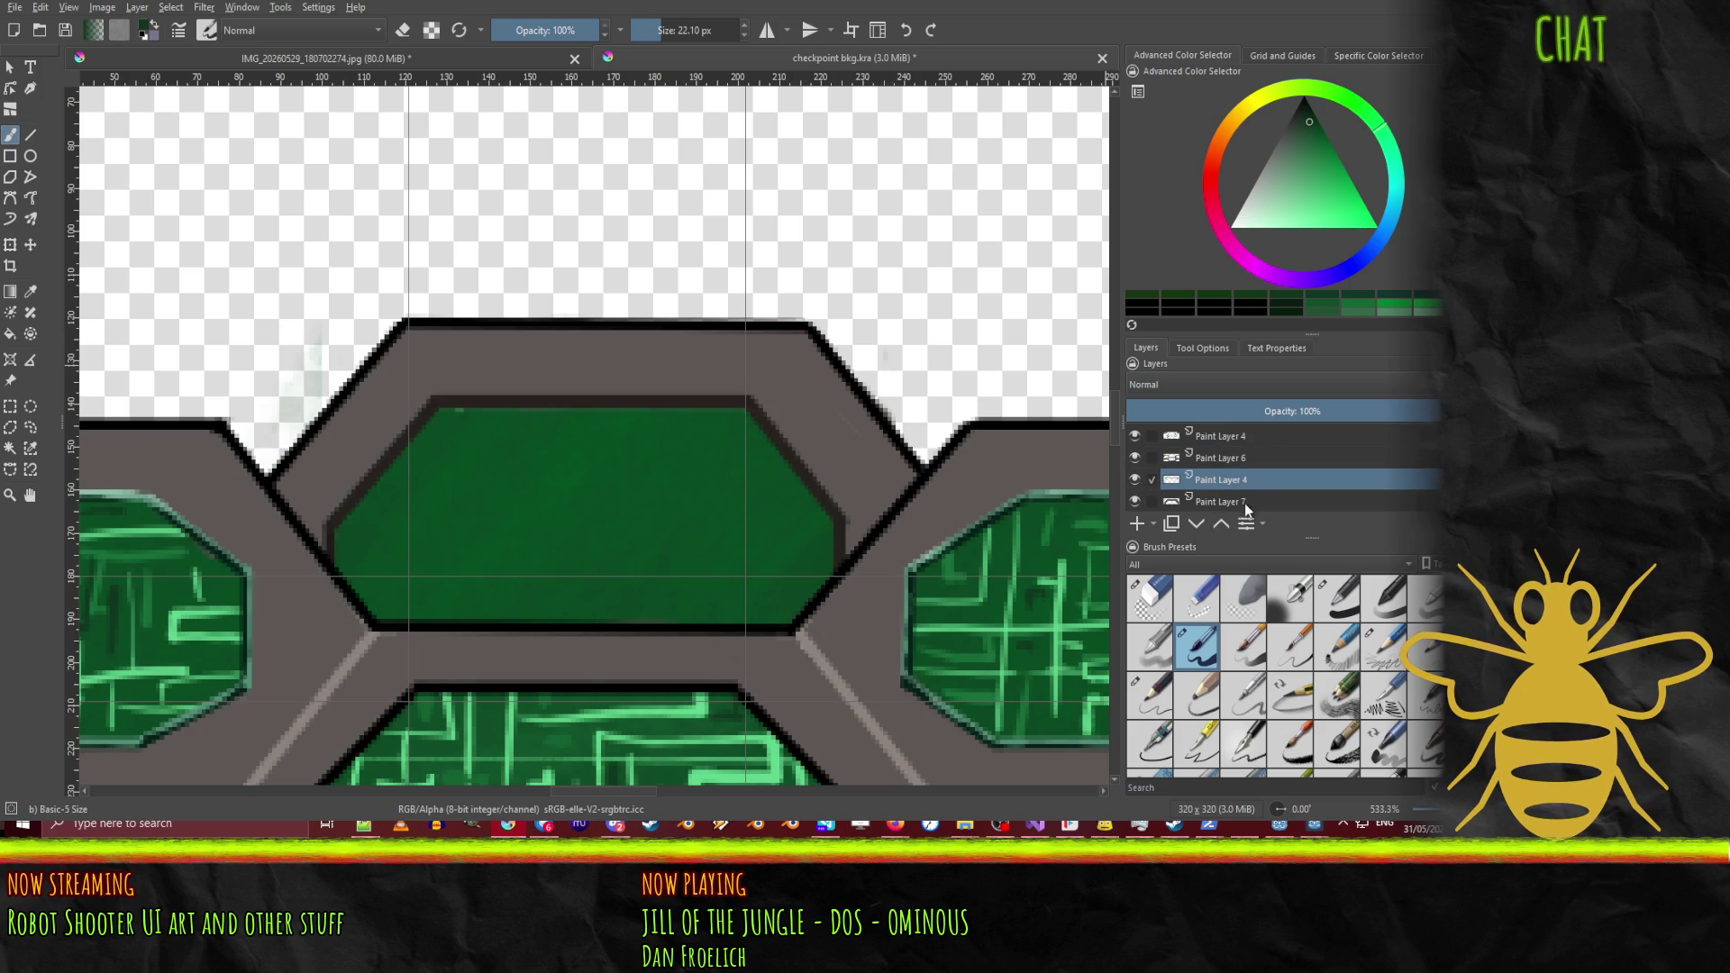
Step: Restore the grey frame layer's visibility, then dab a dark mark near the panel's top-left on Paint Layer 7
click(1251, 505)
click(1135, 502)
click(1135, 502)
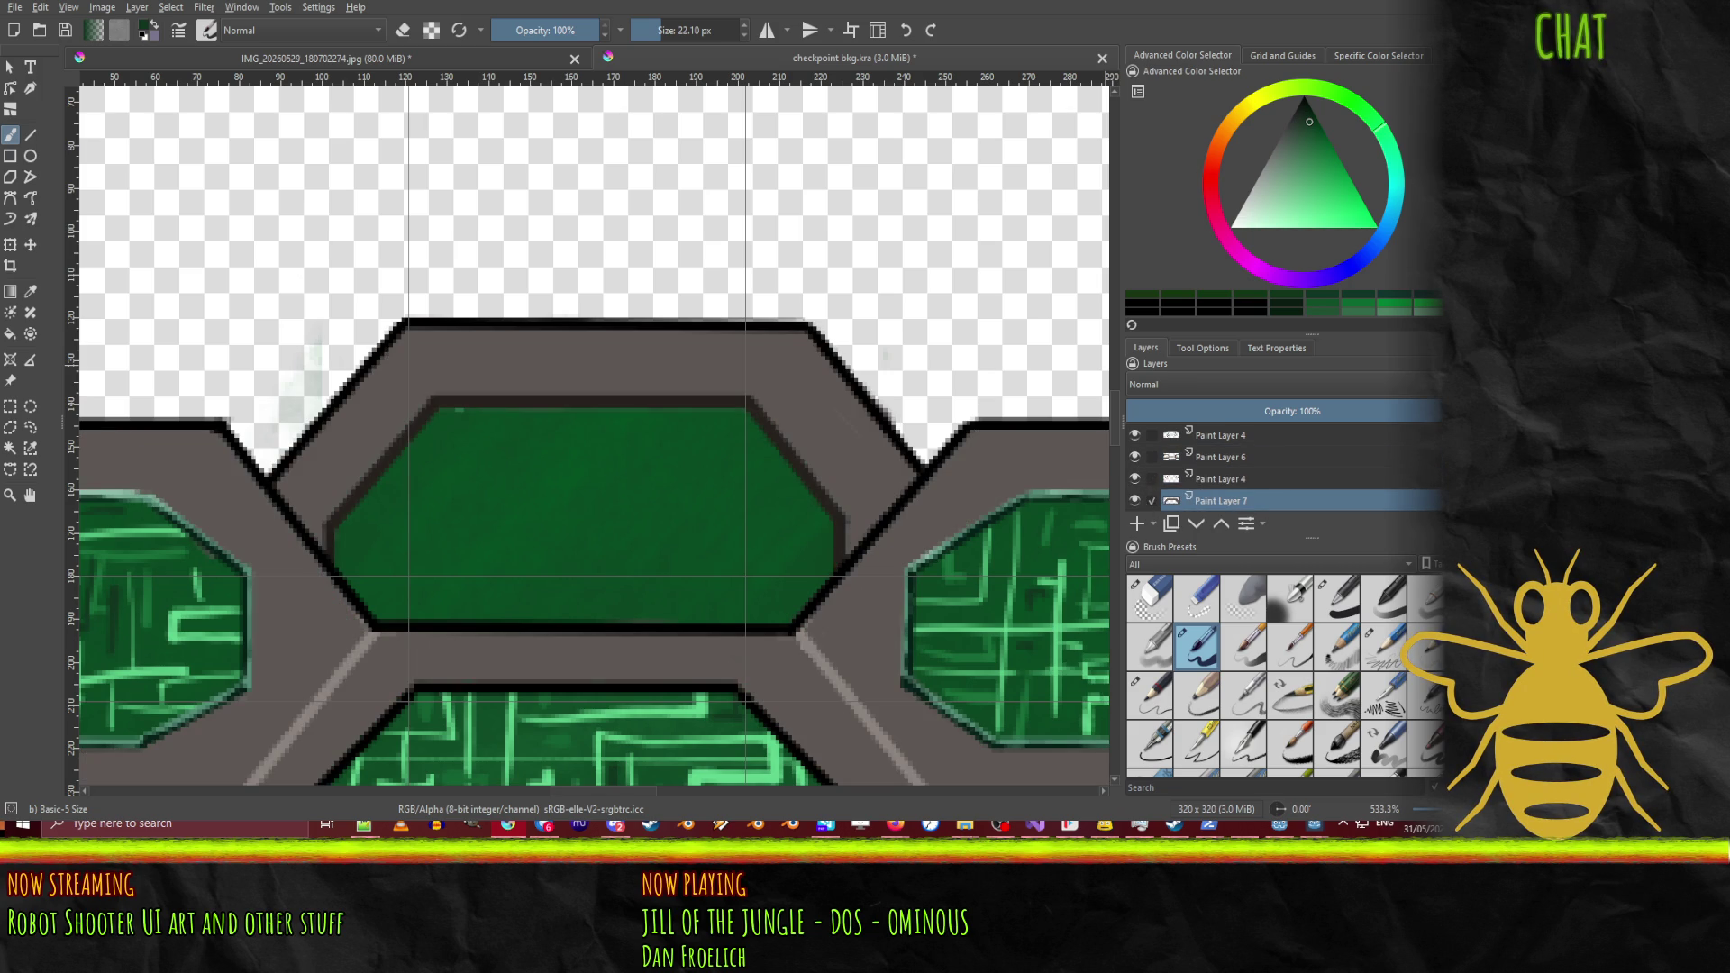
scroll(1209, 456, down, 3)
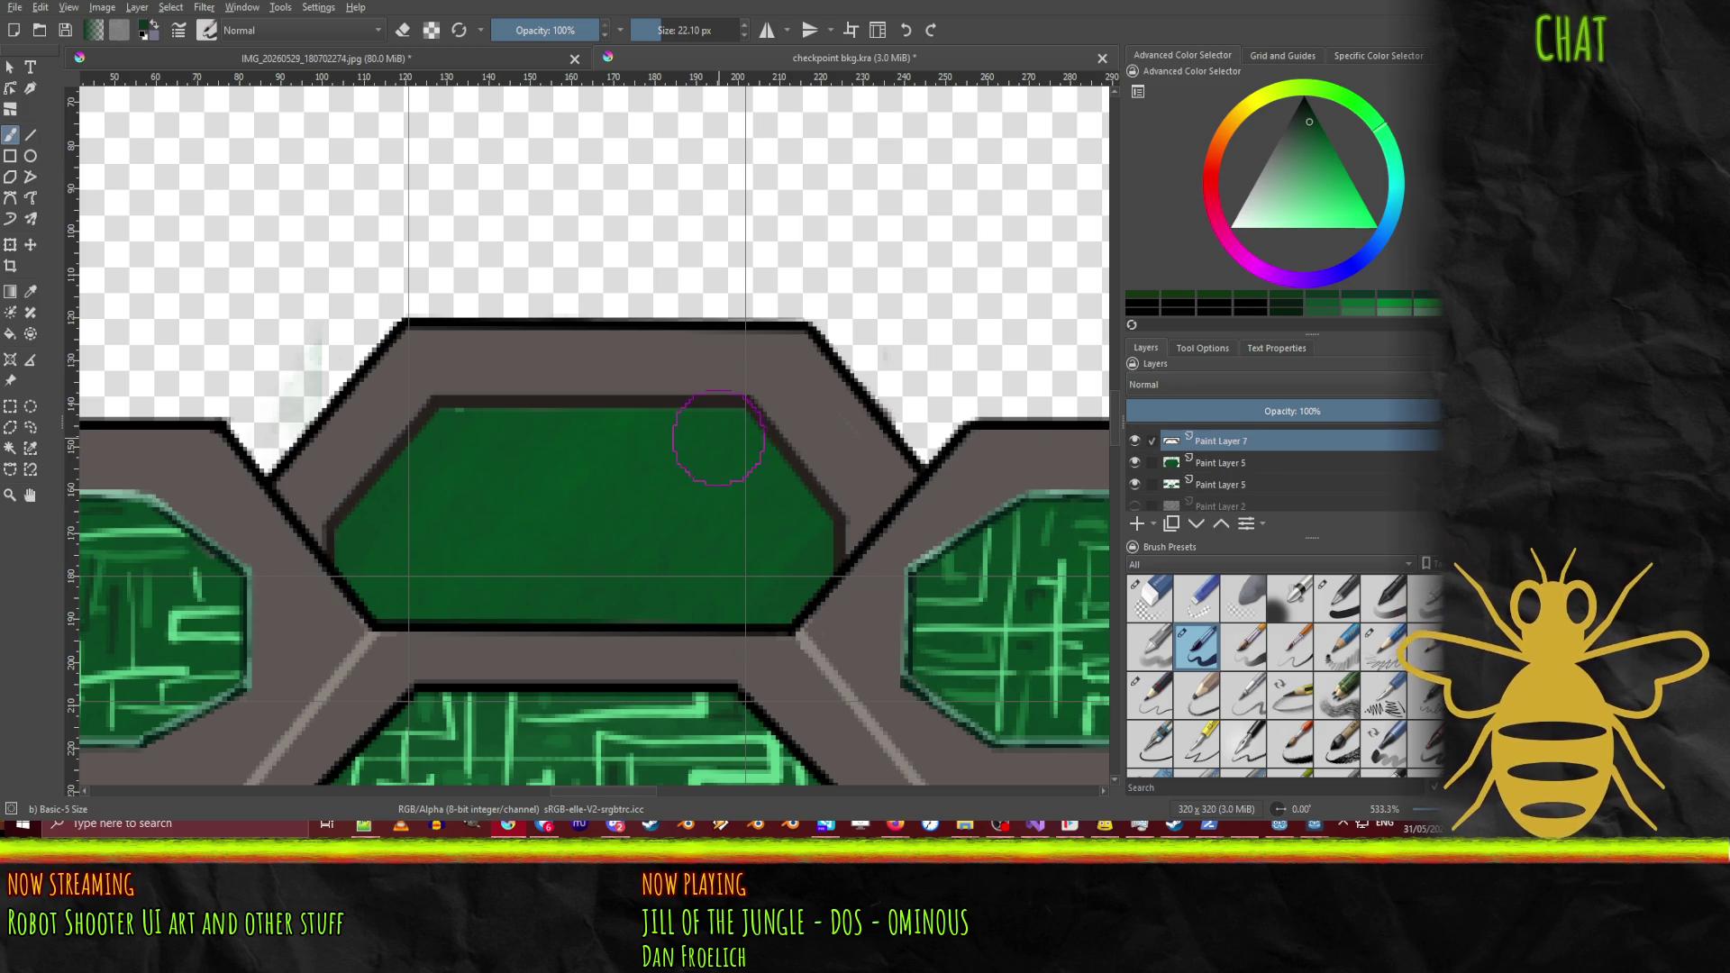
click(461, 405)
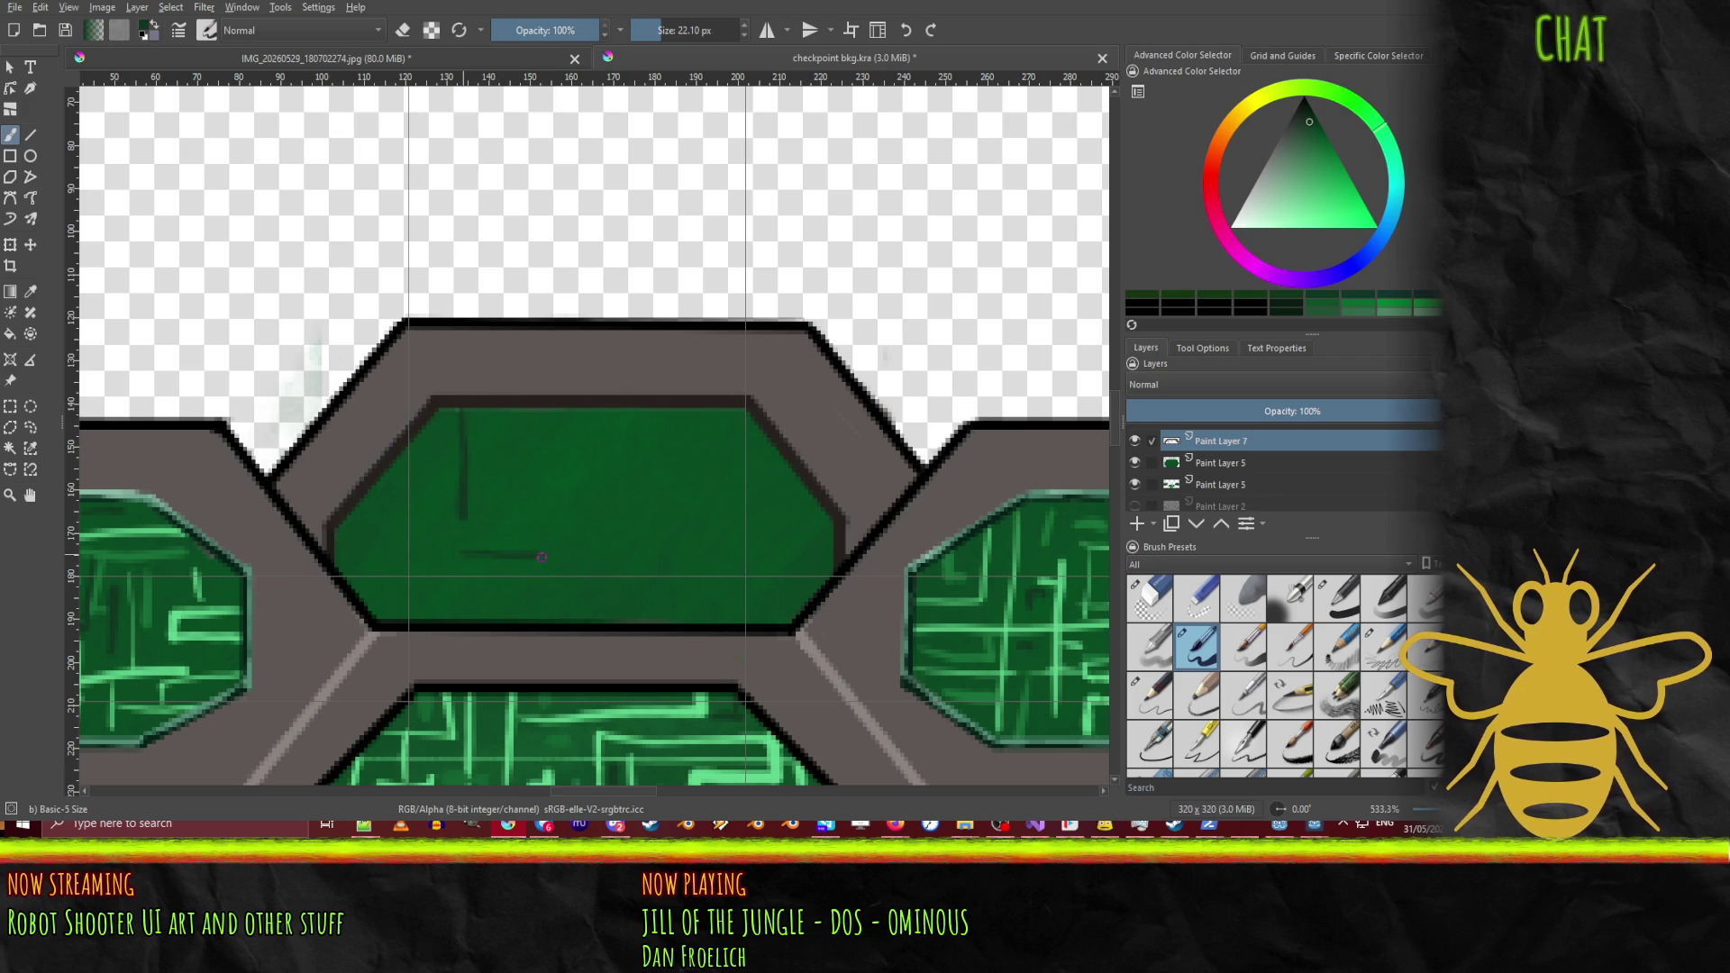
Step: Paint dark horizontal traces, vertical risers and cross marks across the top panel with Basic-5
drag(461, 554, 695, 555)
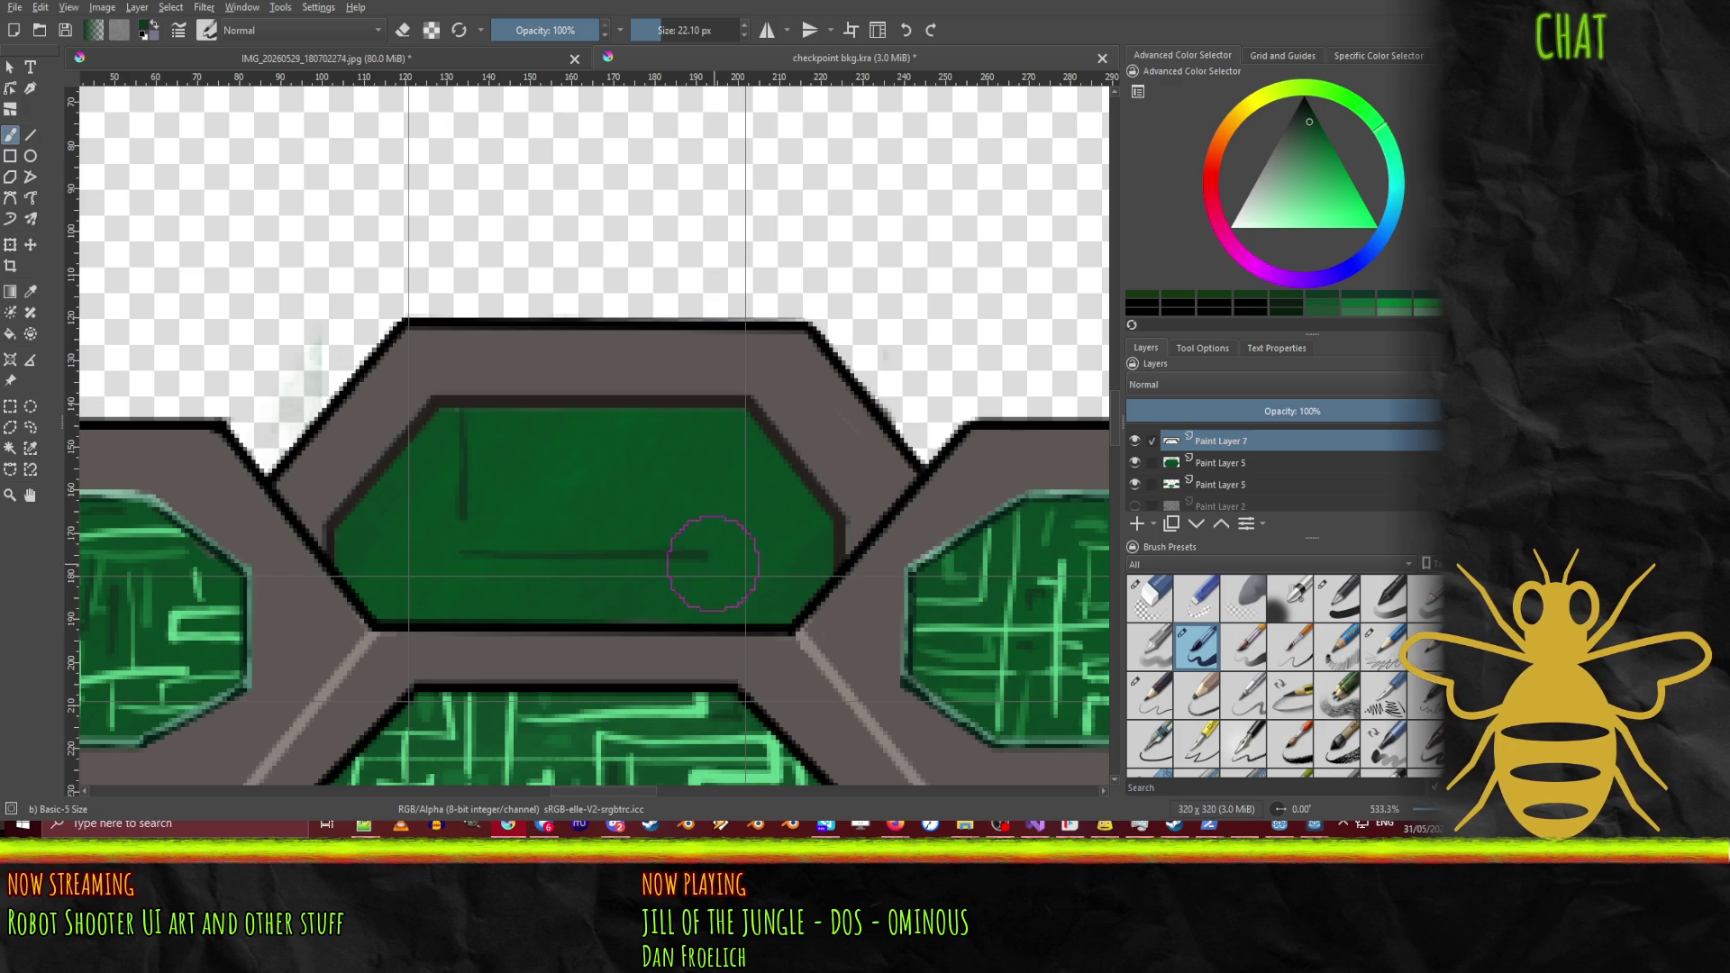
mouse_move(656, 543)
mouse_down()
mouse_move(655, 482)
mouse_move(654, 505)
mouse_up()
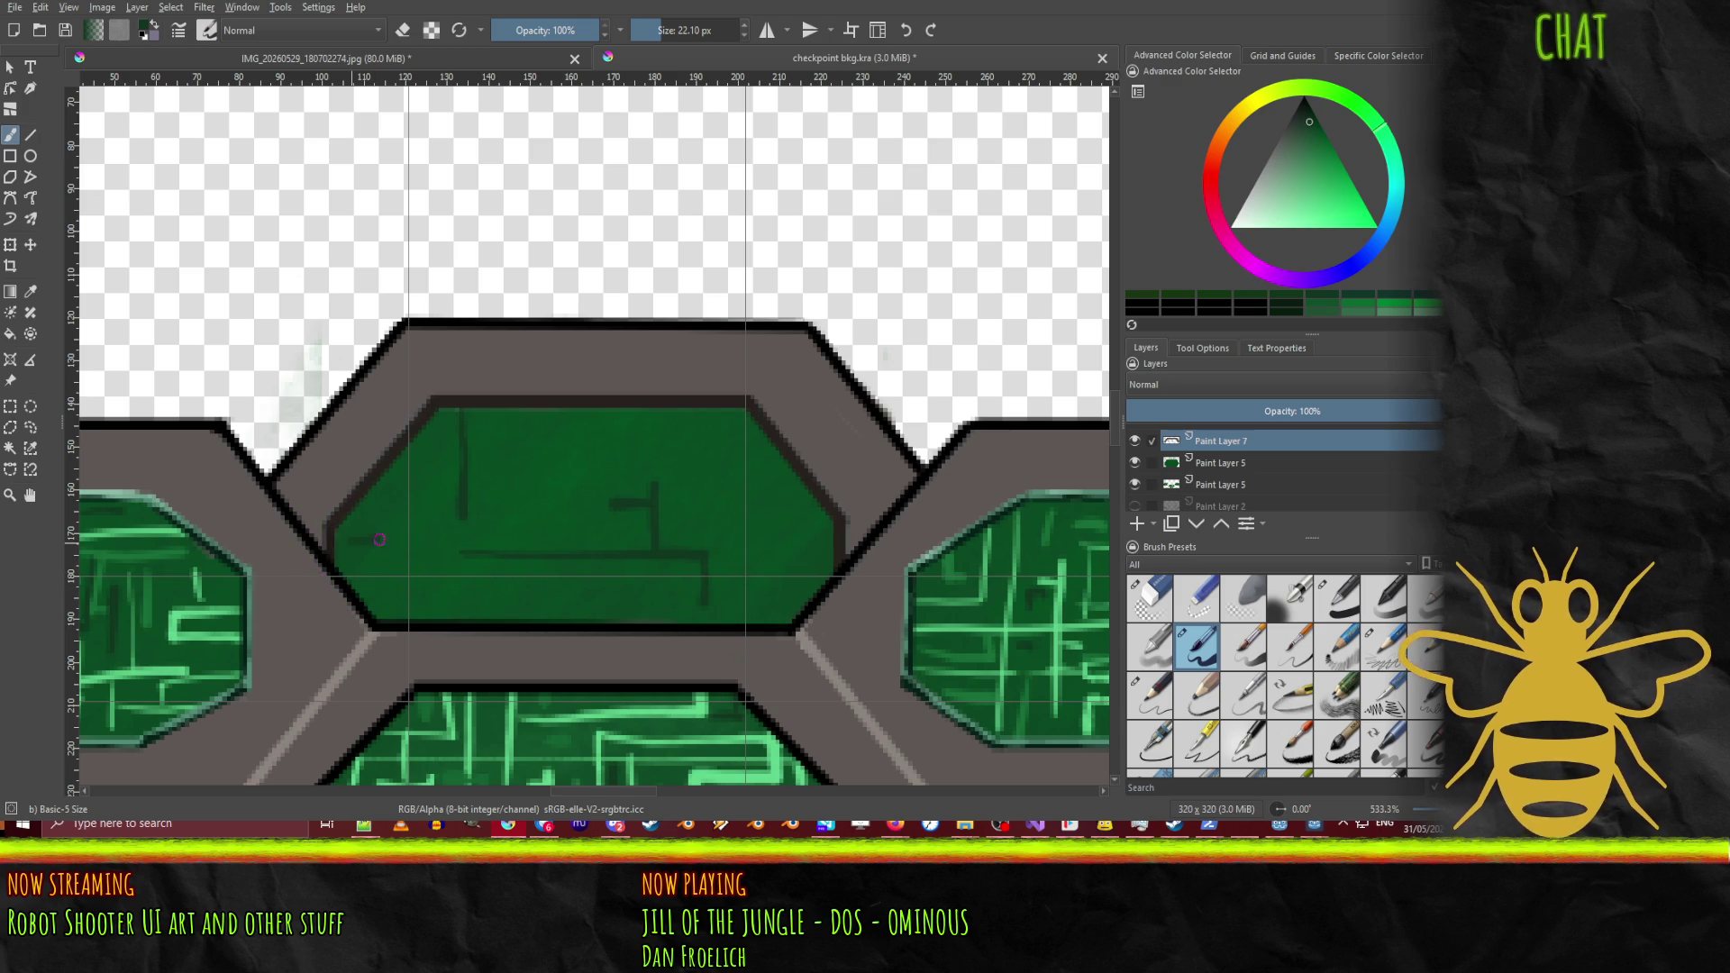
mouse_move(350, 537)
mouse_down()
mouse_move(410, 534)
mouse_move(384, 561)
mouse_up()
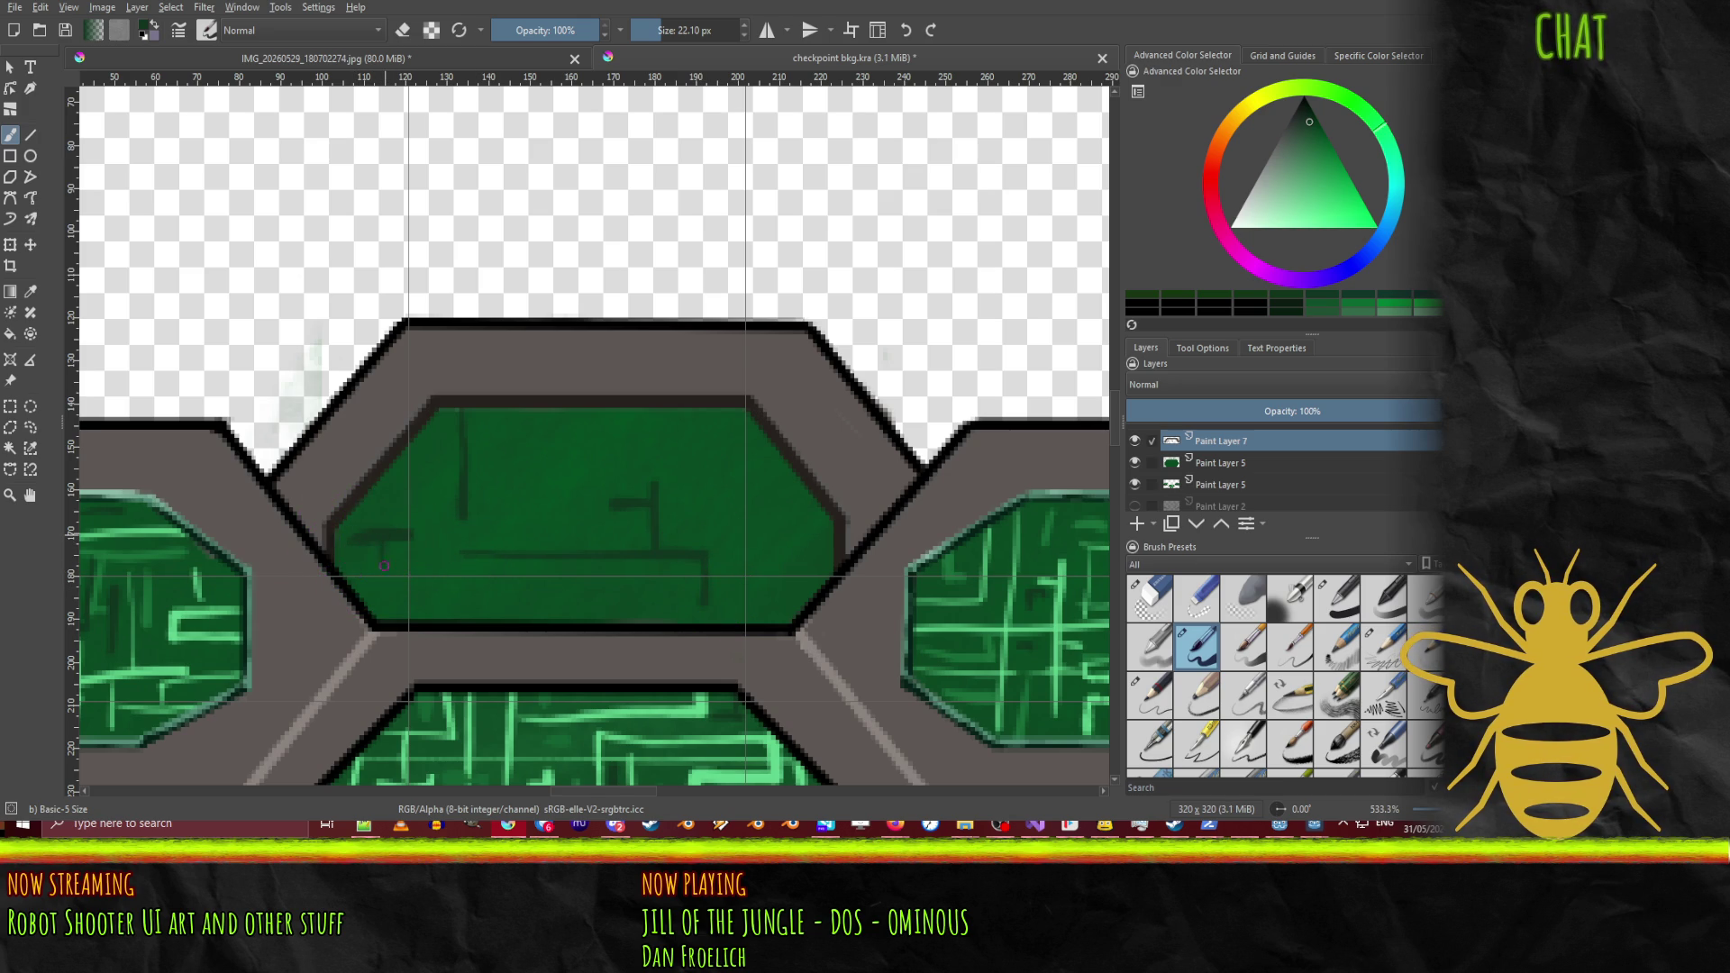
click(384, 517)
drag(734, 451, 732, 449)
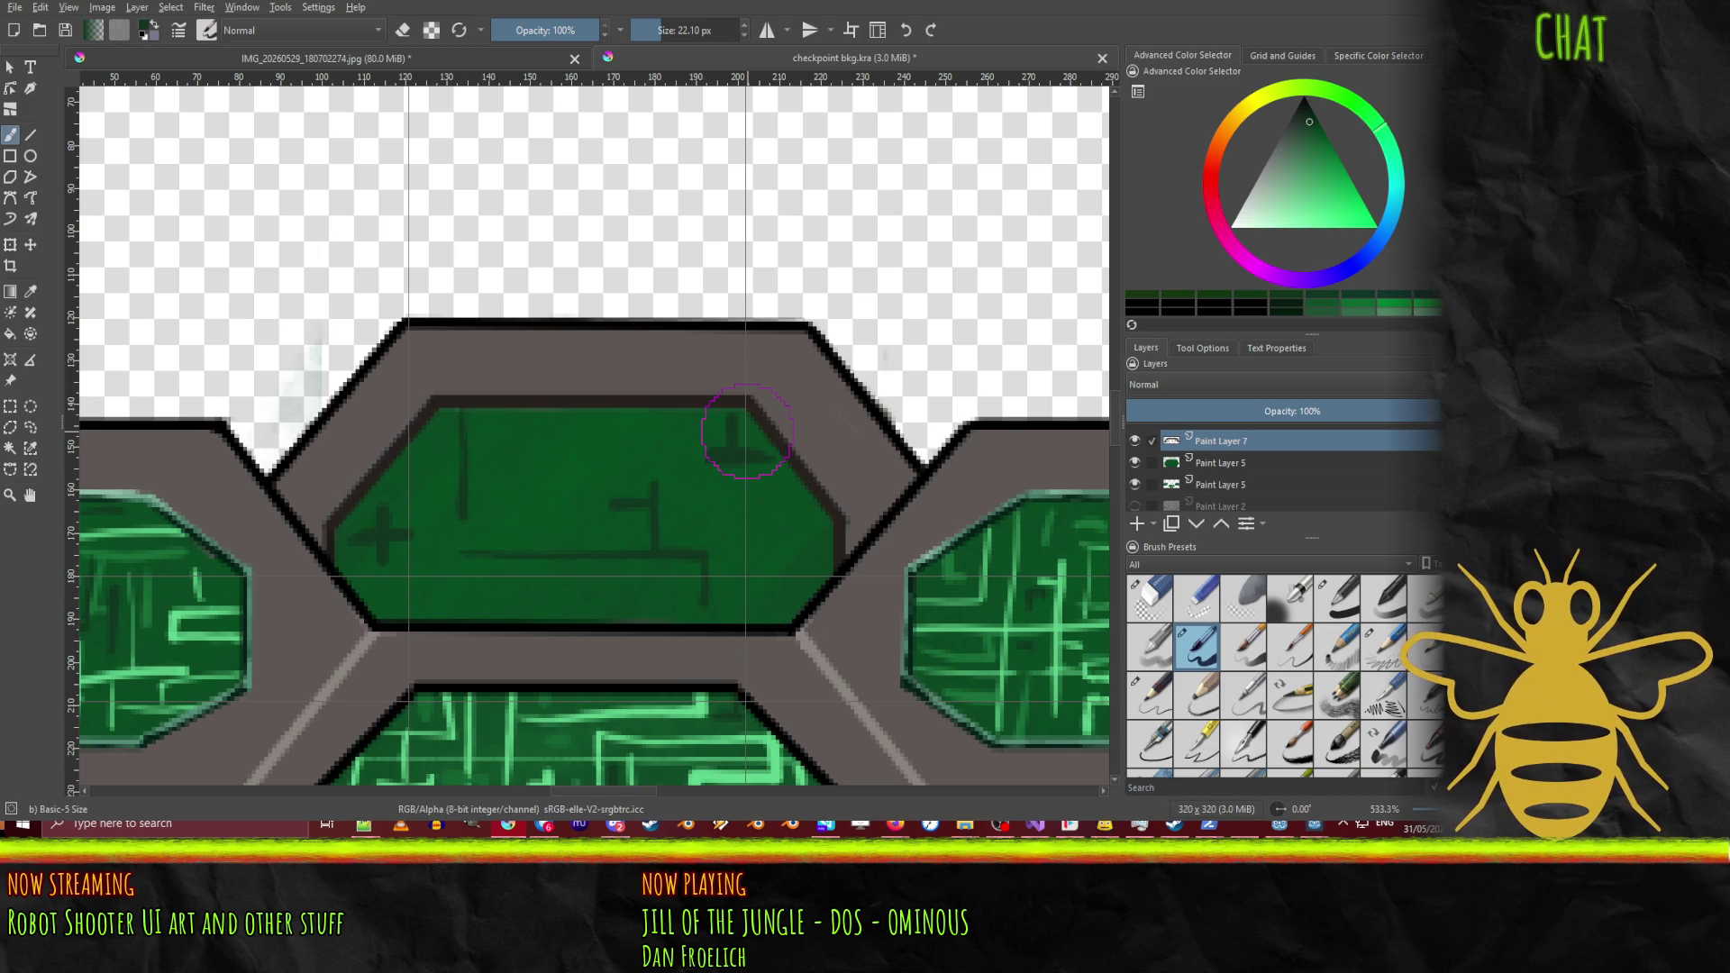
mouse_move(555, 523)
mouse_down()
mouse_move(554, 456)
mouse_move(507, 458)
mouse_up()
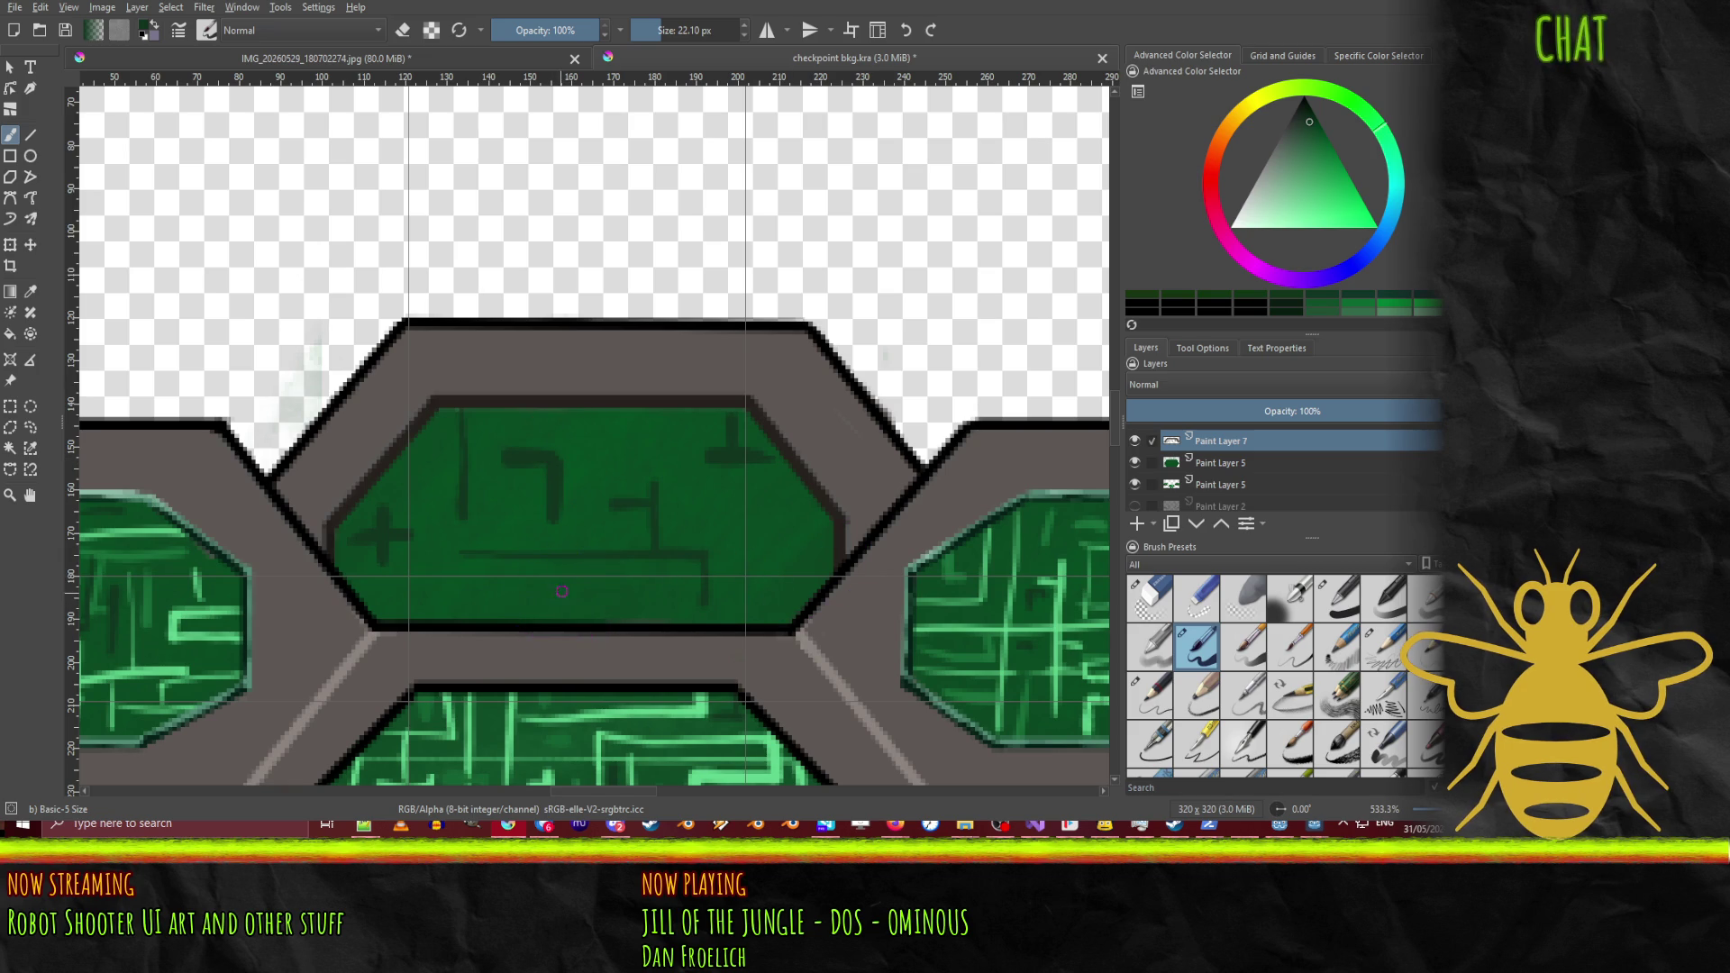
mouse_move(556, 592)
mouse_down()
mouse_move(640, 592)
mouse_move(570, 609)
mouse_up()
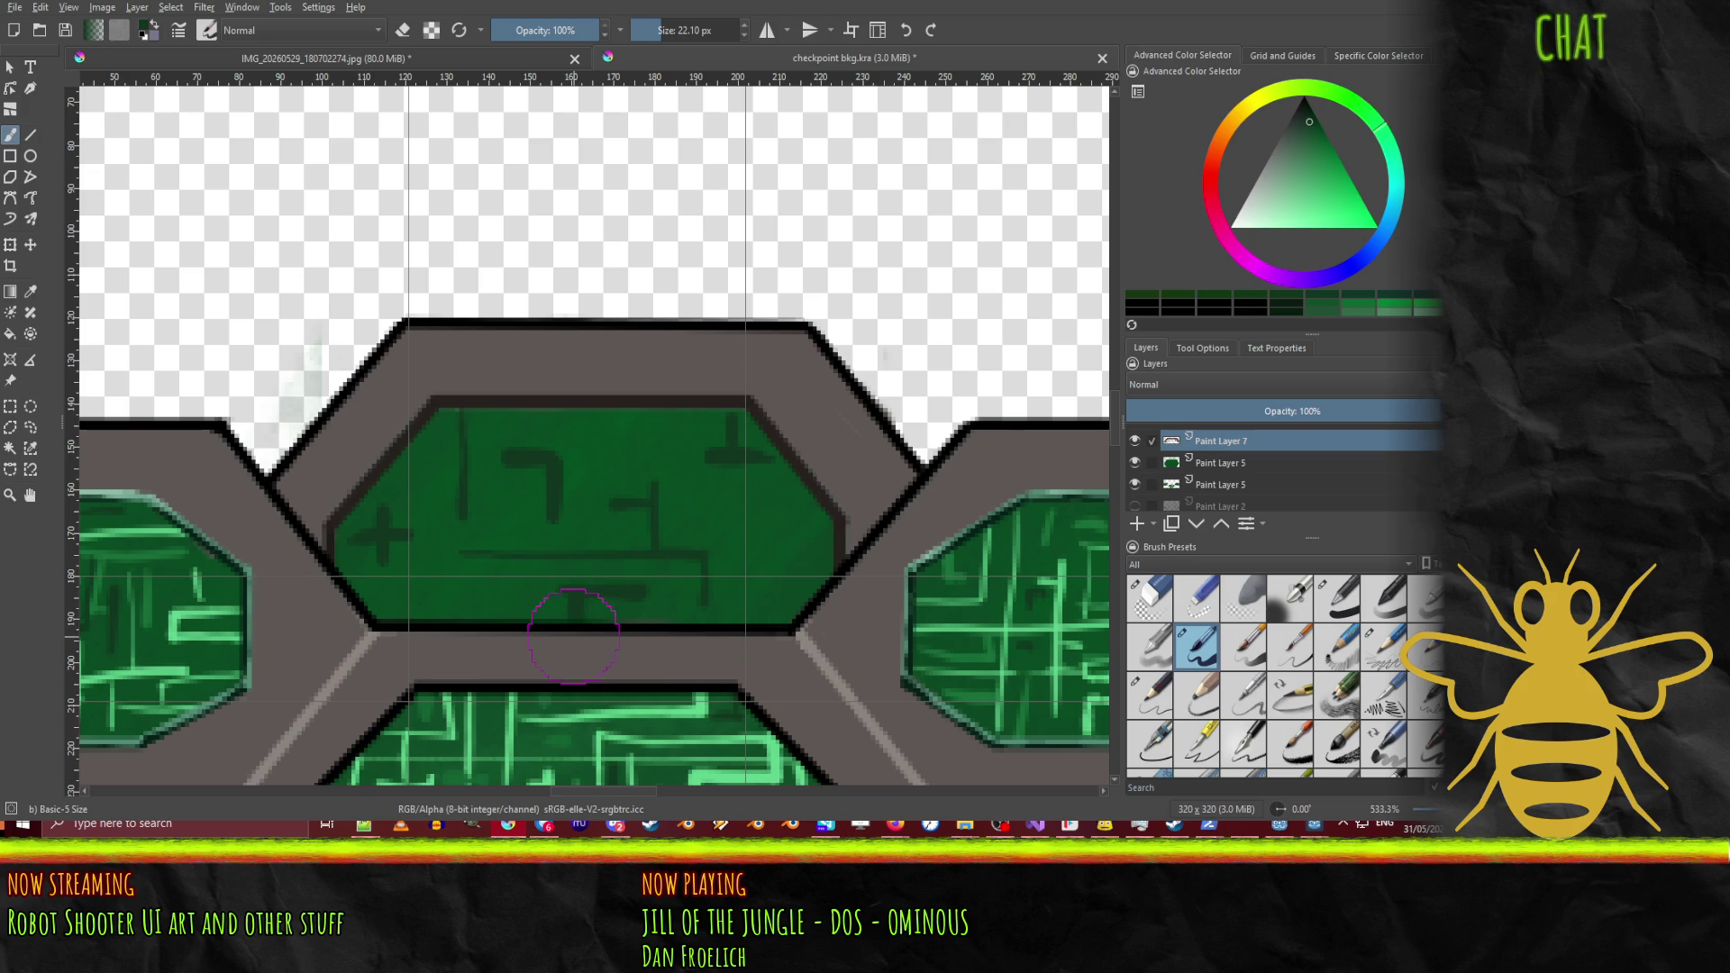
mouse_move(773, 581)
mouse_down()
mouse_move(775, 527)
mouse_move(774, 566)
mouse_move(809, 560)
mouse_up()
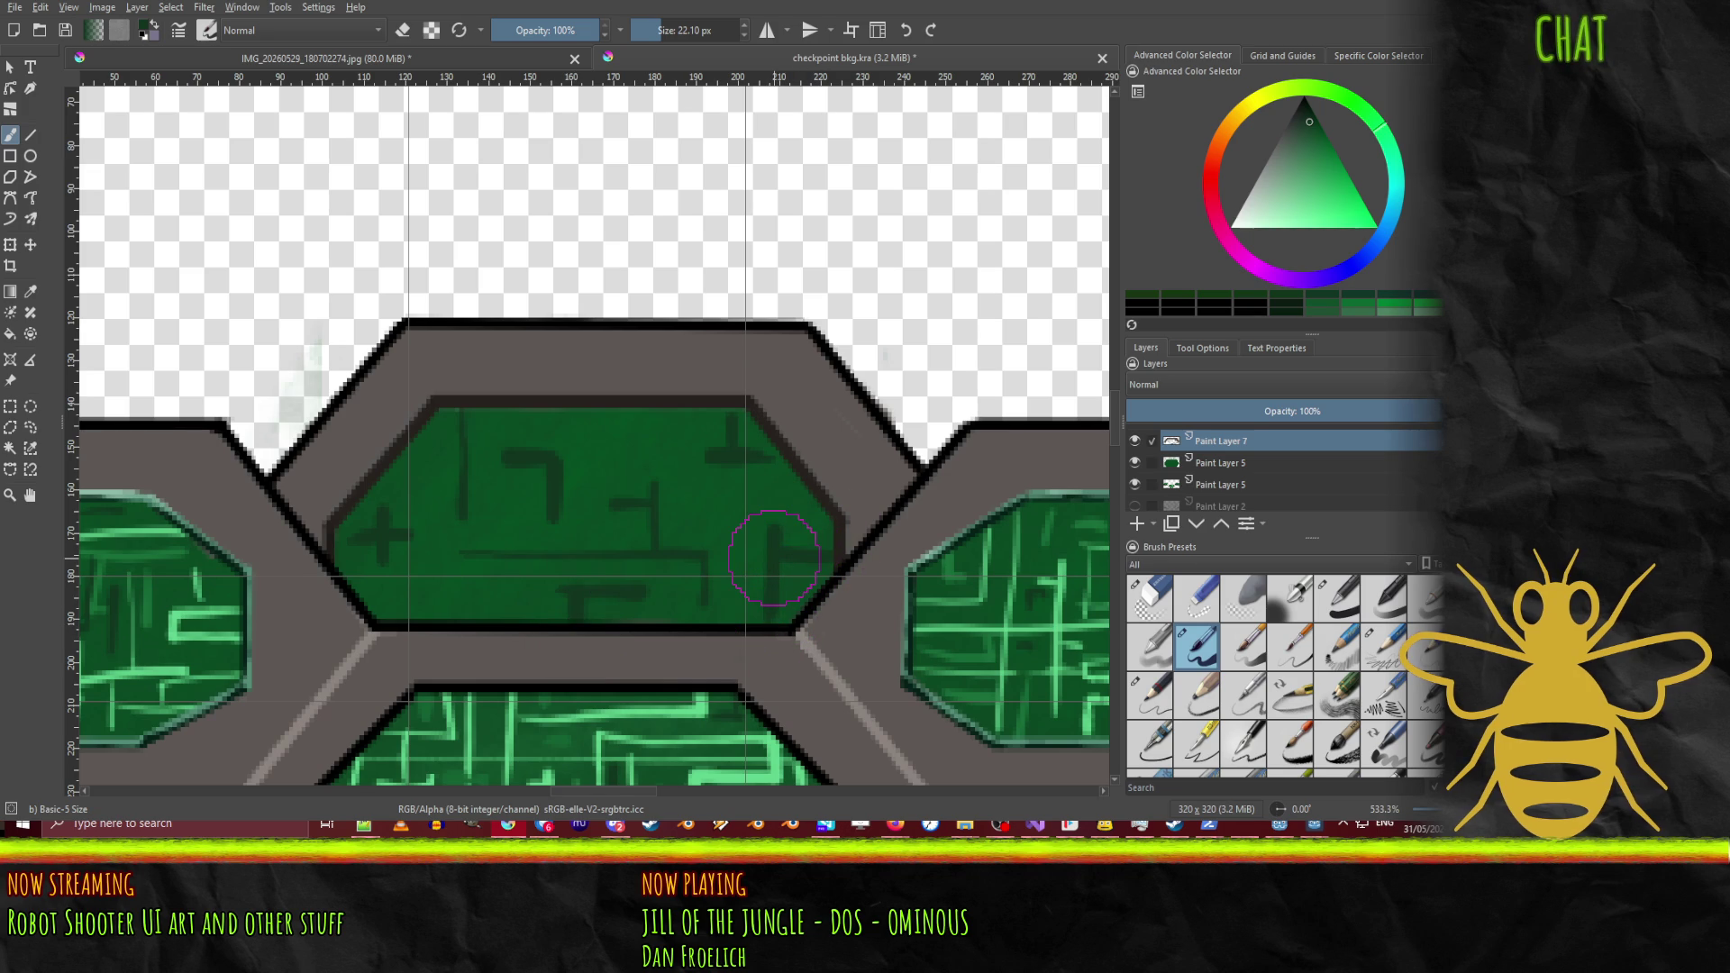
drag(725, 581, 763, 582)
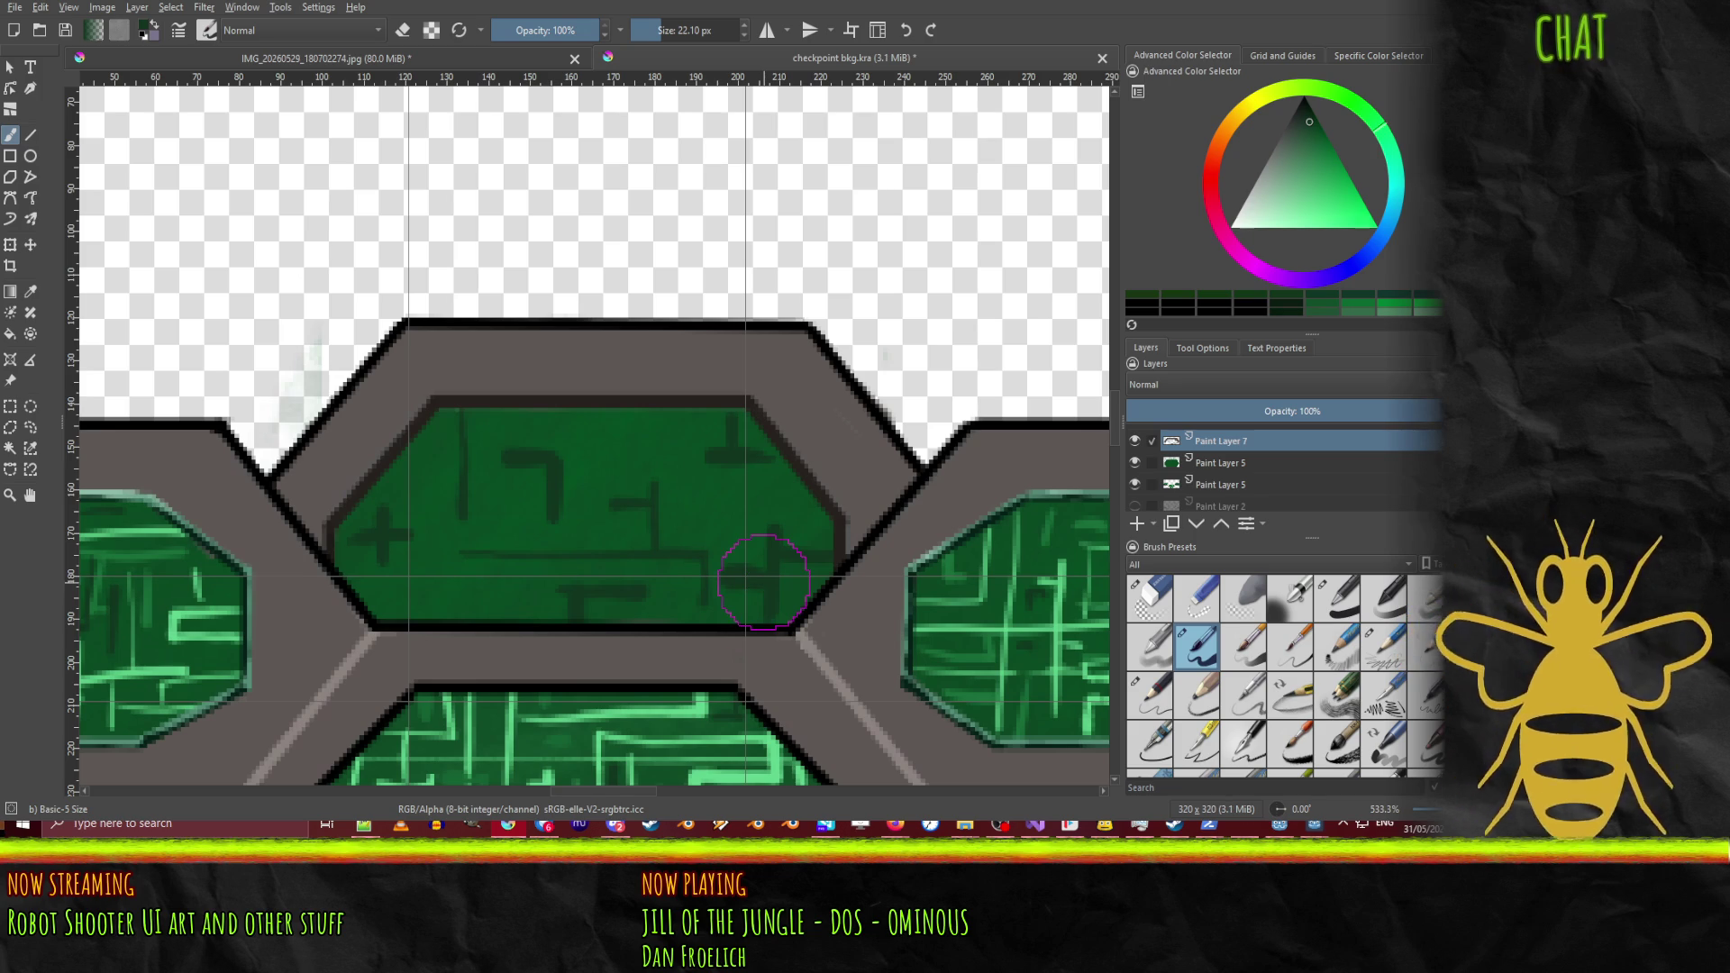
Step: Switch to a darker green and add short vertical circuit strokes mid-panel and near its top
click(1310, 206)
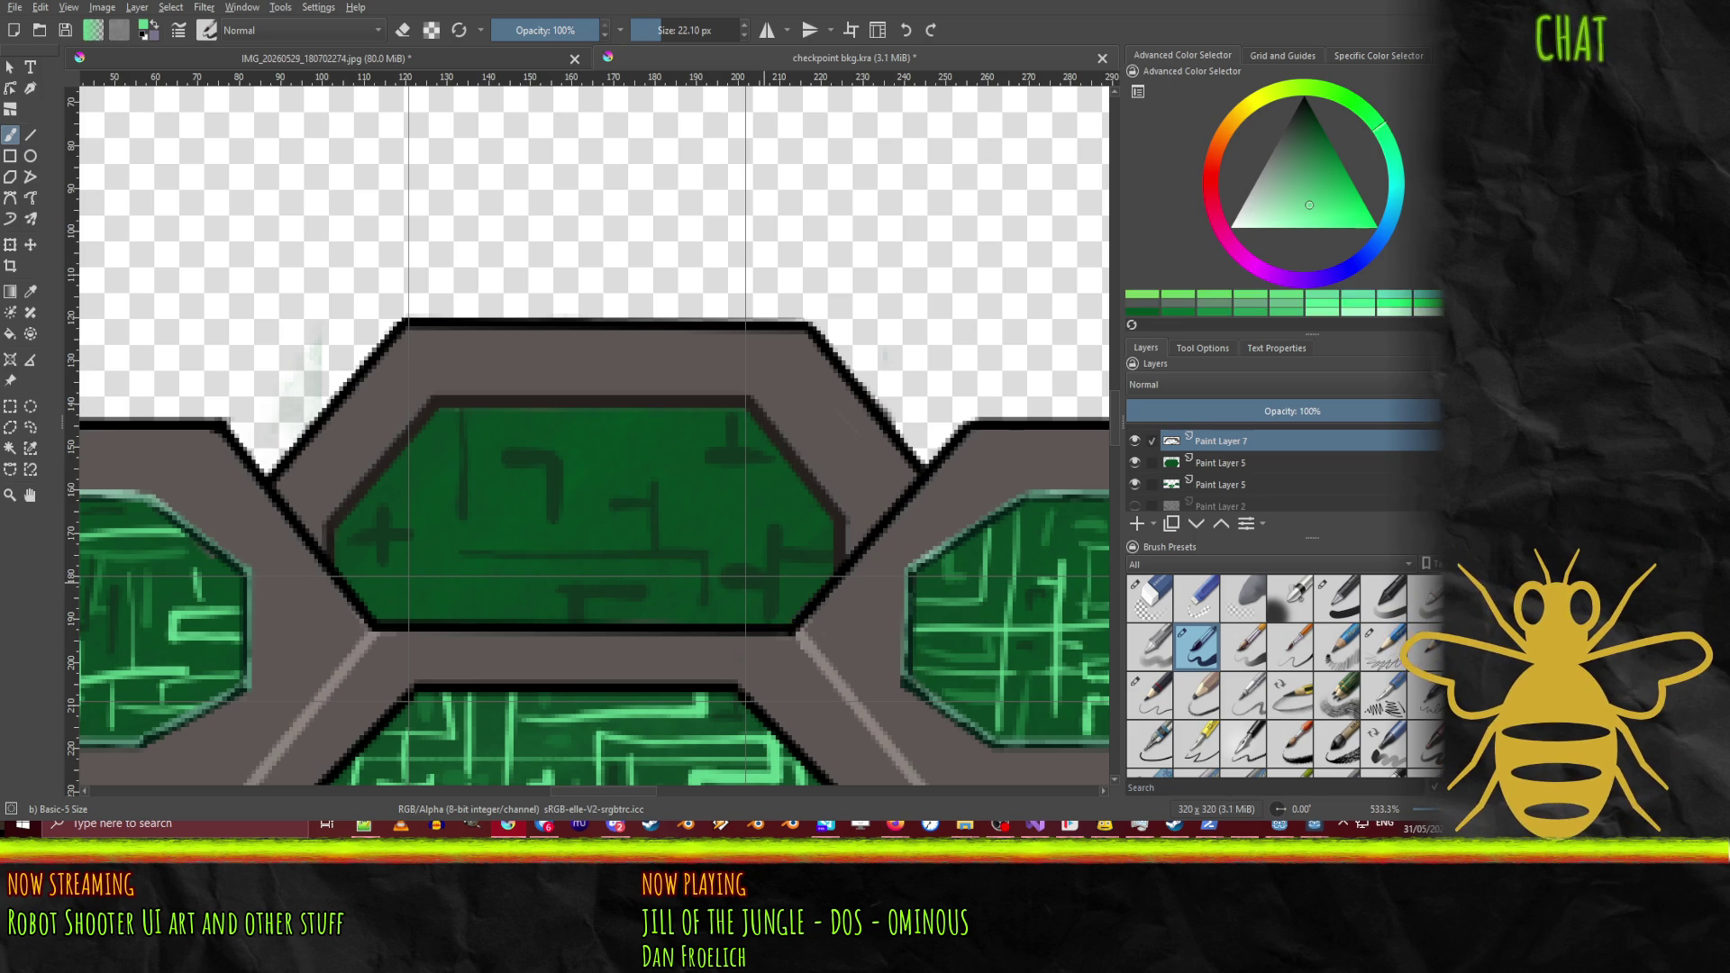
click(1320, 143)
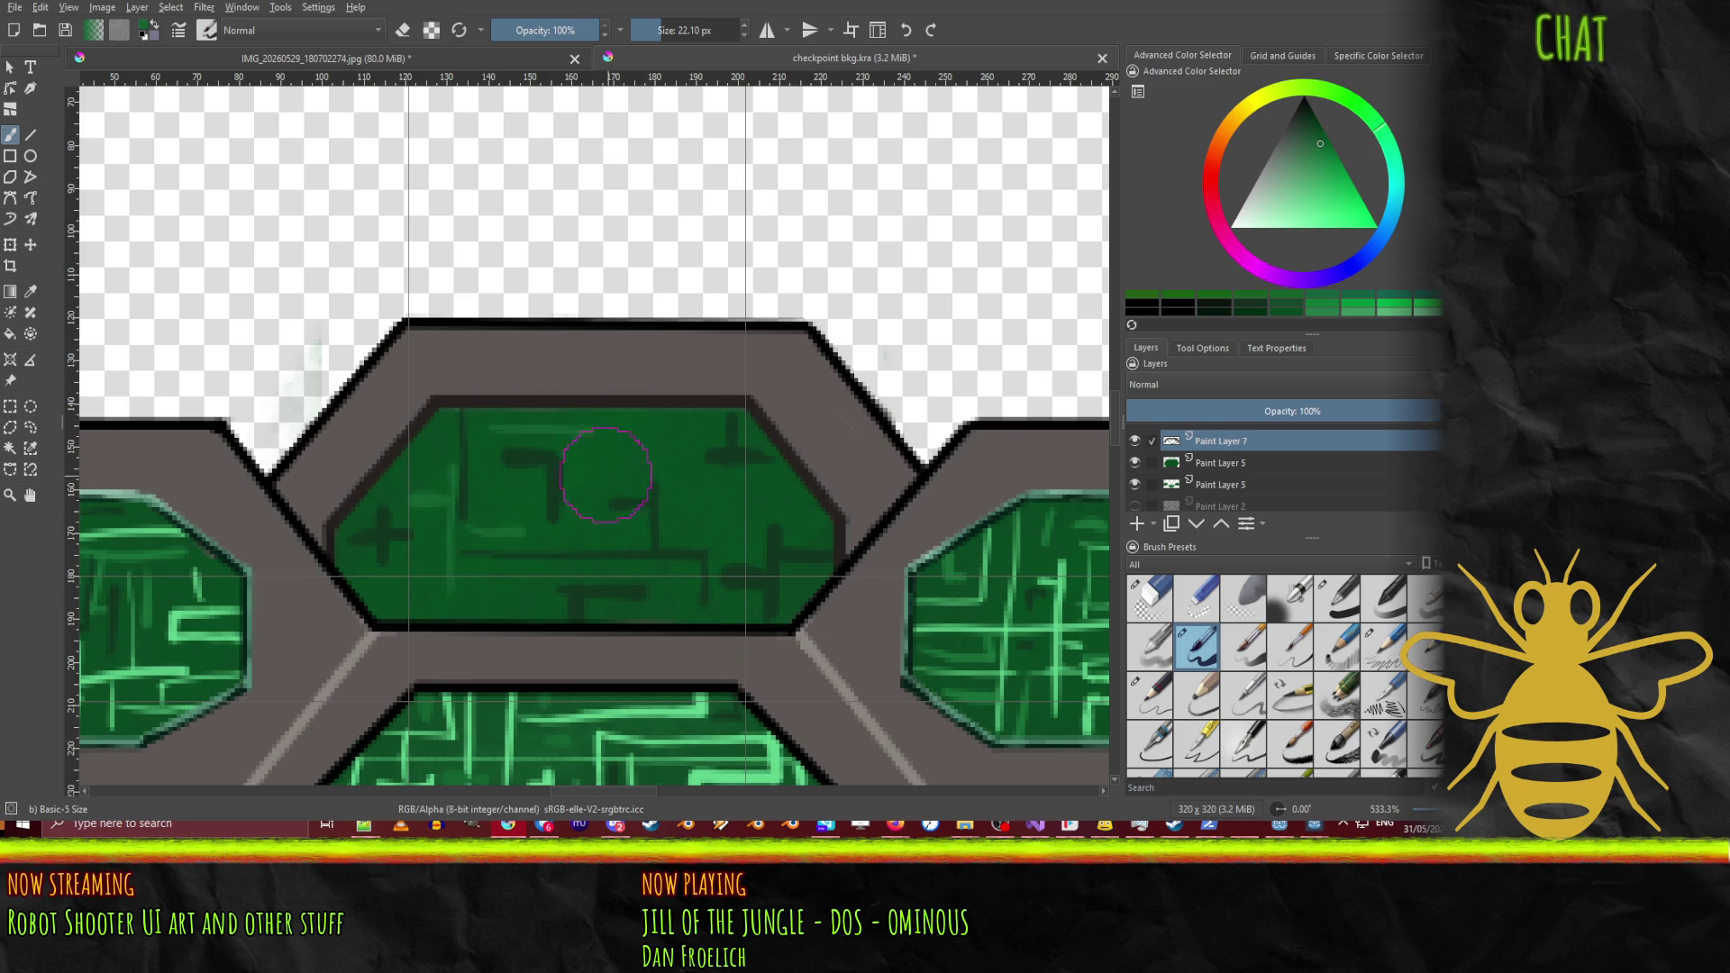
drag(635, 435, 633, 479)
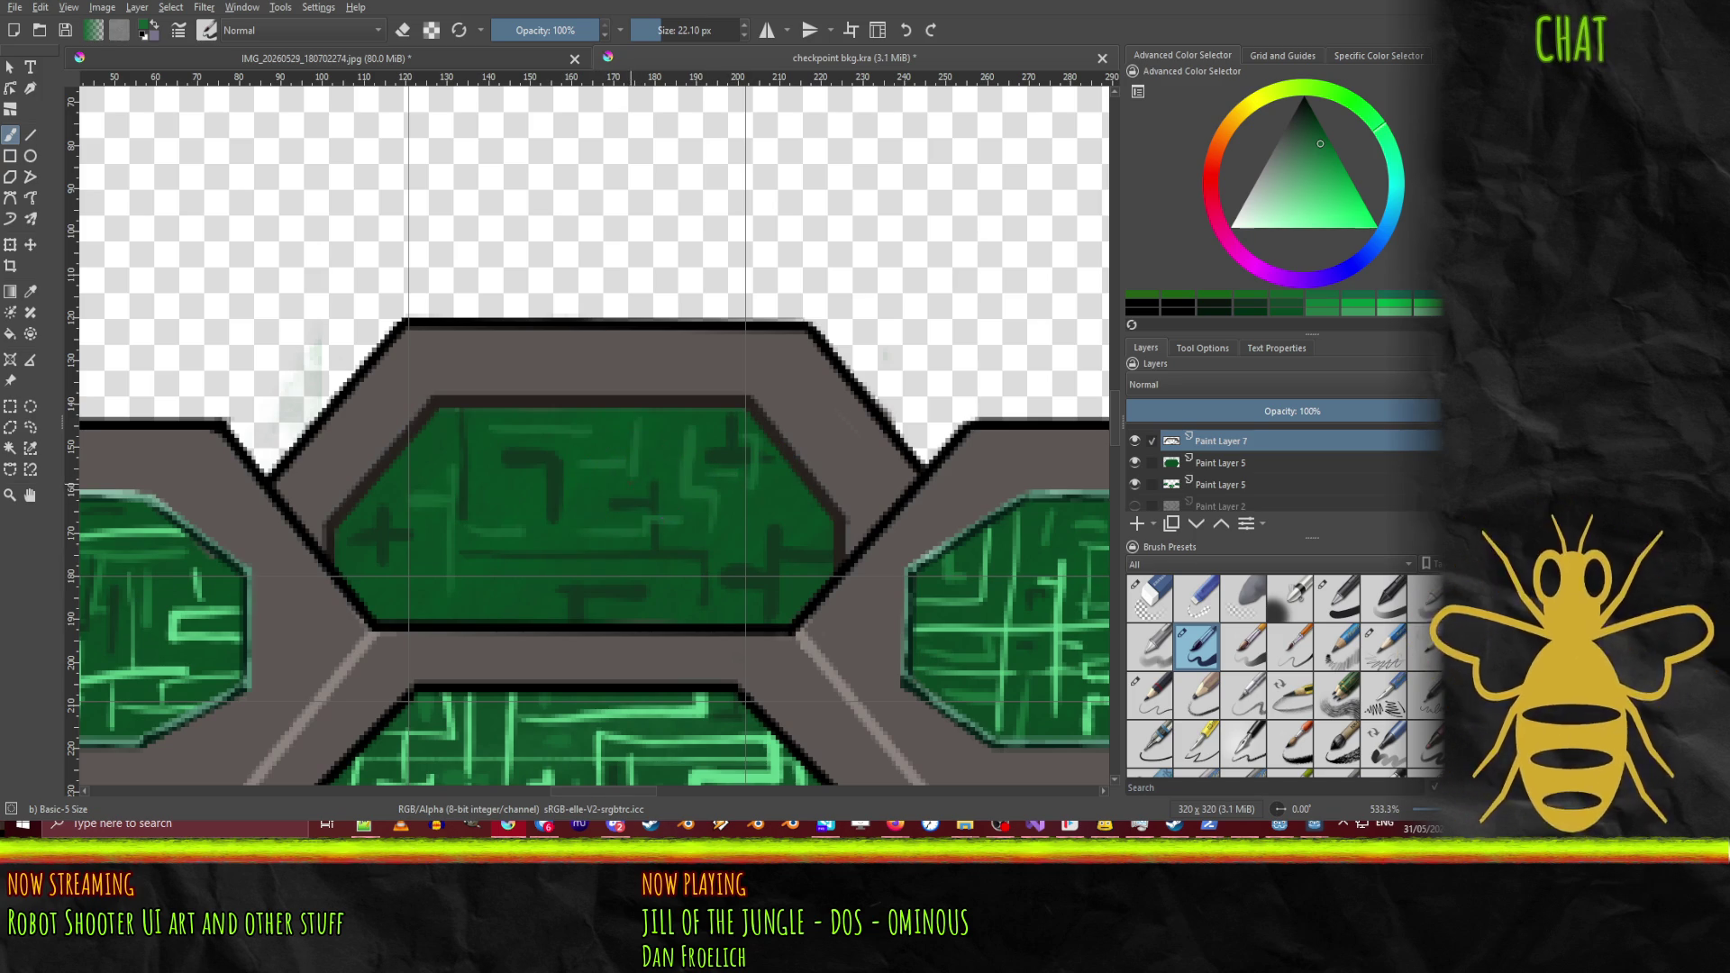
drag(632, 401, 633, 430)
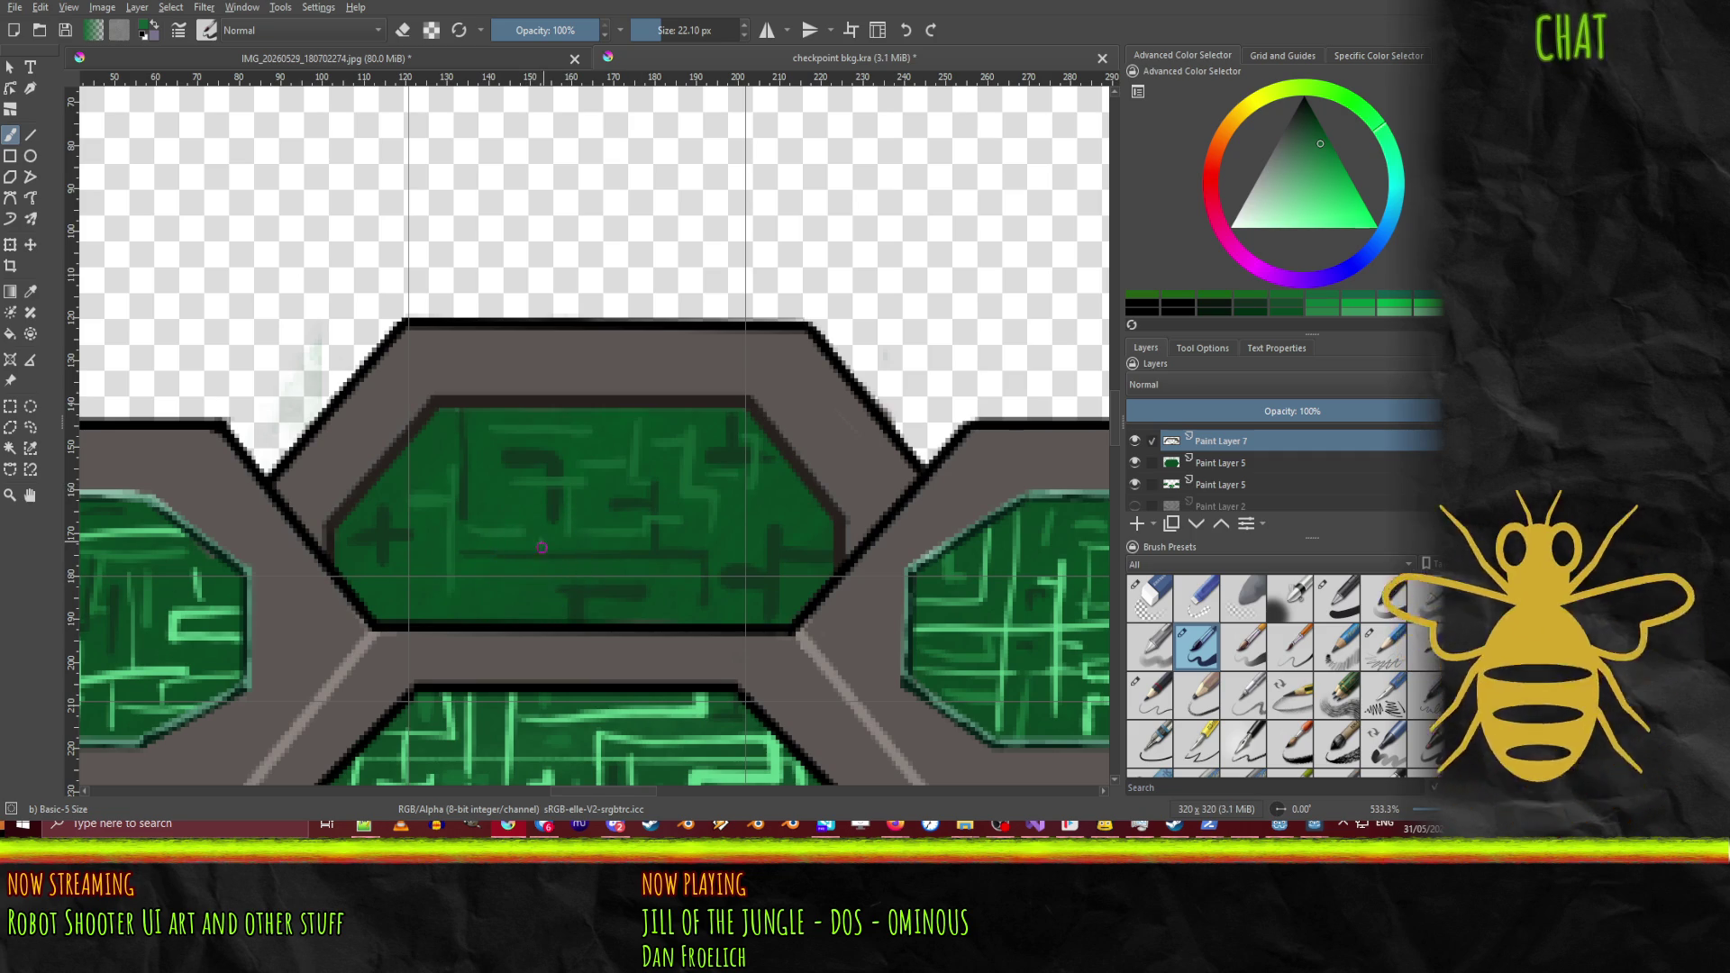
drag(541, 548, 538, 591)
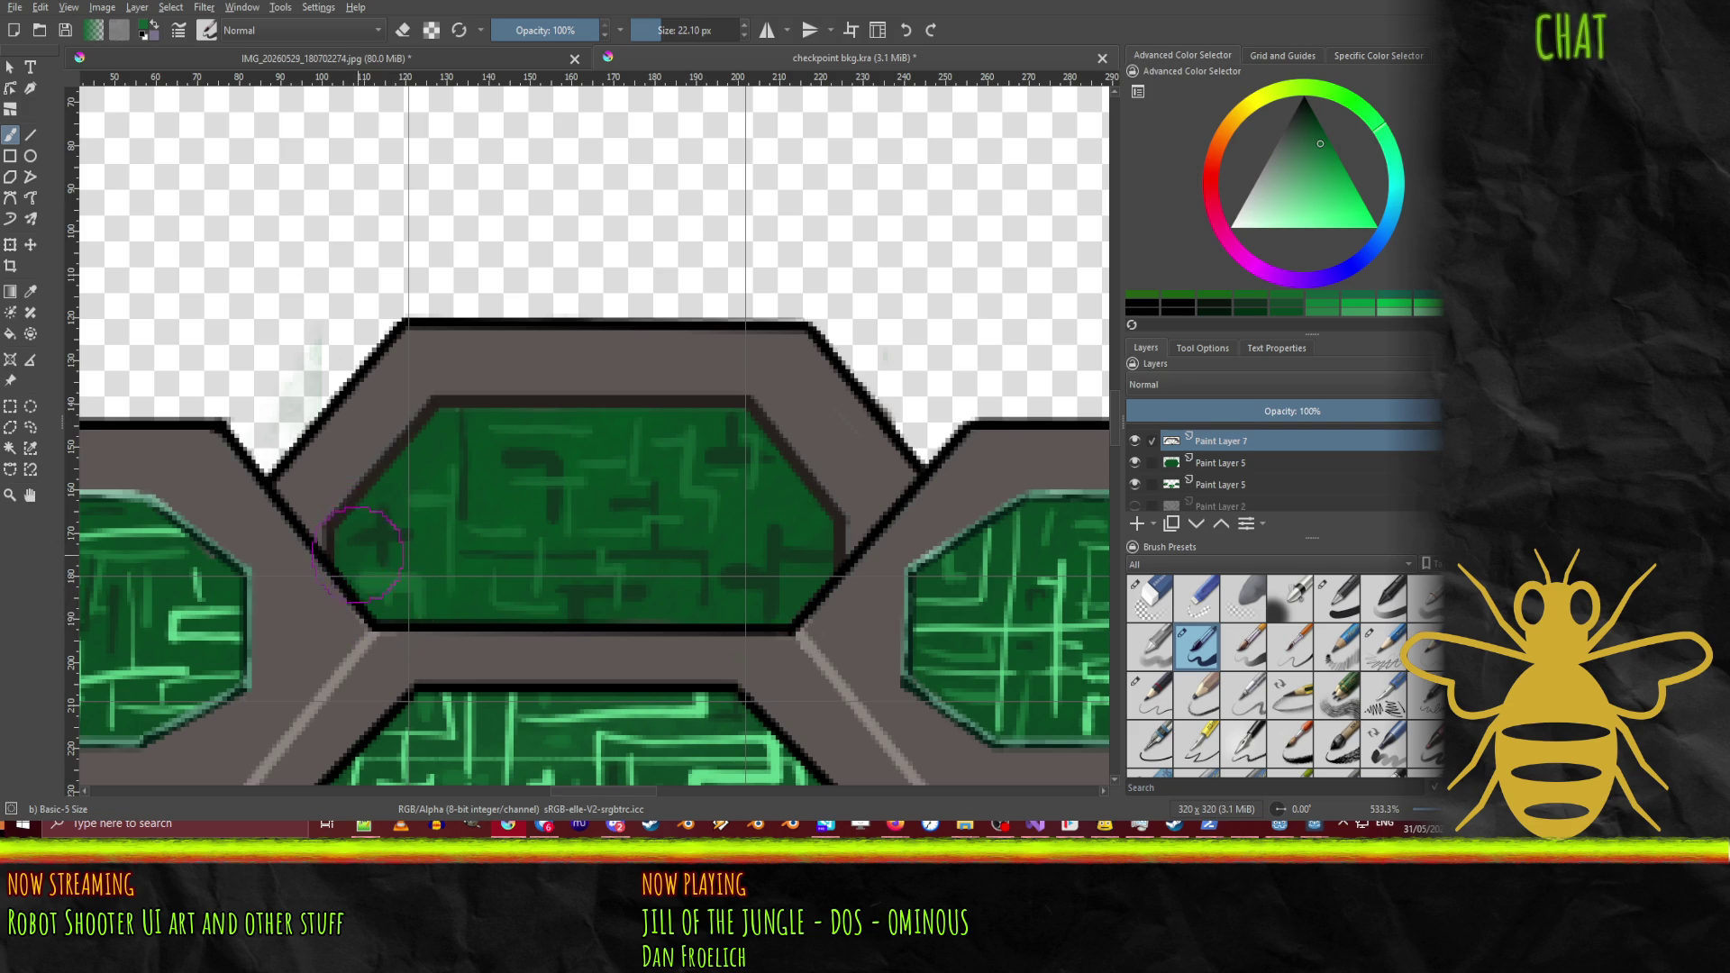
Step: Undo two trial strokes at the upper-left edge and add a short light-green vertical line
drag(356, 527, 365, 509)
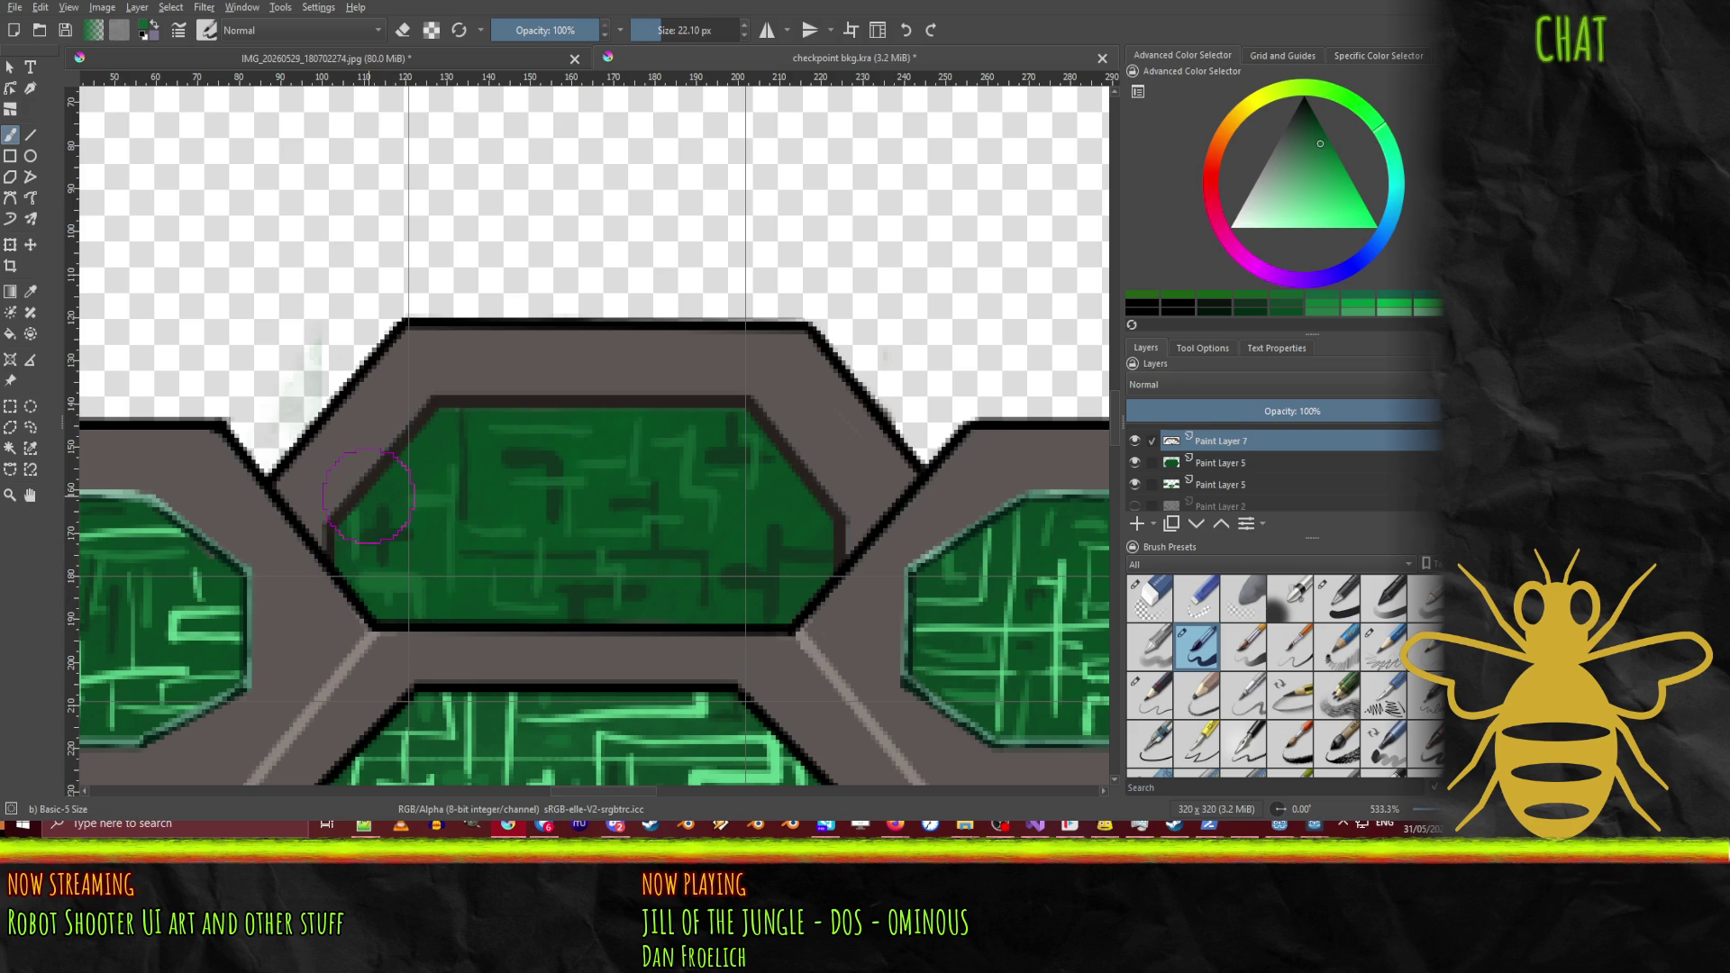
key(ctrl+z)
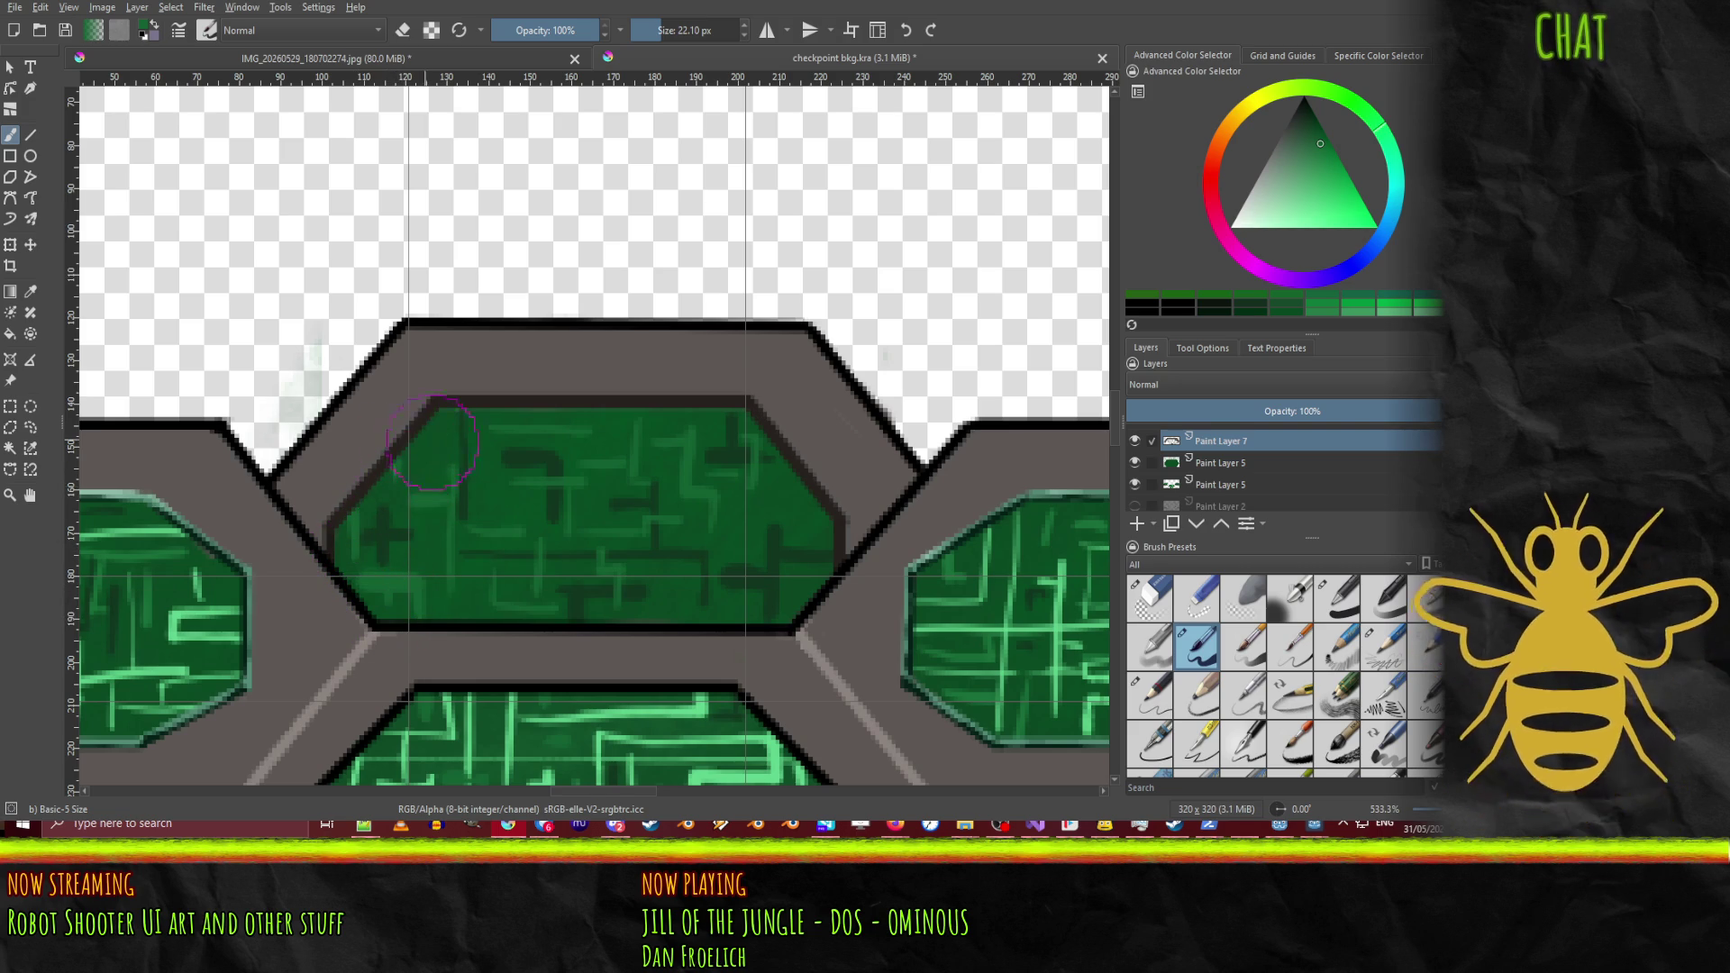
drag(432, 441, 444, 415)
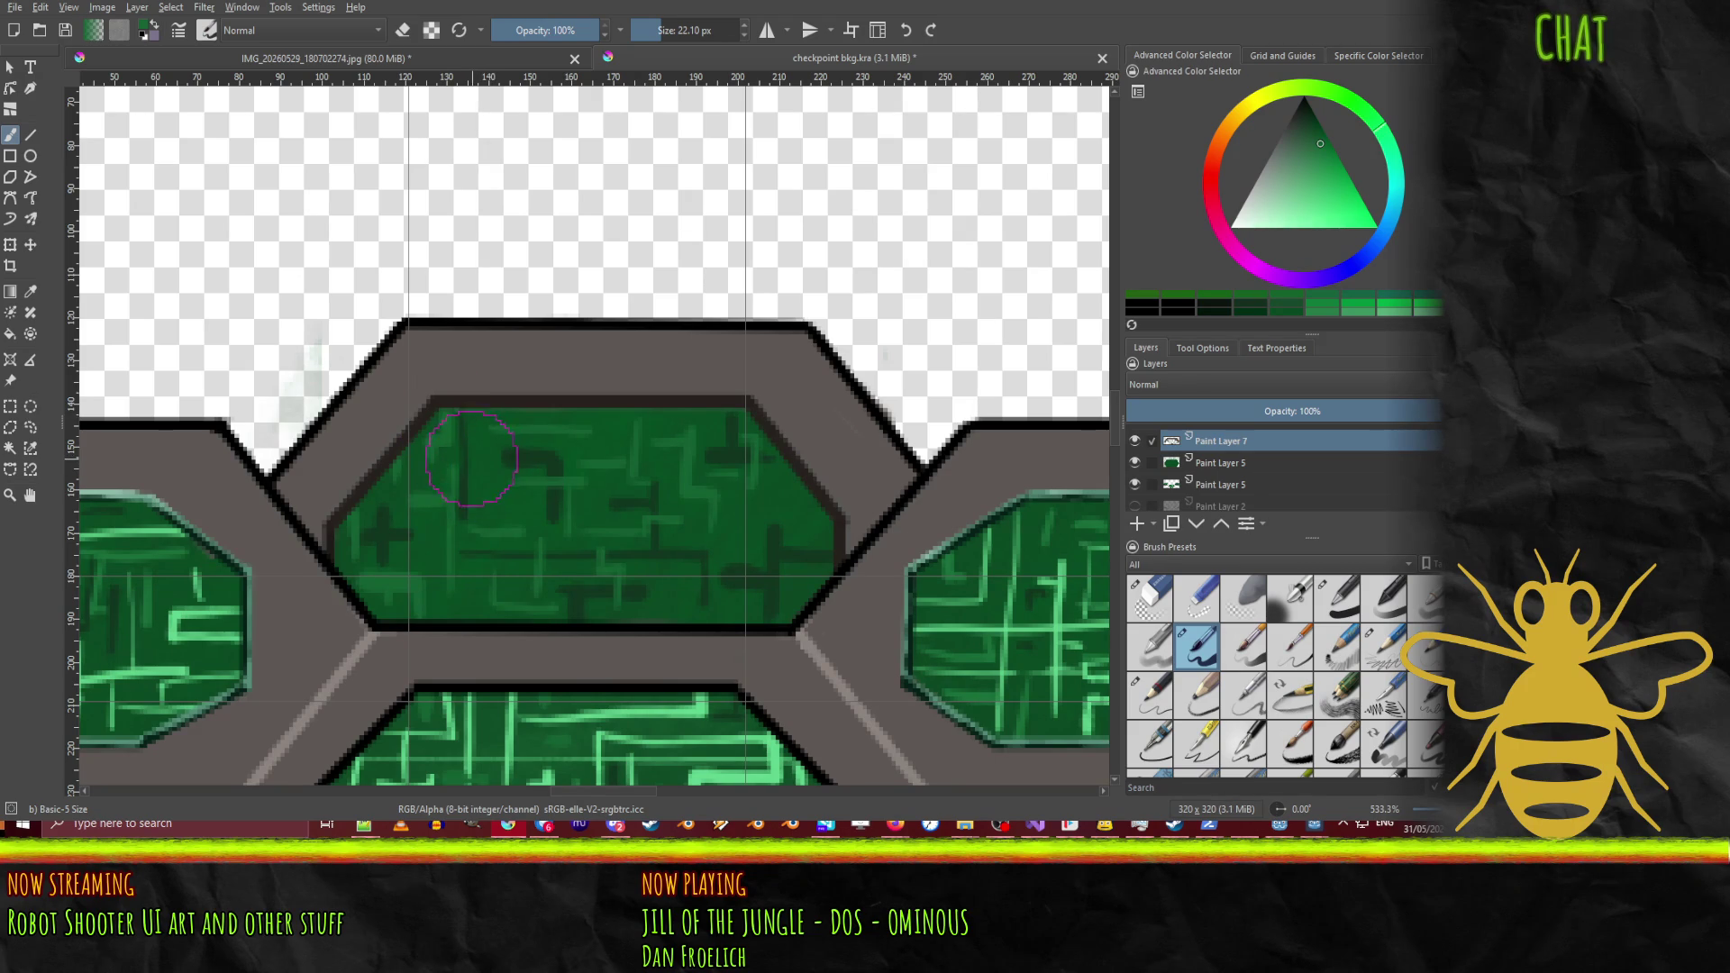
key(ctrl+z)
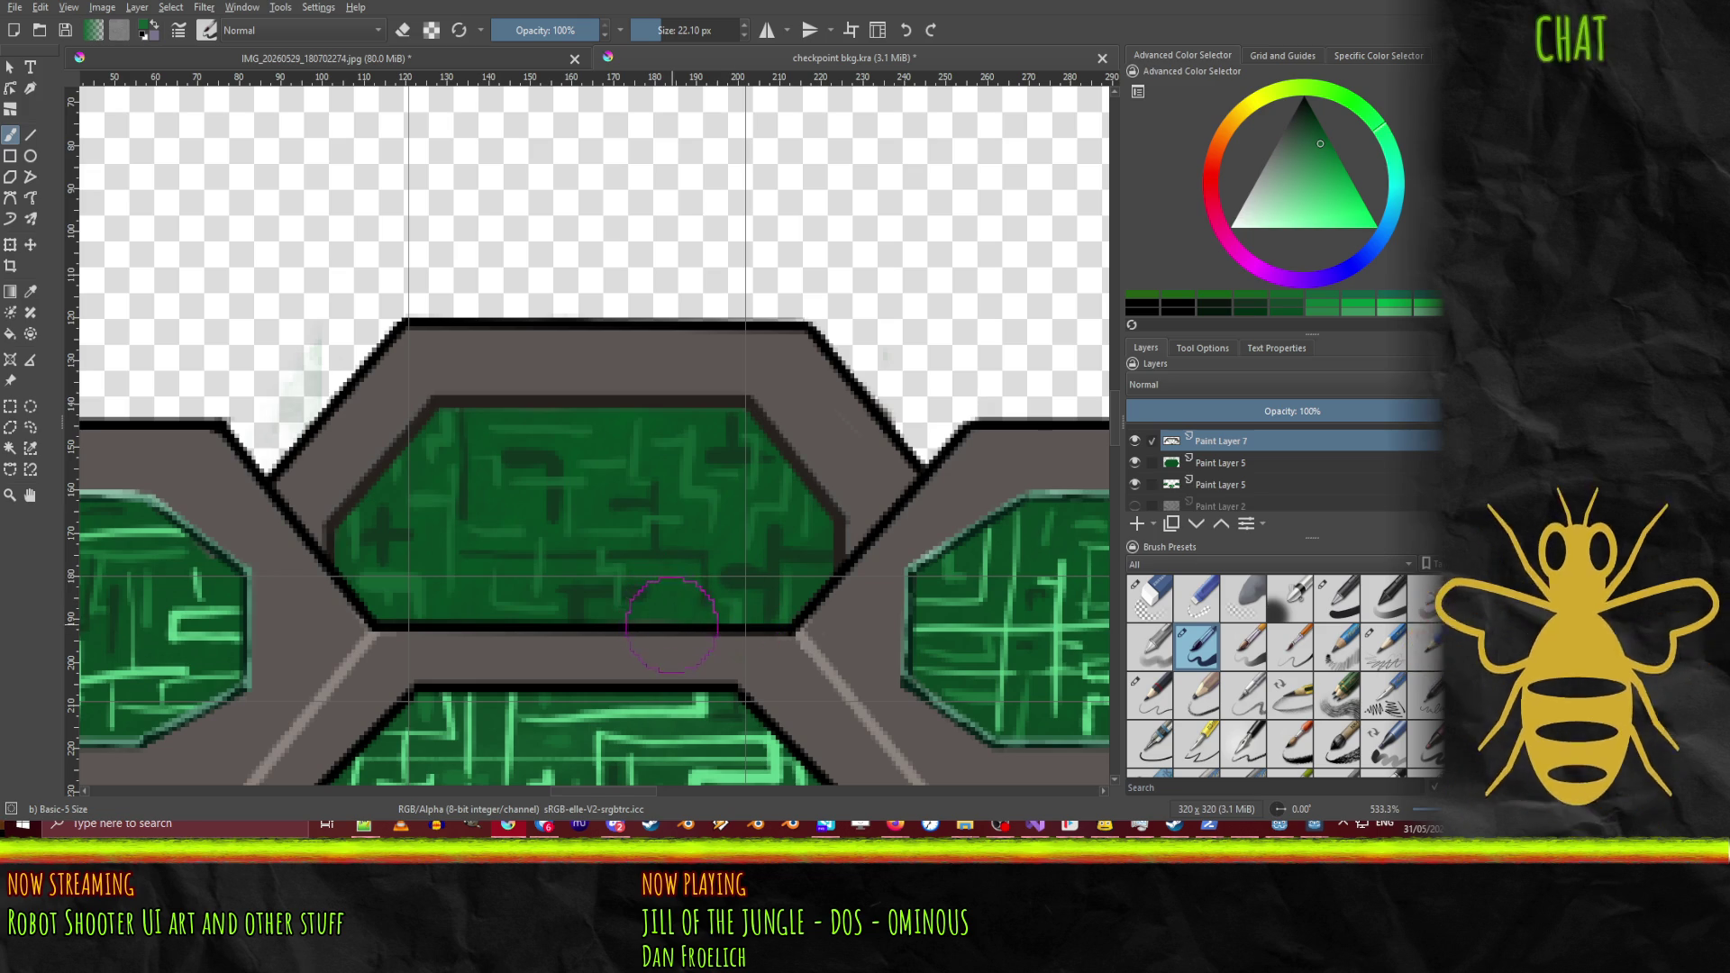
drag(672, 614, 672, 575)
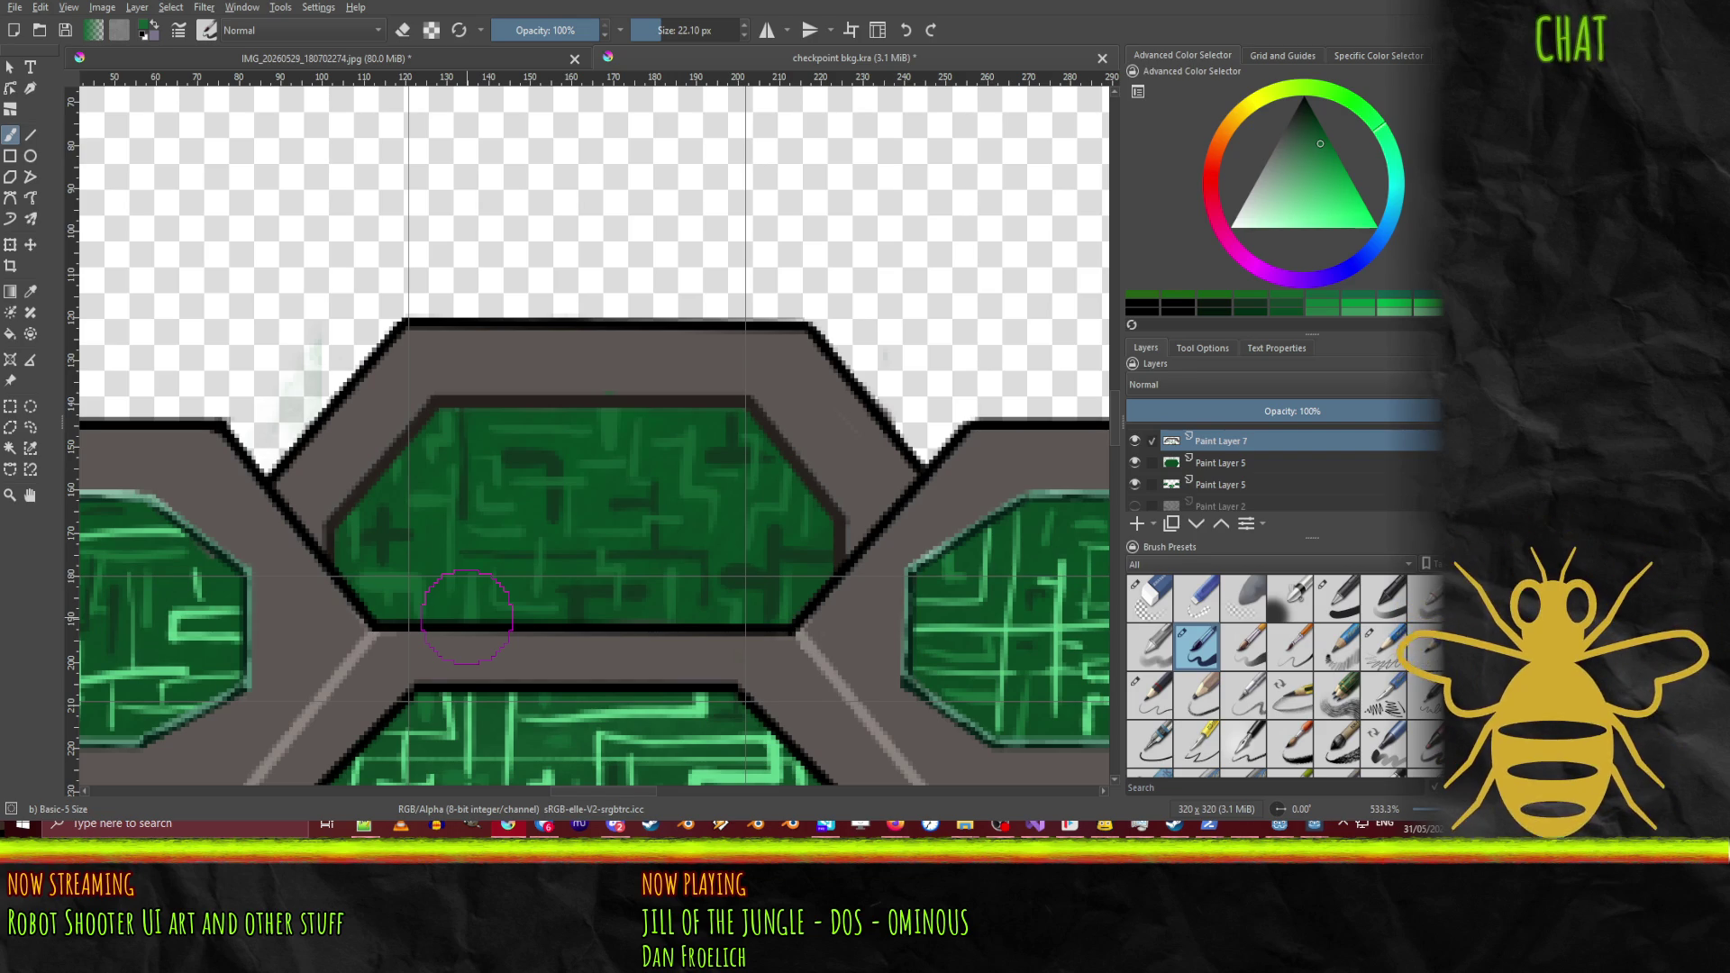
Step: Switch the painting colour to light green
click(1309, 205)
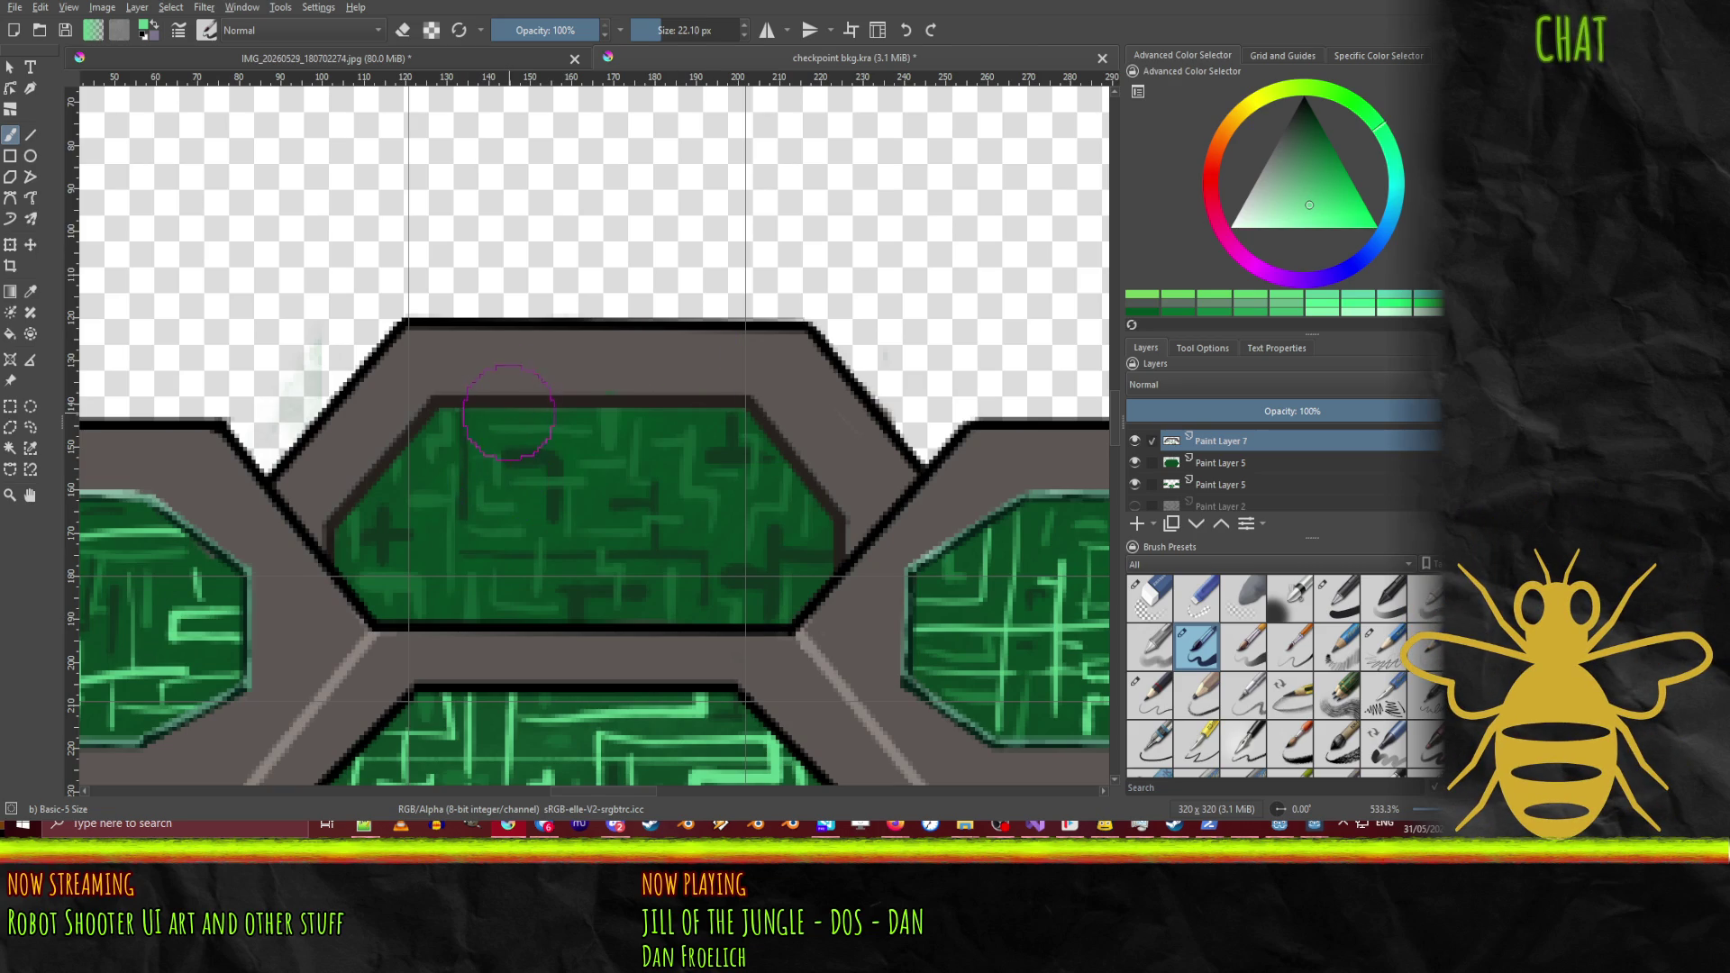
Step: After undoing two trials, paint light-green vertical lines and a dash in the panel's upper part
drag(541, 410, 544, 514)
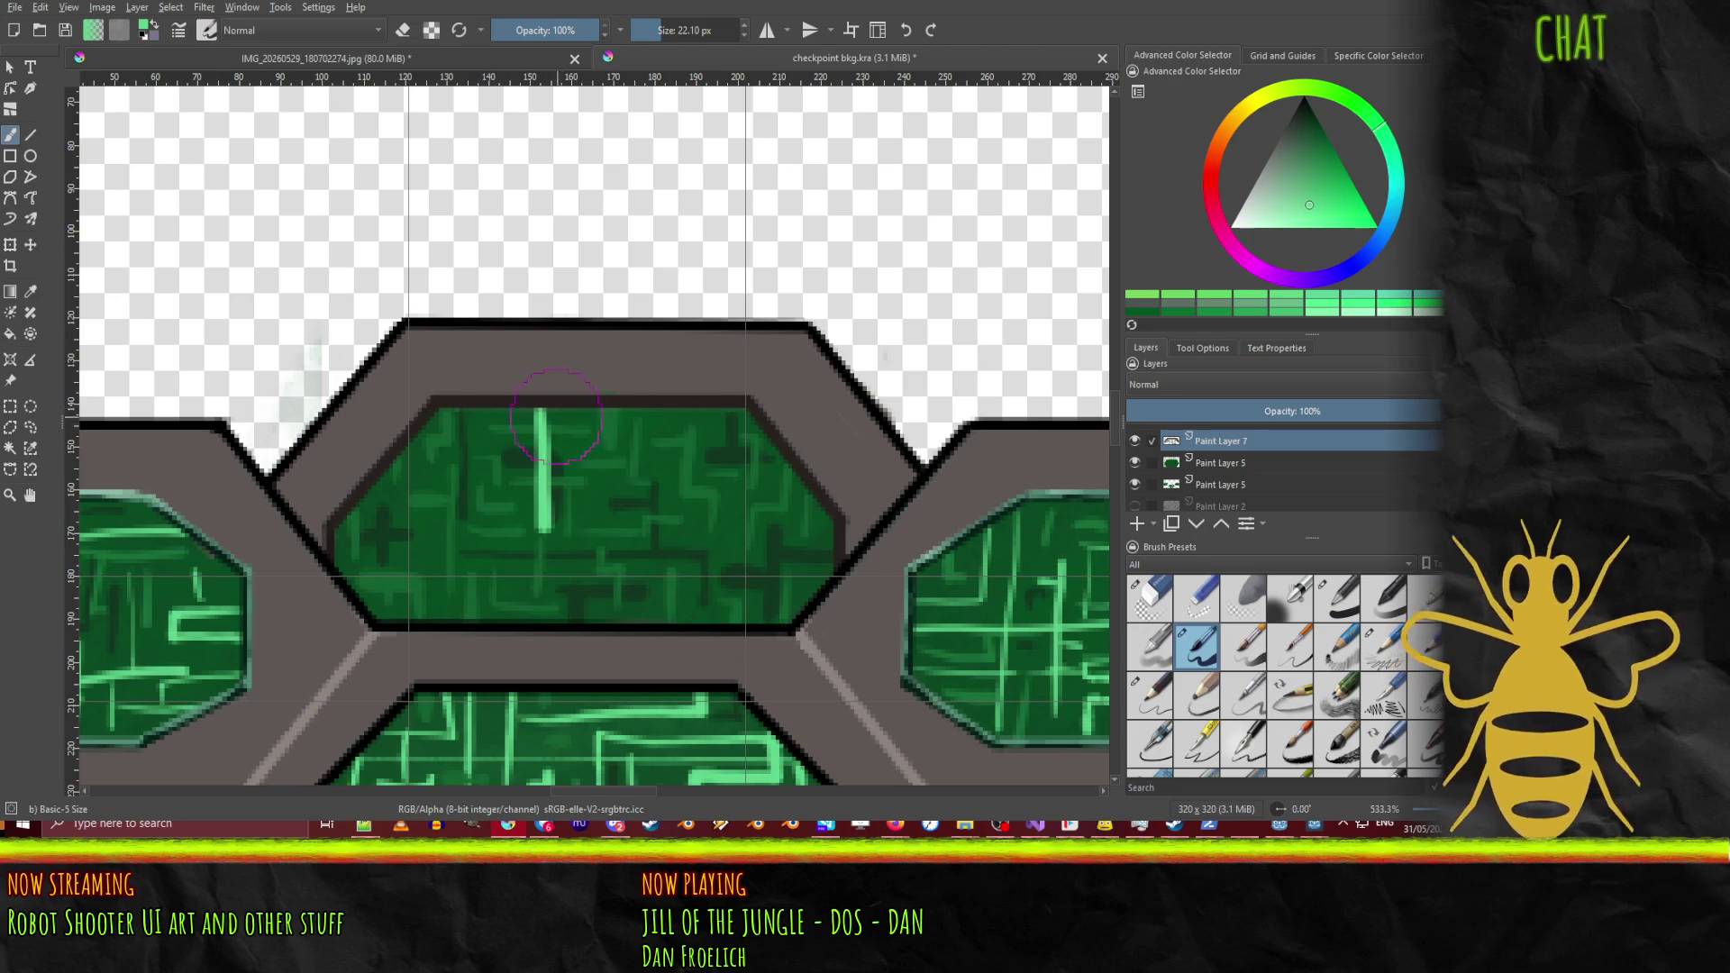
key(ctrl+z)
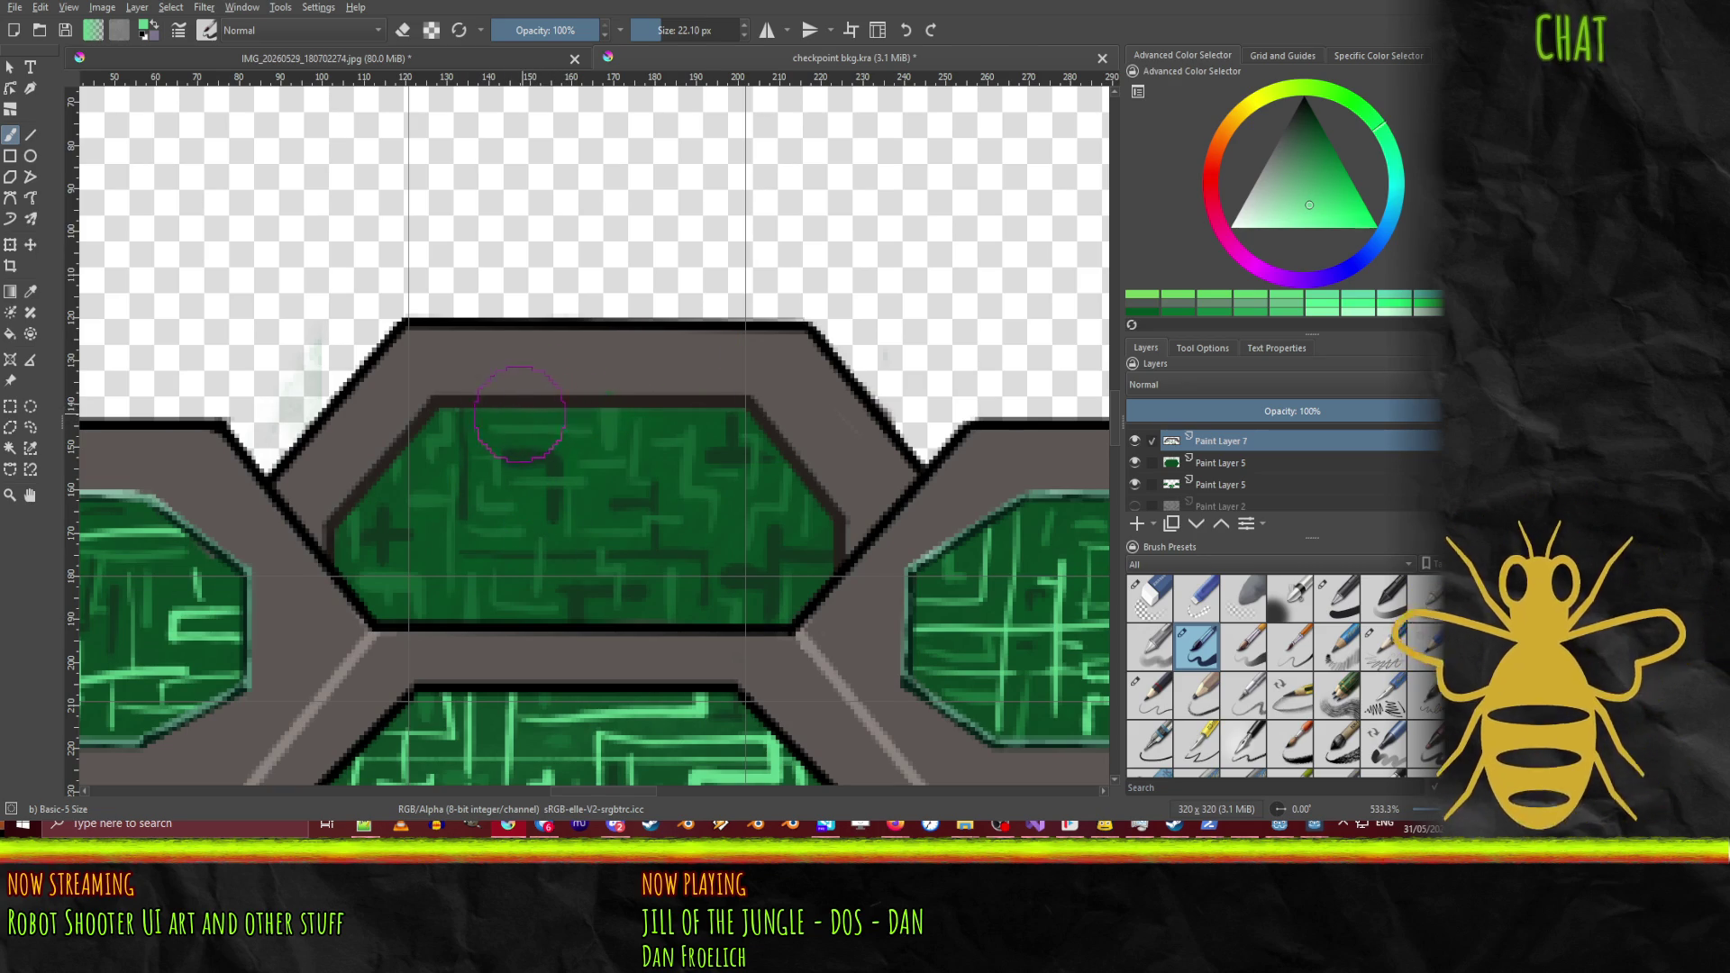
mouse_move(516, 414)
mouse_down()
mouse_move(539, 416)
mouse_move(538, 487)
mouse_move(601, 493)
mouse_up()
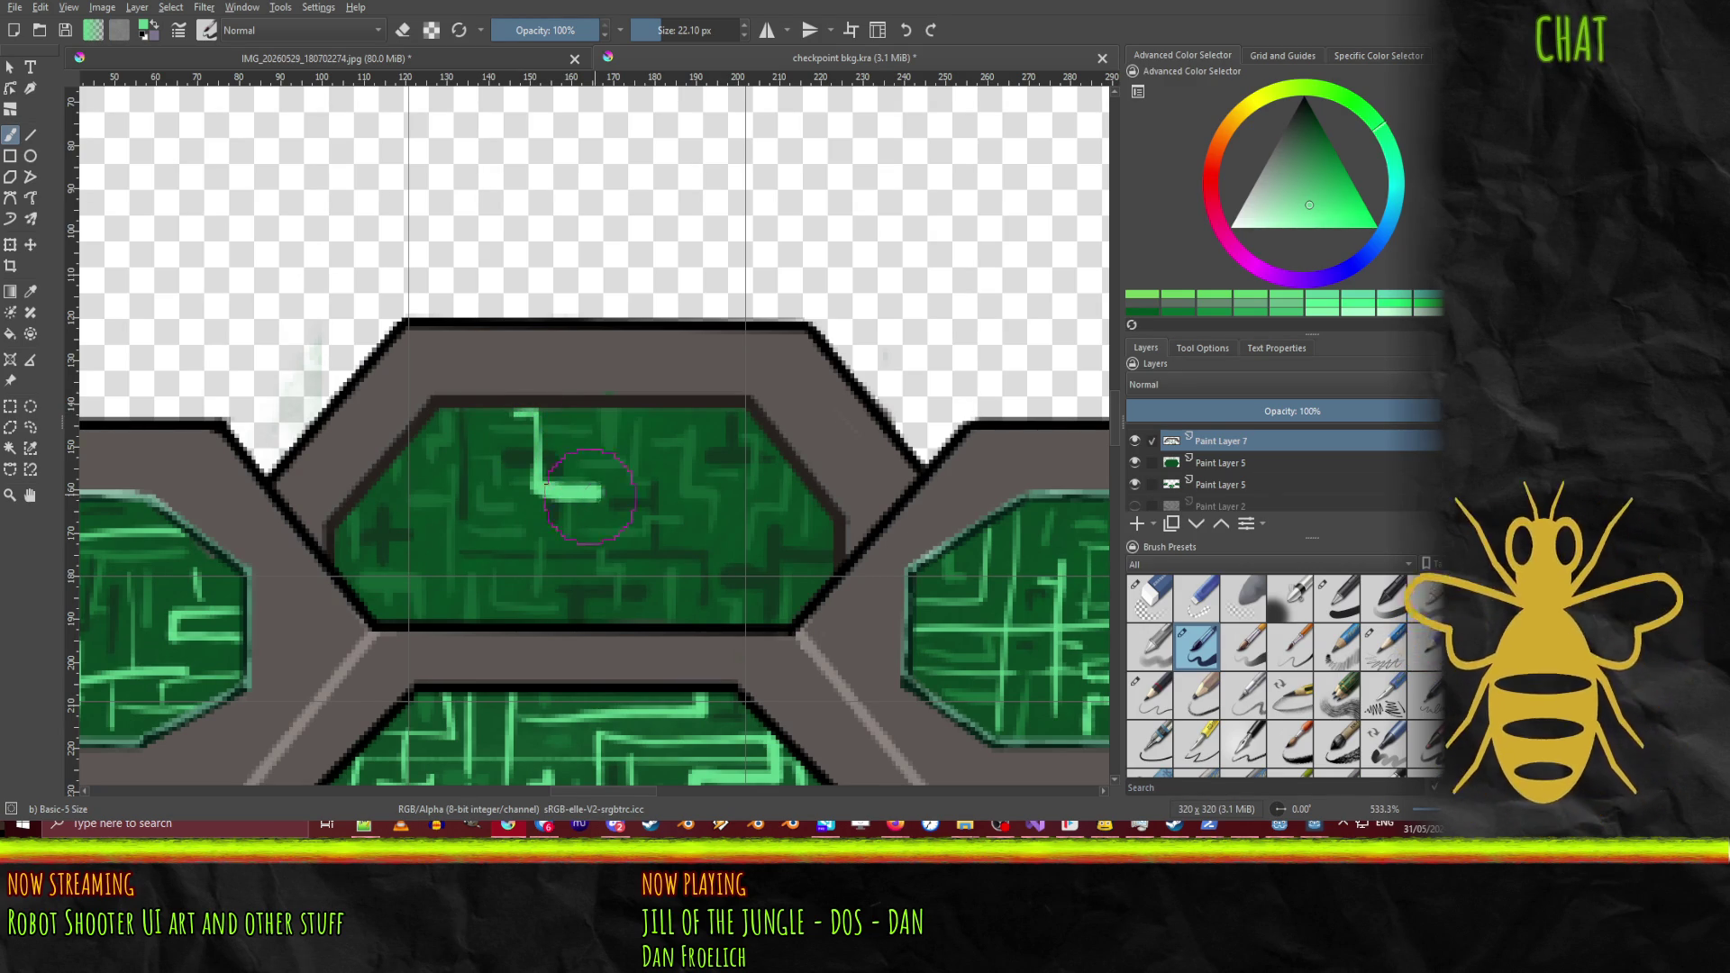
key(ctrl+z)
mouse_move(515, 414)
mouse_down()
mouse_move(529, 416)
mouse_move(536, 500)
mouse_move(602, 505)
mouse_move(560, 532)
mouse_move(561, 555)
mouse_up()
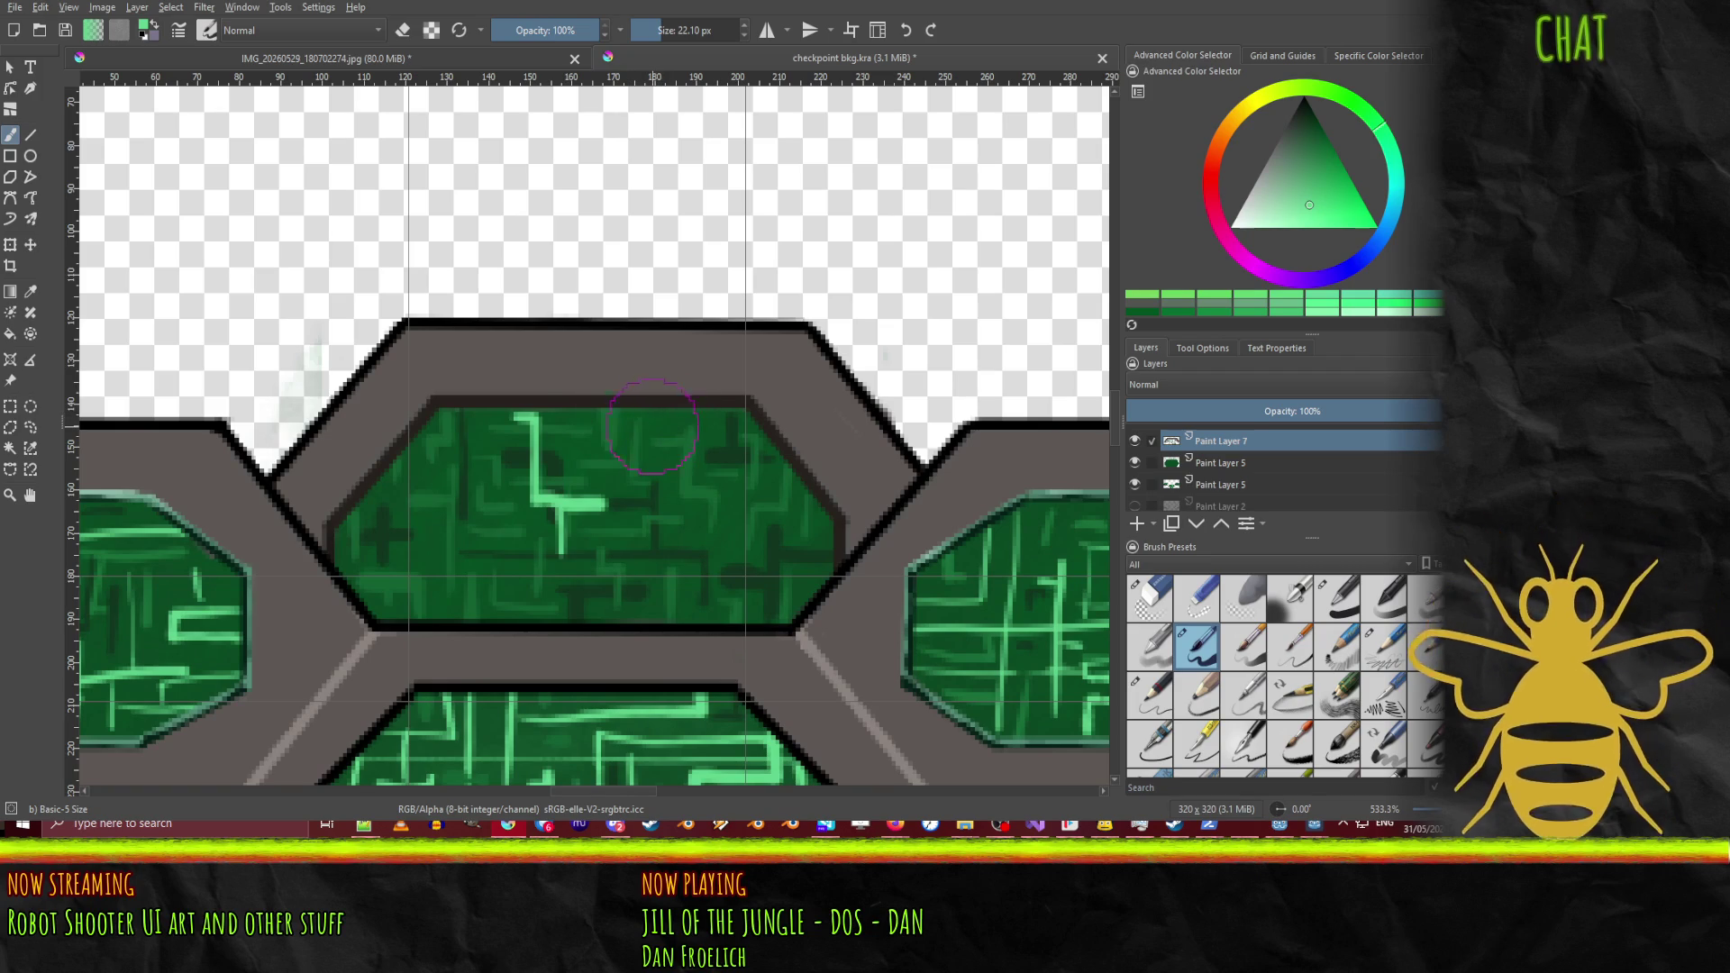
mouse_move(651, 425)
mouse_down()
mouse_move(710, 433)
mouse_move(701, 540)
mouse_move(741, 519)
mouse_move(730, 482)
mouse_up()
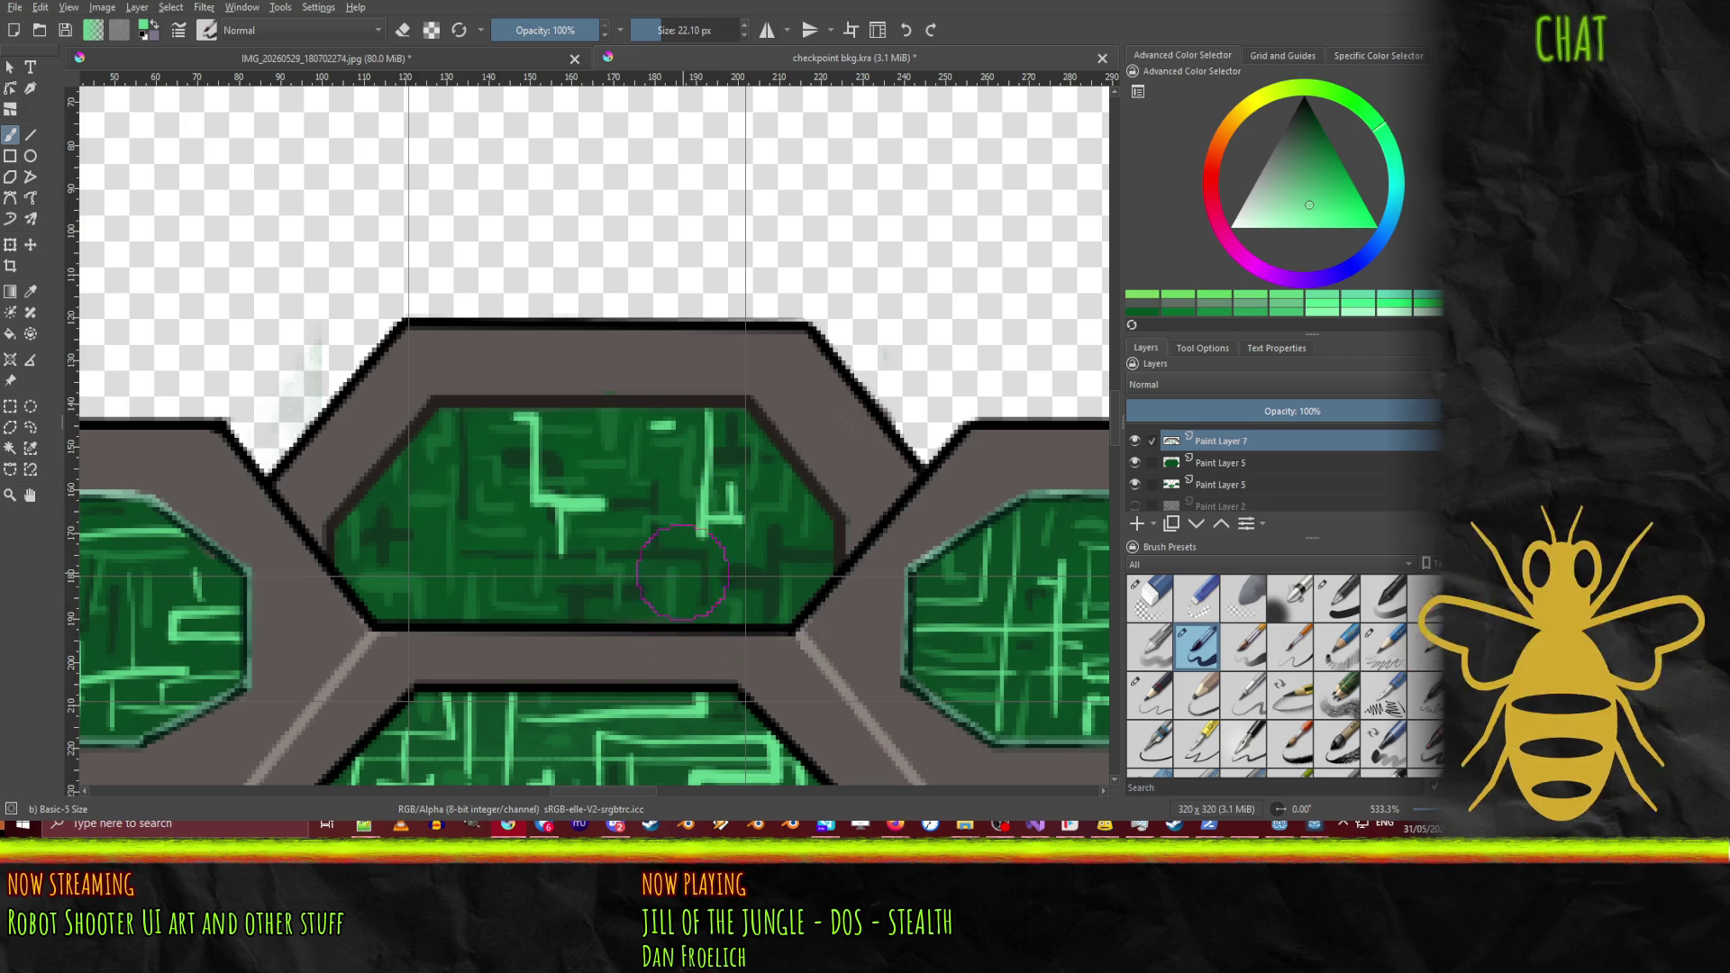
mouse_move(686, 599)
mouse_down()
mouse_move(687, 501)
mouse_move(665, 535)
mouse_move(622, 533)
mouse_up()
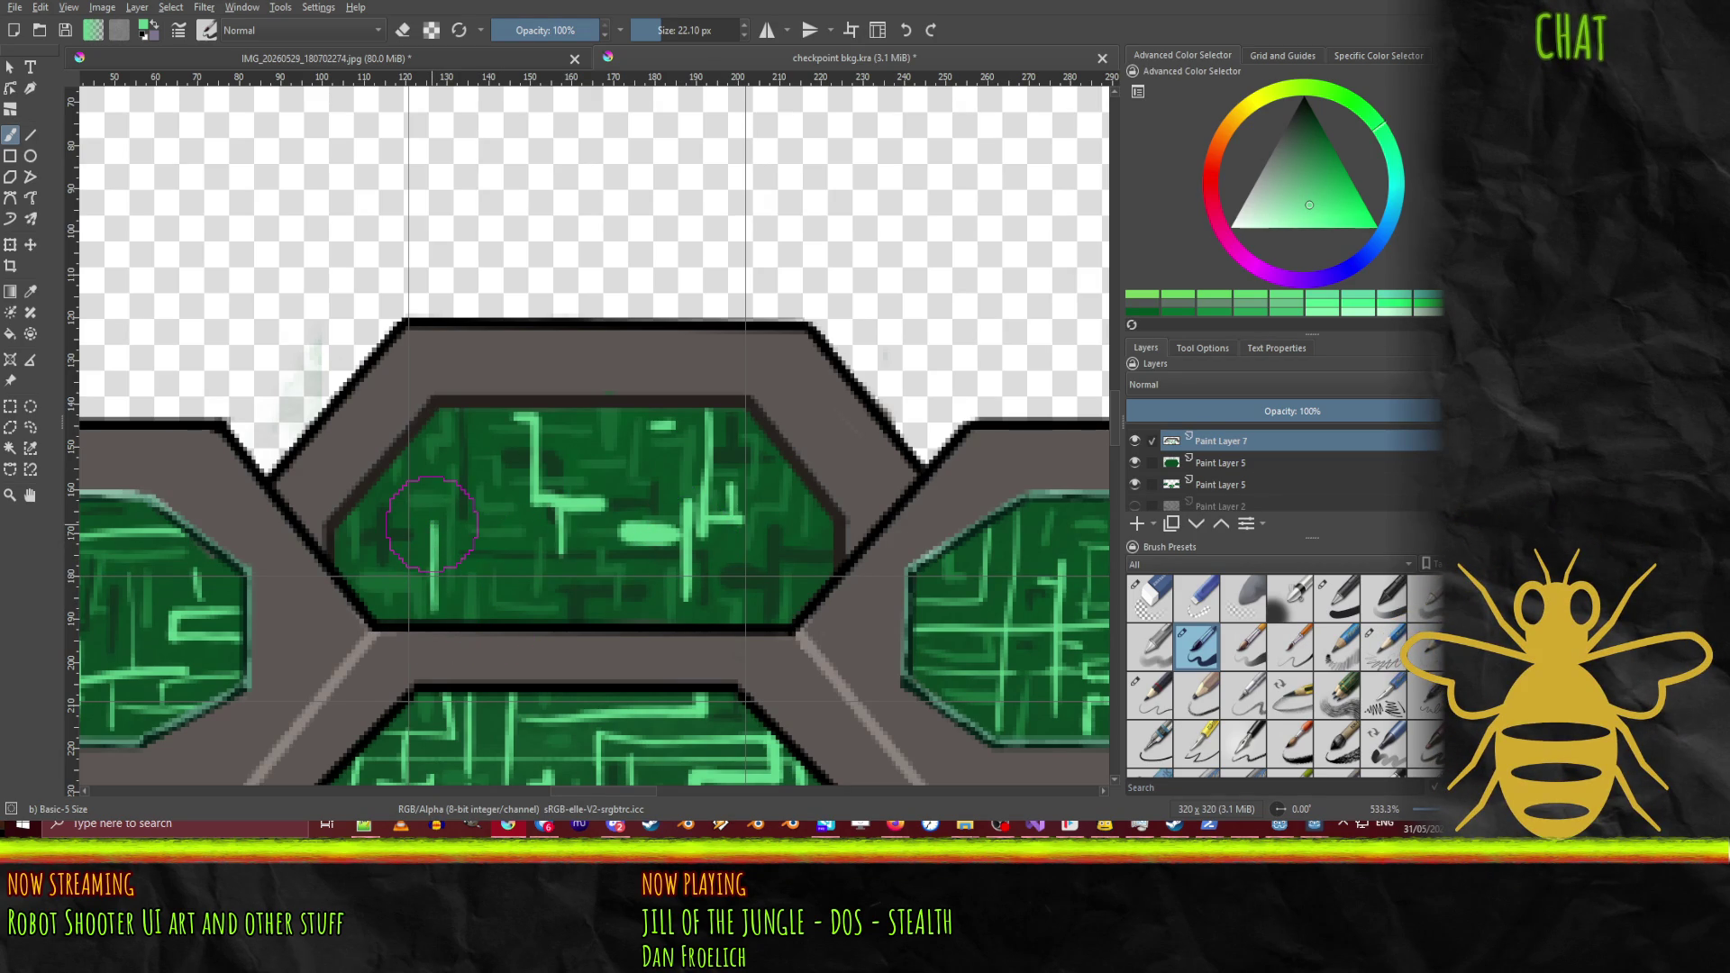
Step: Add more light-green horizontal and vertical circuit lines across the panel's left side
mouse_move(396, 491)
mouse_down()
mouse_move(397, 550)
mouse_move(511, 566)
mouse_up()
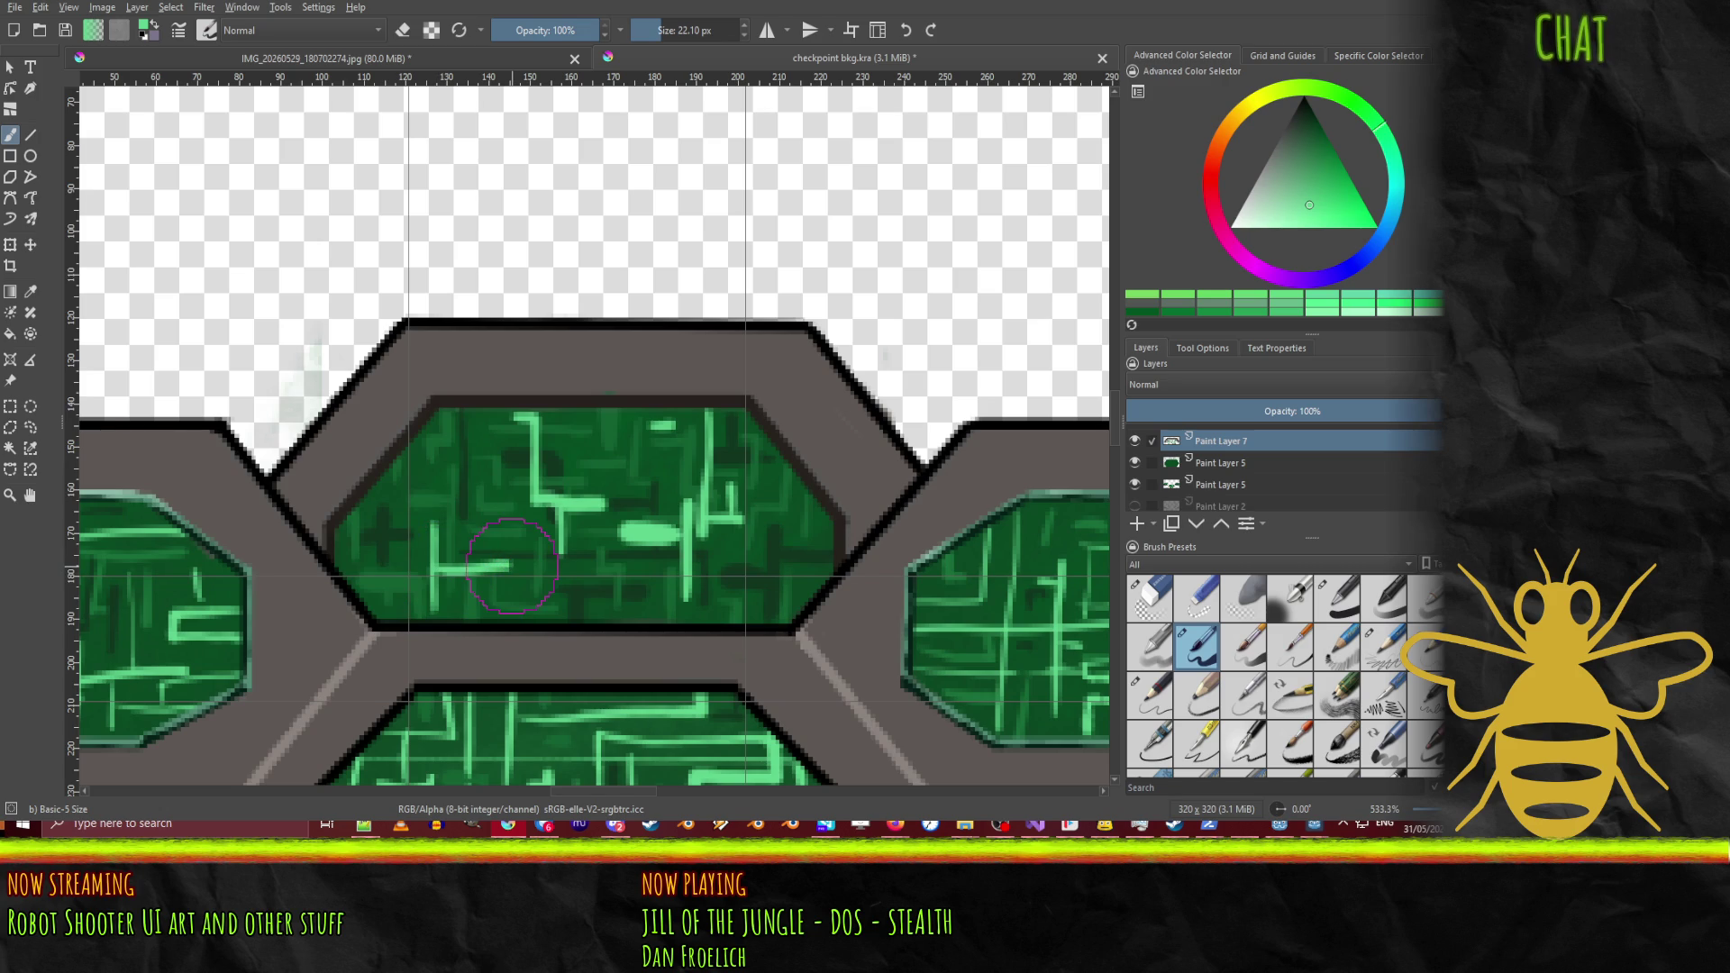
mouse_move(654, 577)
mouse_down()
mouse_move(656, 615)
mouse_move(724, 604)
mouse_up()
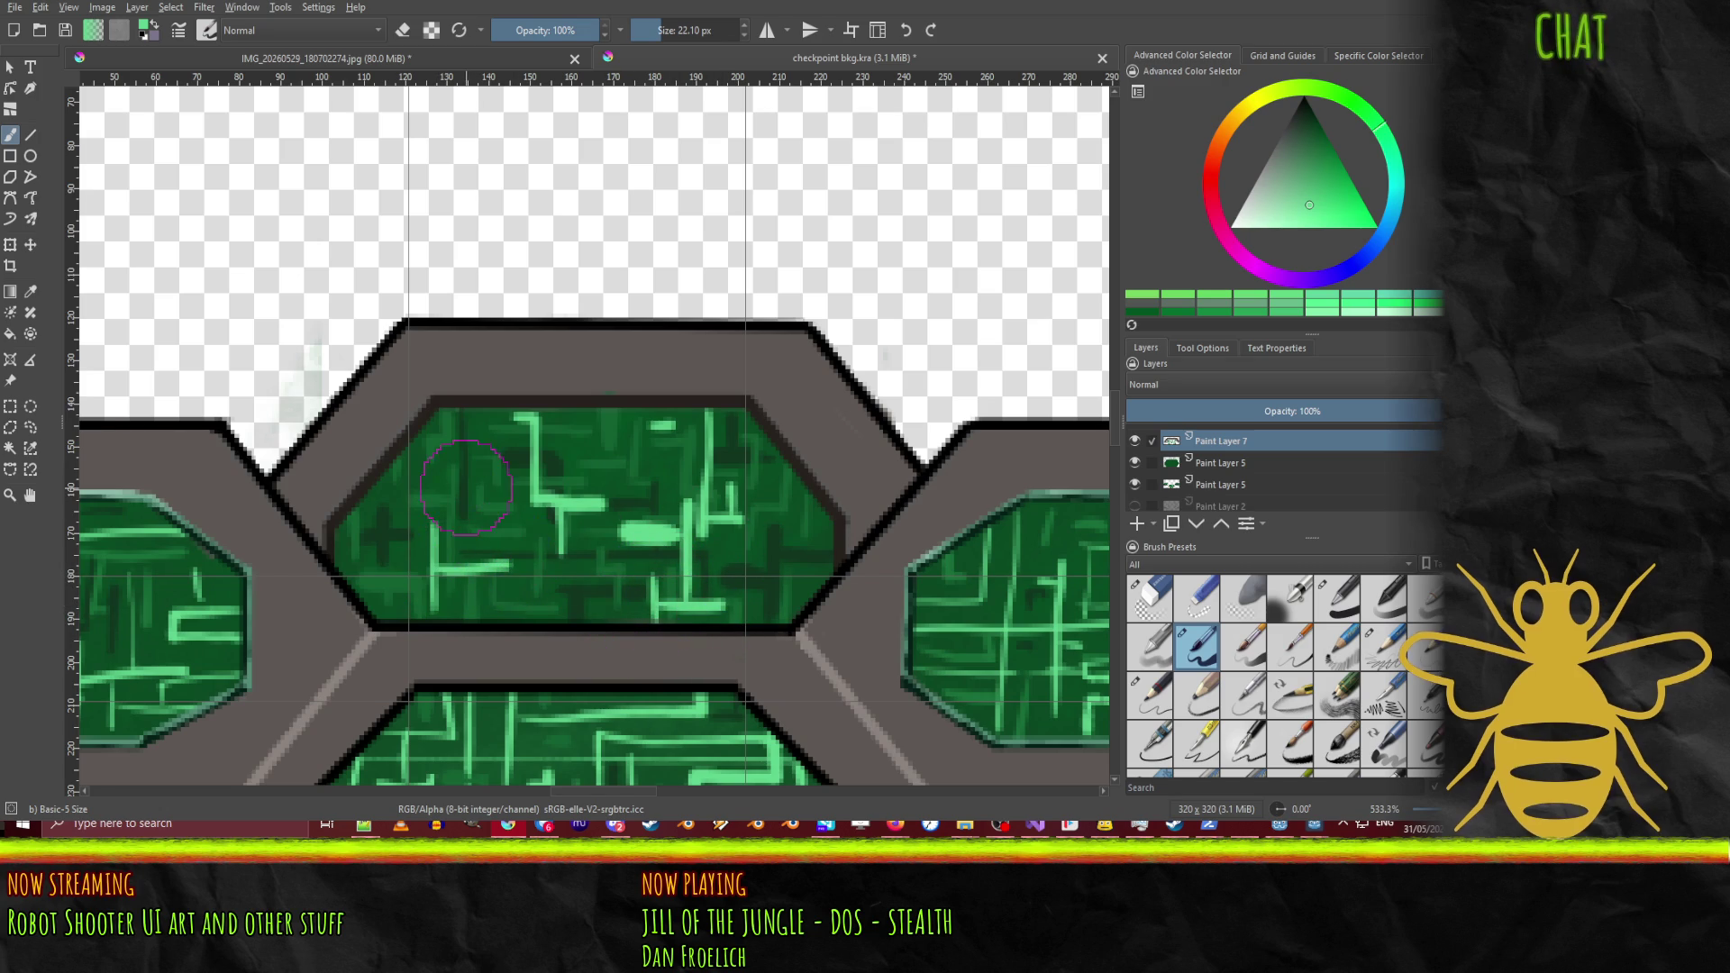
drag(421, 487, 487, 486)
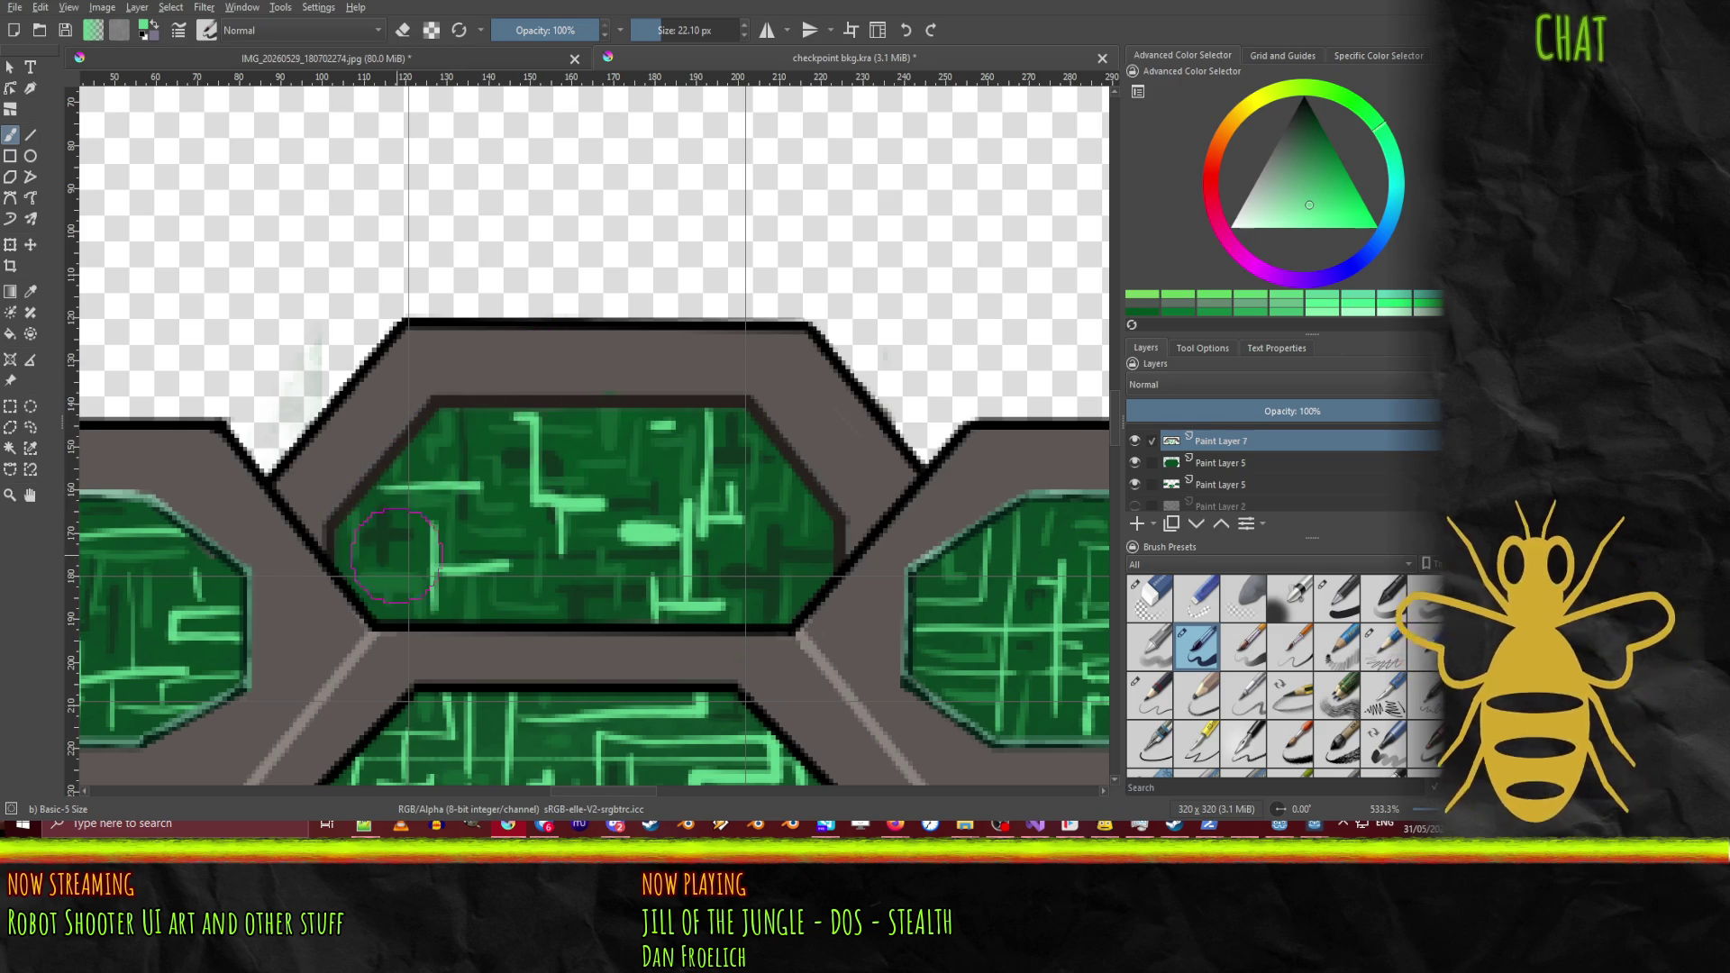
drag(341, 553, 422, 553)
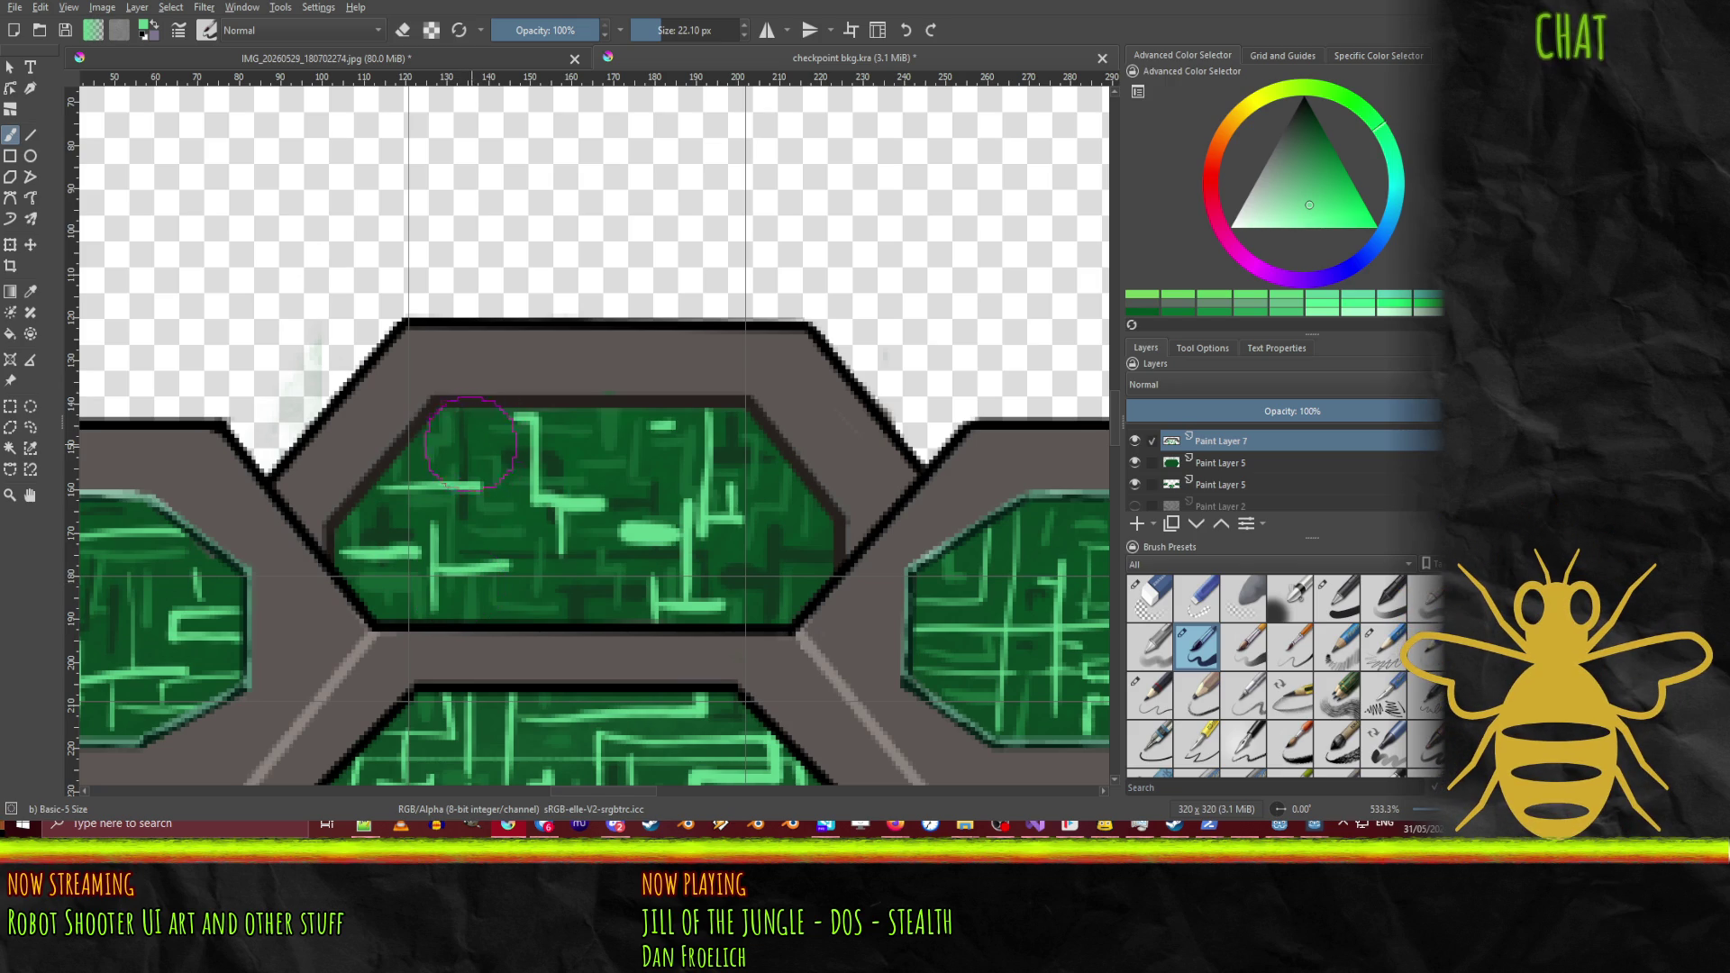
drag(448, 448, 501, 434)
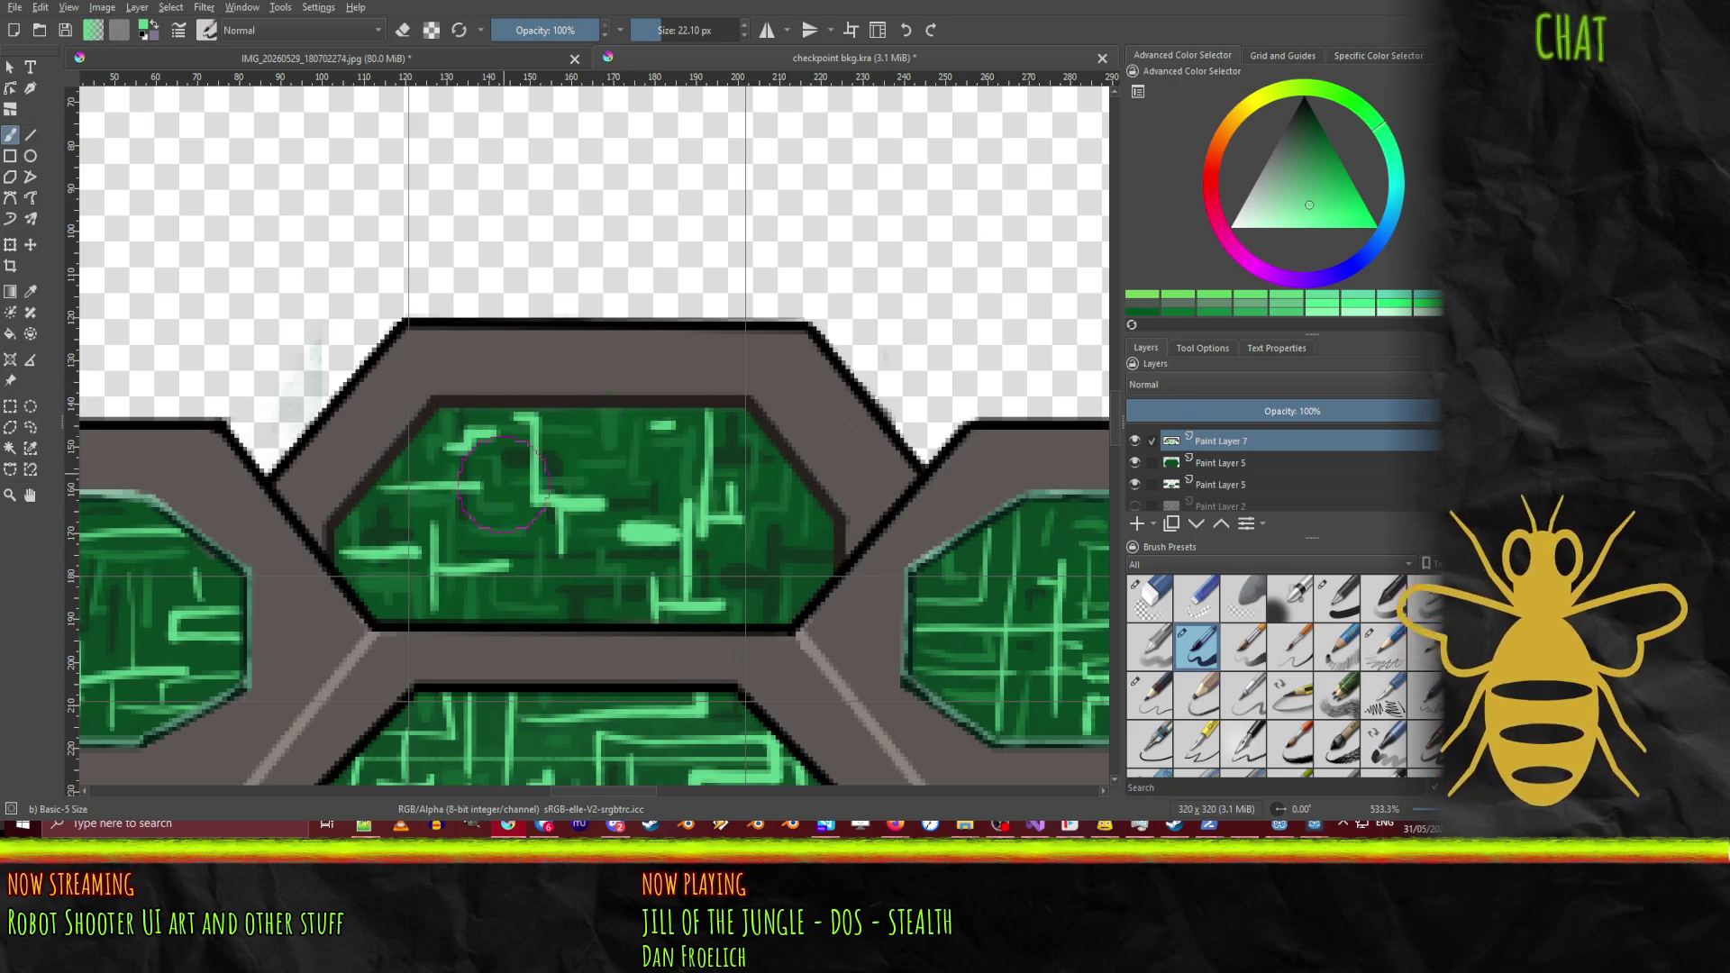
mouse_move(505, 454)
mouse_down()
mouse_move(506, 540)
mouse_move(491, 520)
mouse_move(420, 512)
mouse_move(448, 512)
mouse_up()
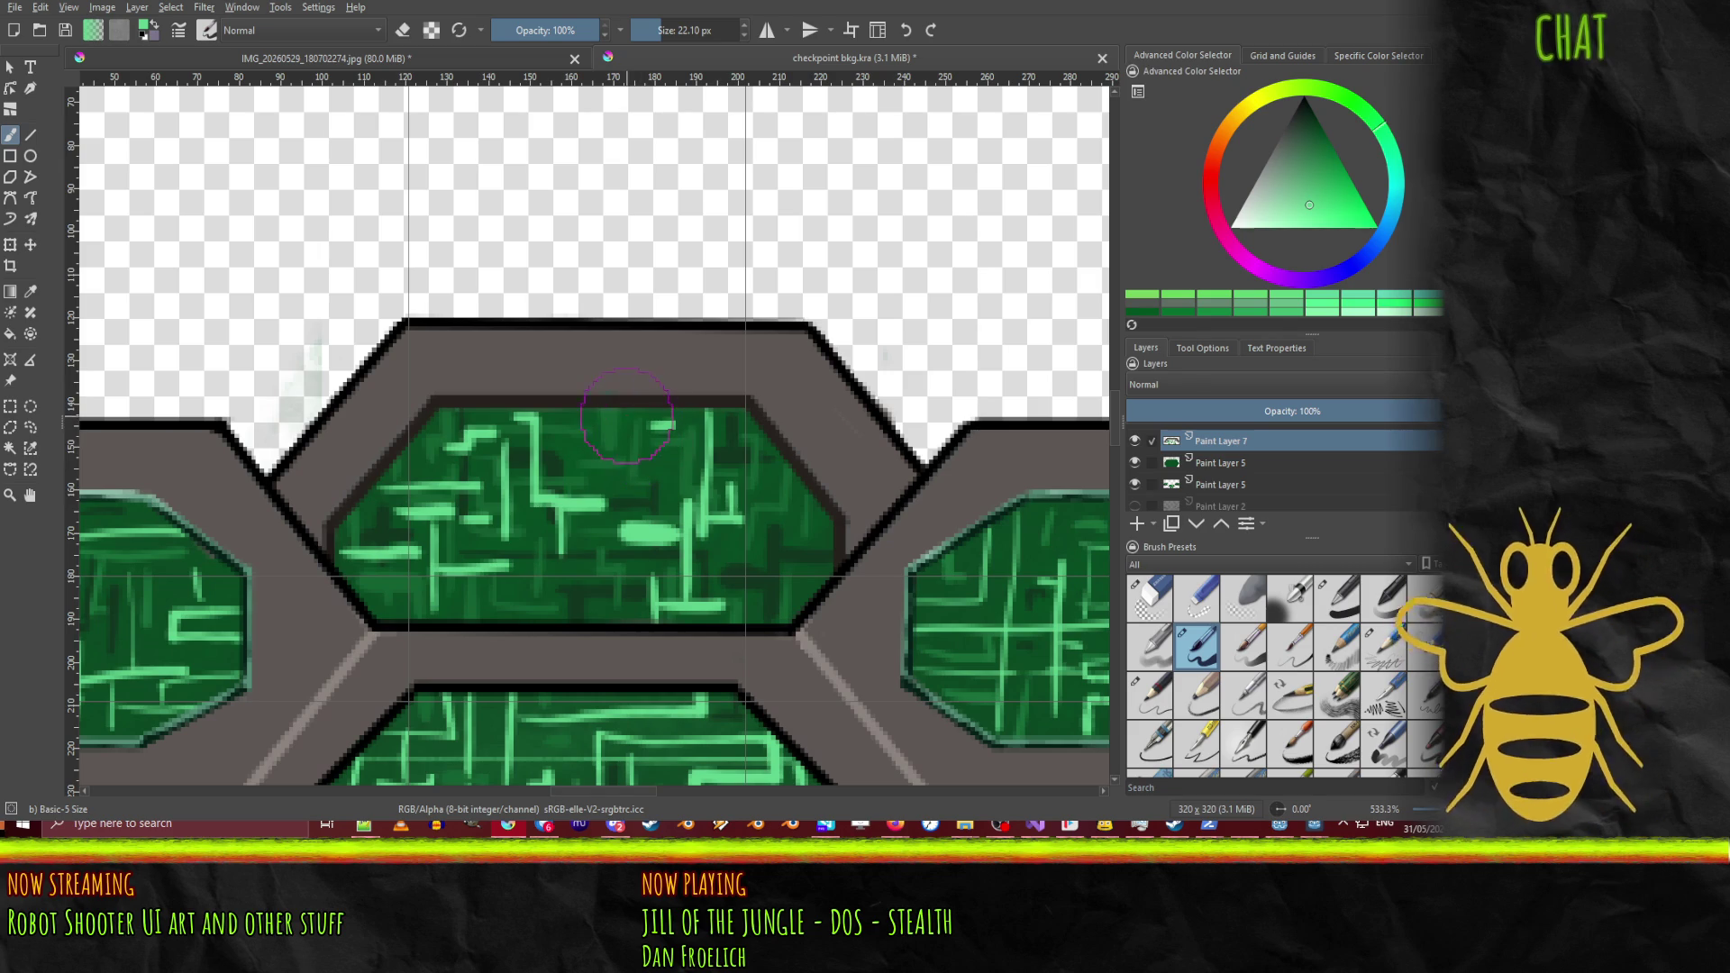
Step: Add an L-shaped line, top-edge trace, lower dashes and a dot, then darken the right end
mouse_move(625, 413)
mouse_down()
mouse_move(624, 451)
mouse_move(654, 468)
mouse_move(652, 535)
mouse_up()
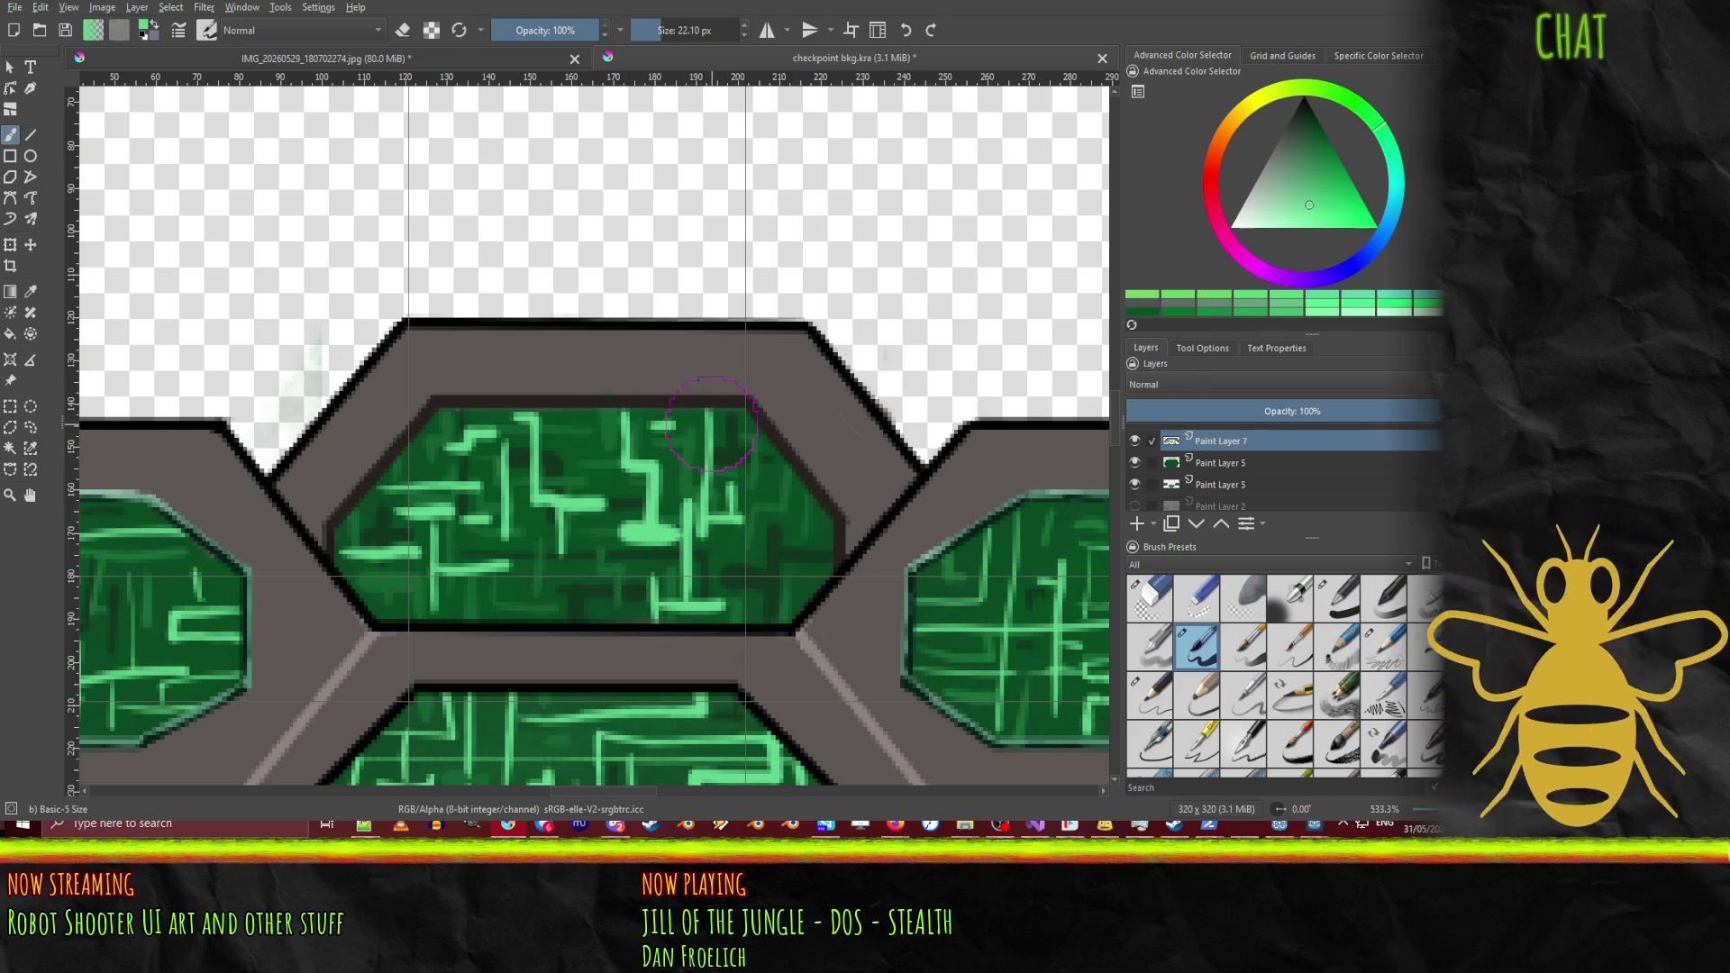
mouse_move(712, 421)
mouse_down()
mouse_move(762, 431)
mouse_move(734, 425)
mouse_up()
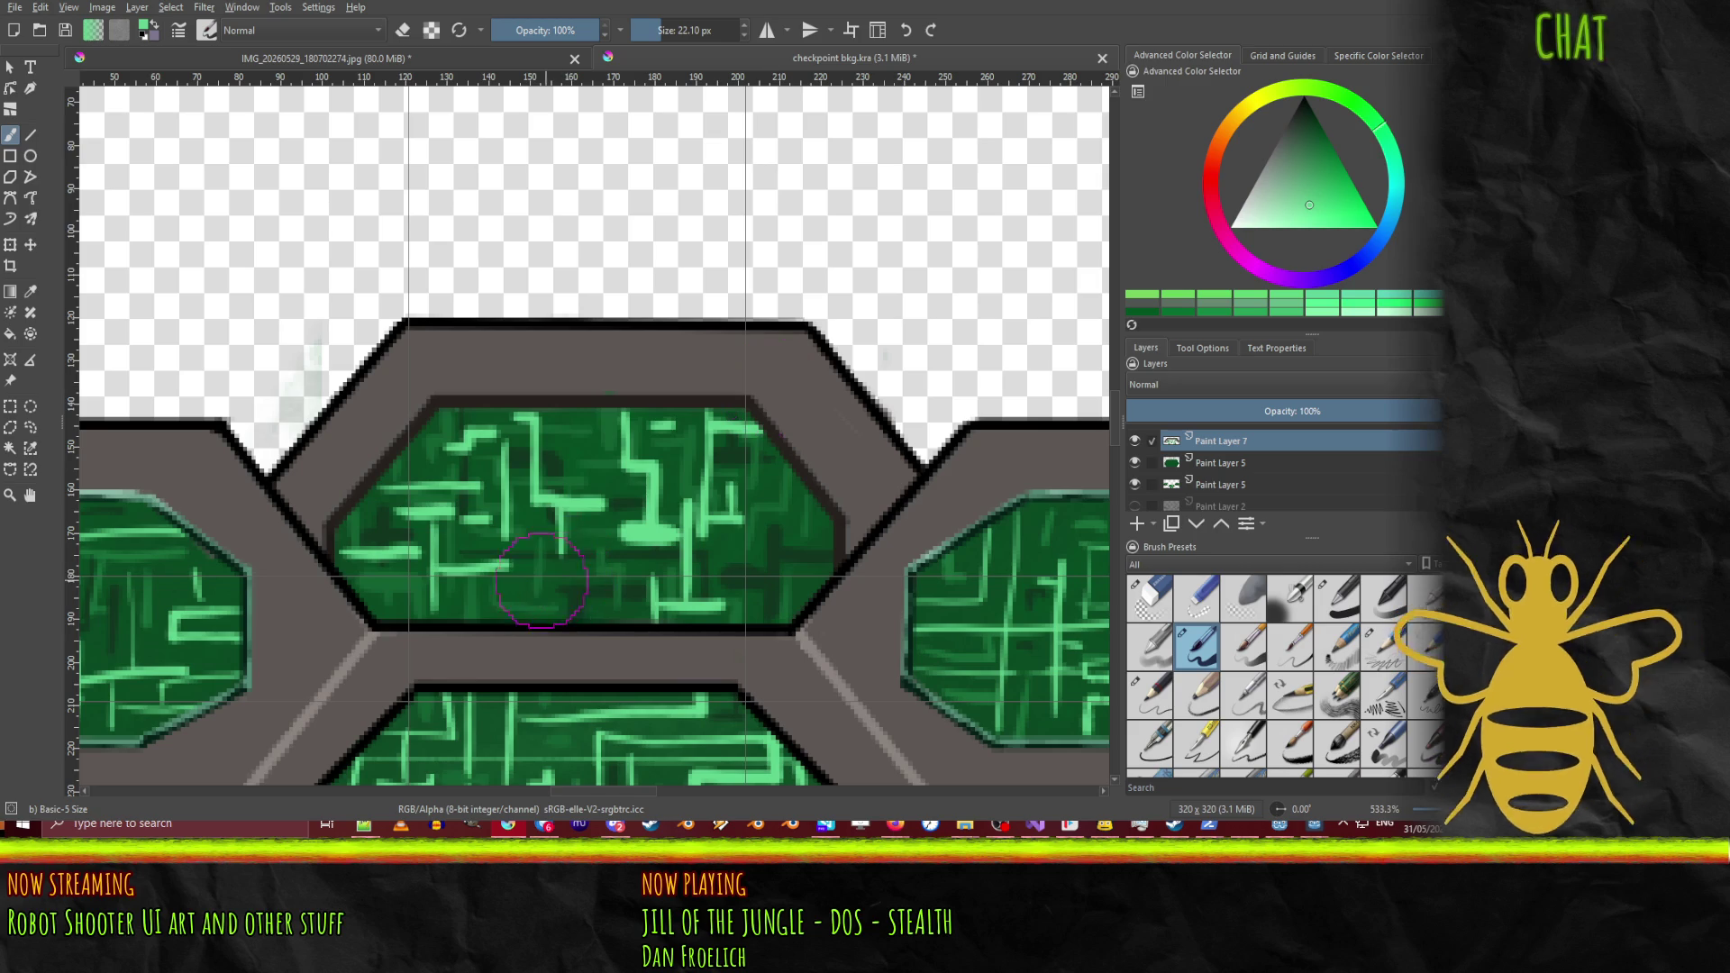
drag(541, 576, 595, 576)
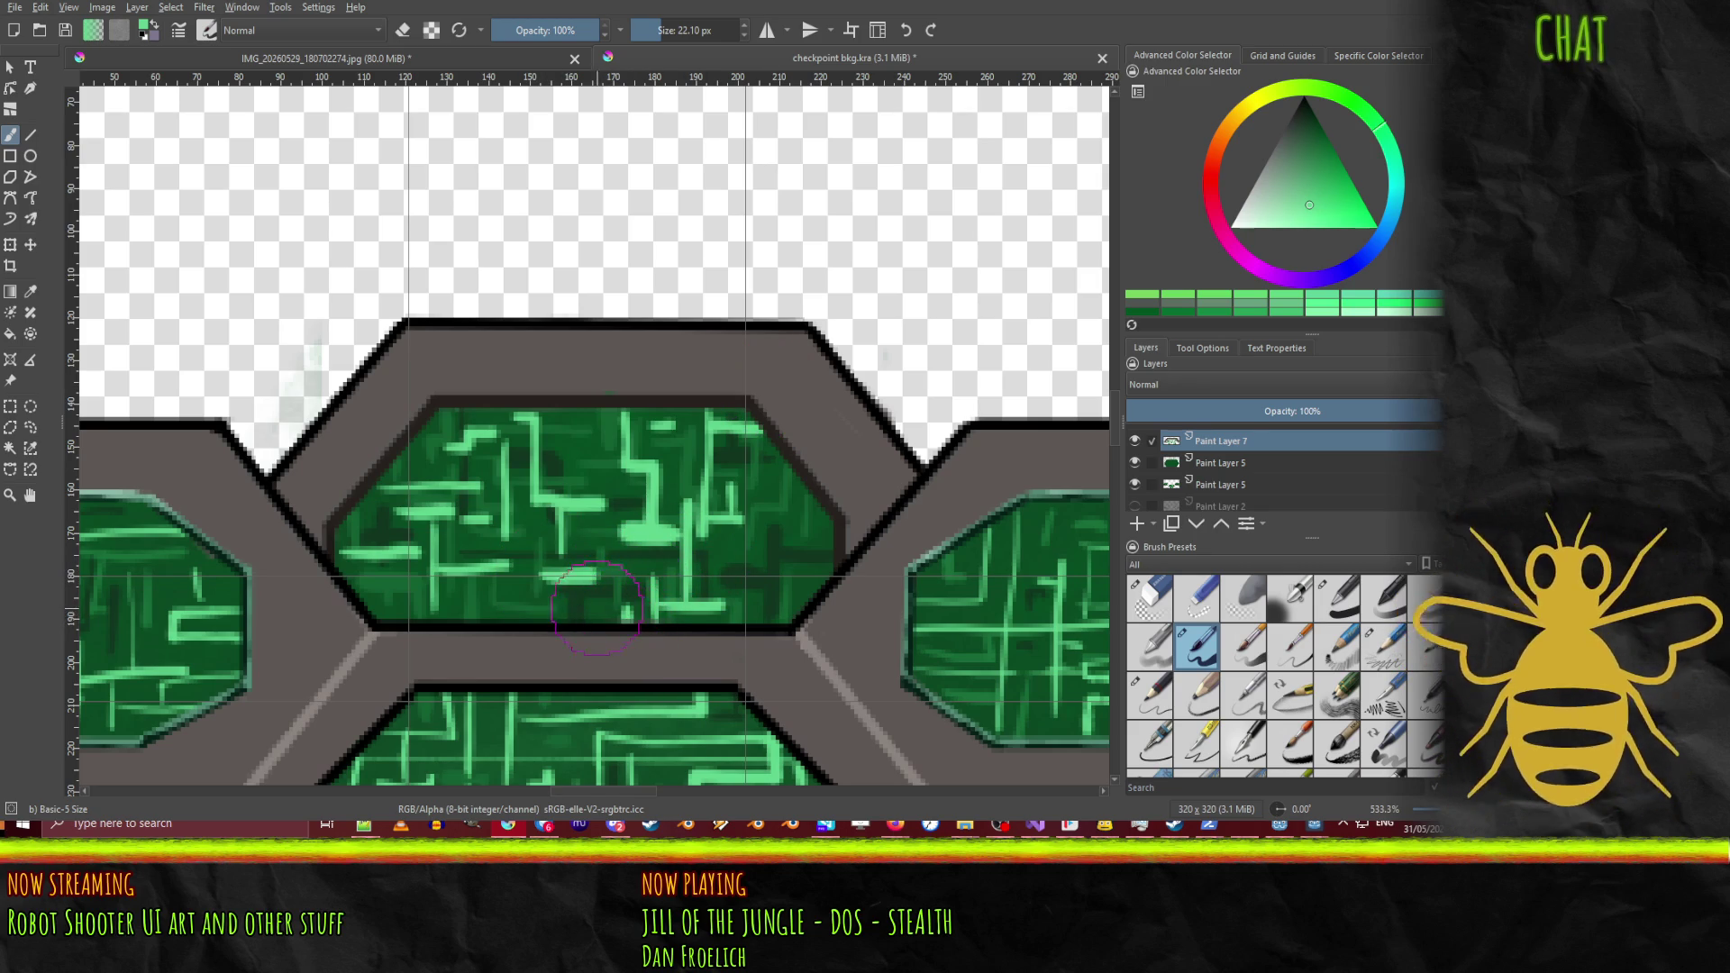
click(590, 609)
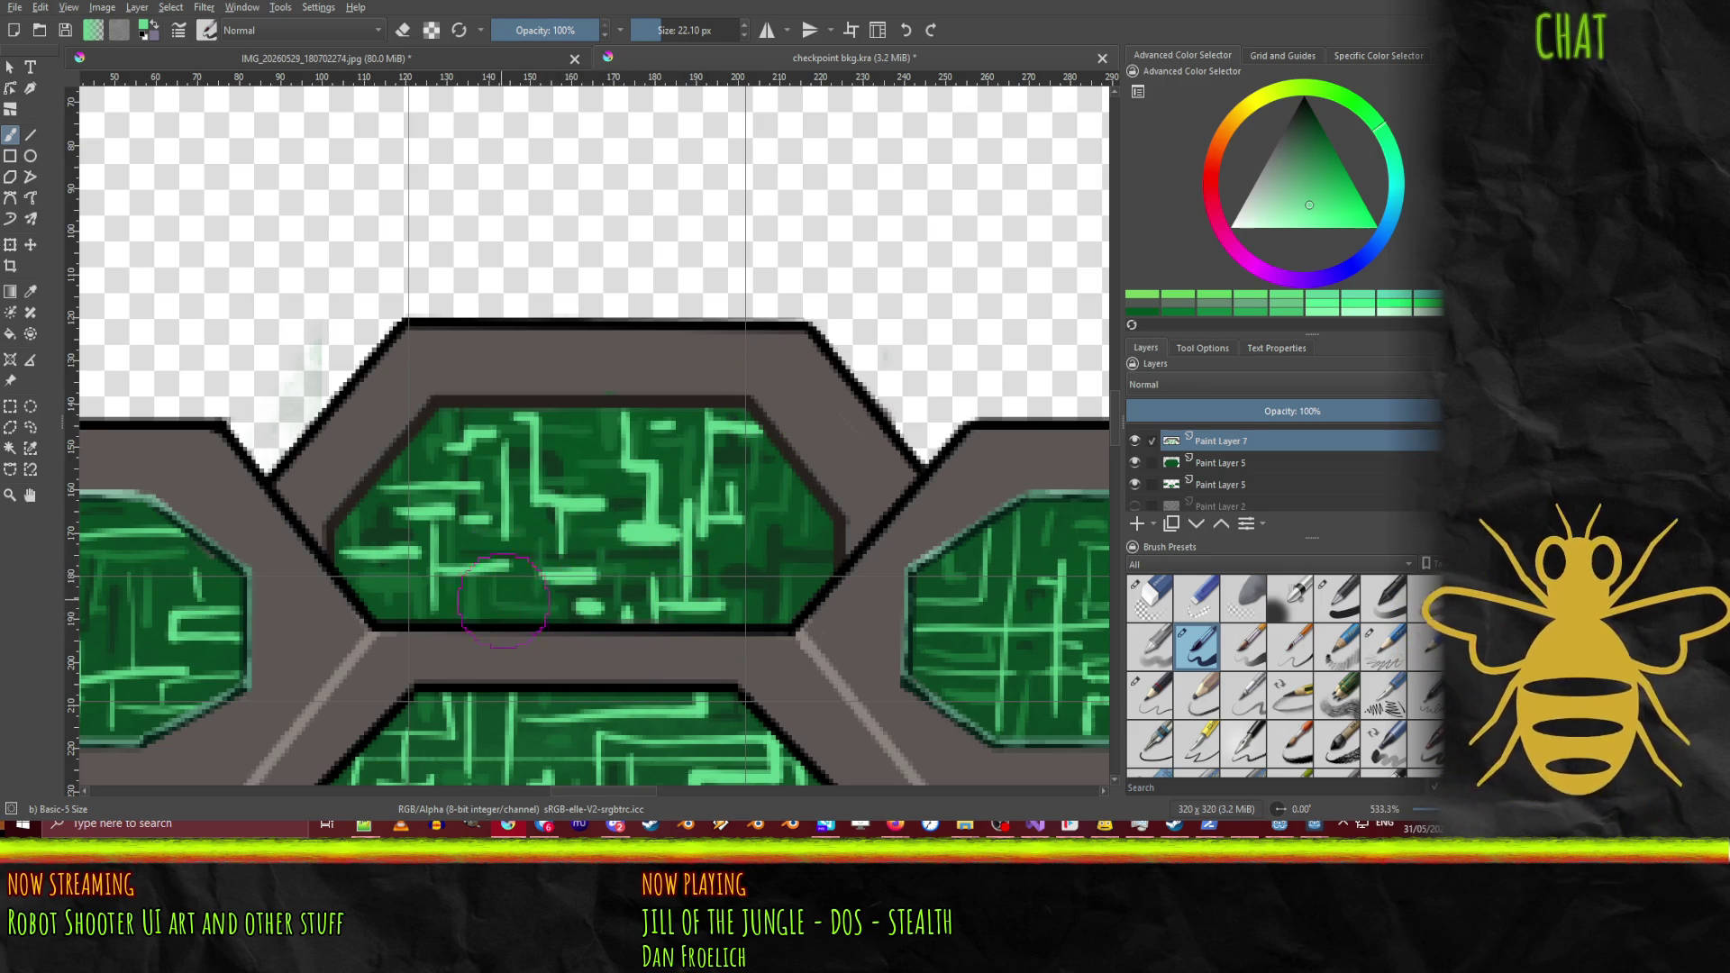
drag(498, 590, 525, 586)
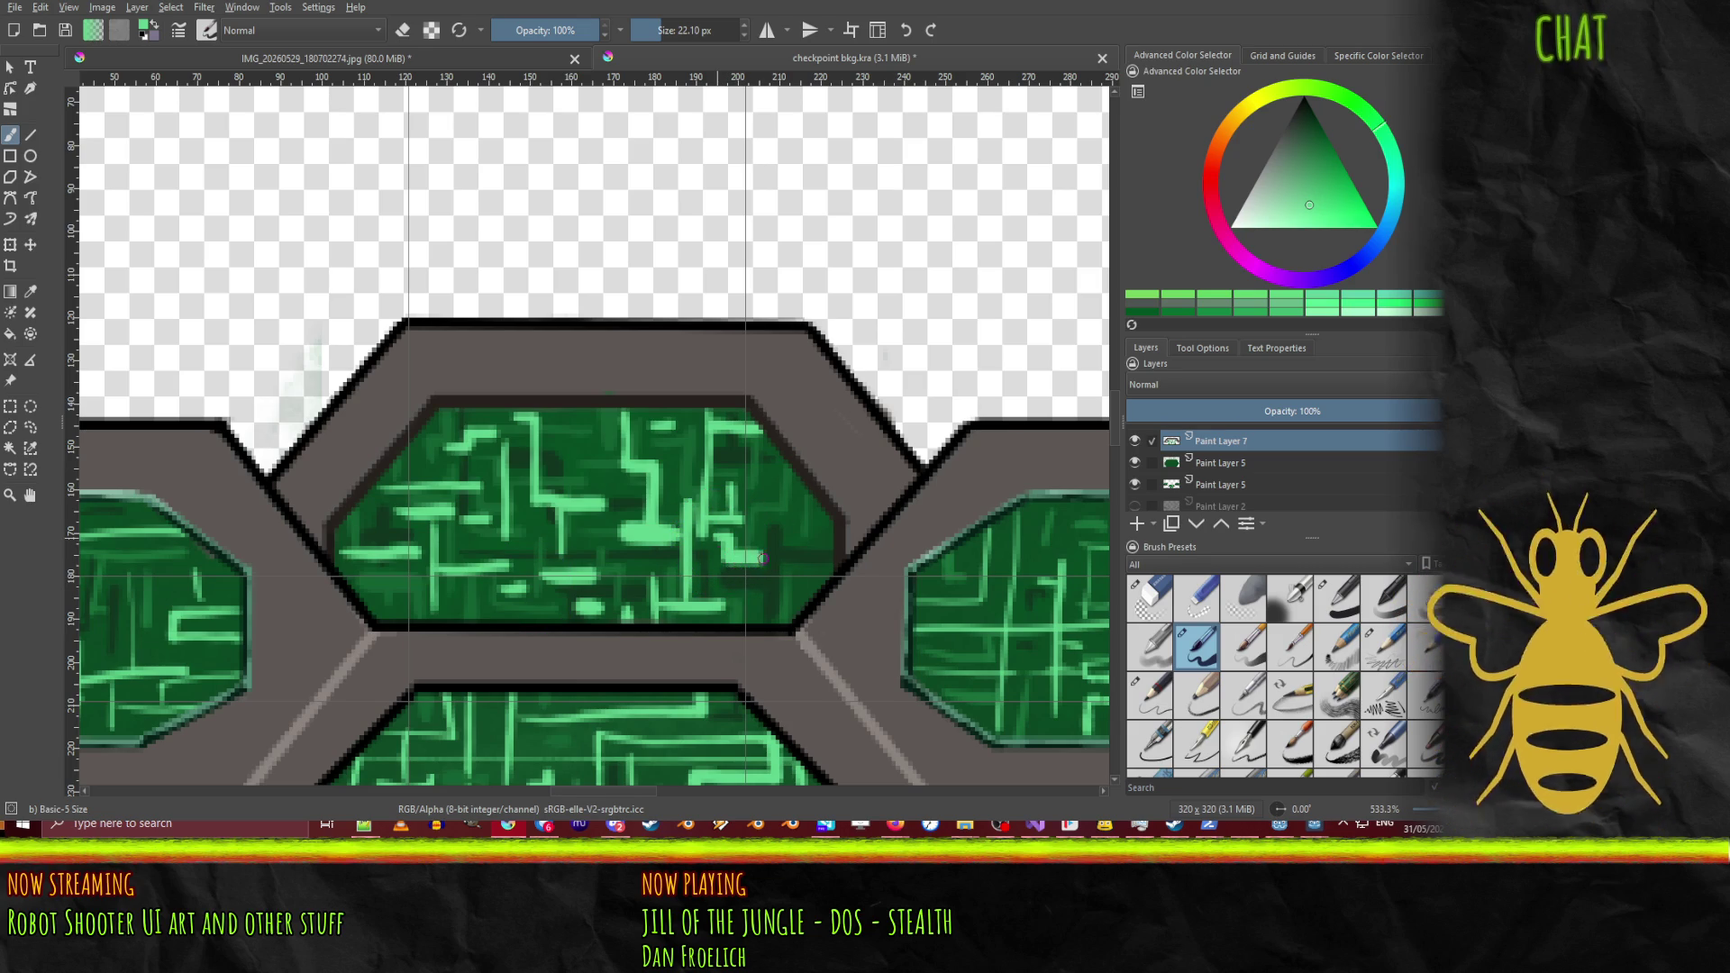
mouse_move(845, 559)
mouse_down()
mouse_move(784, 631)
mouse_move(768, 586)
mouse_move(784, 536)
mouse_move(813, 573)
mouse_move(814, 532)
mouse_move(785, 518)
mouse_move(792, 470)
mouse_up()
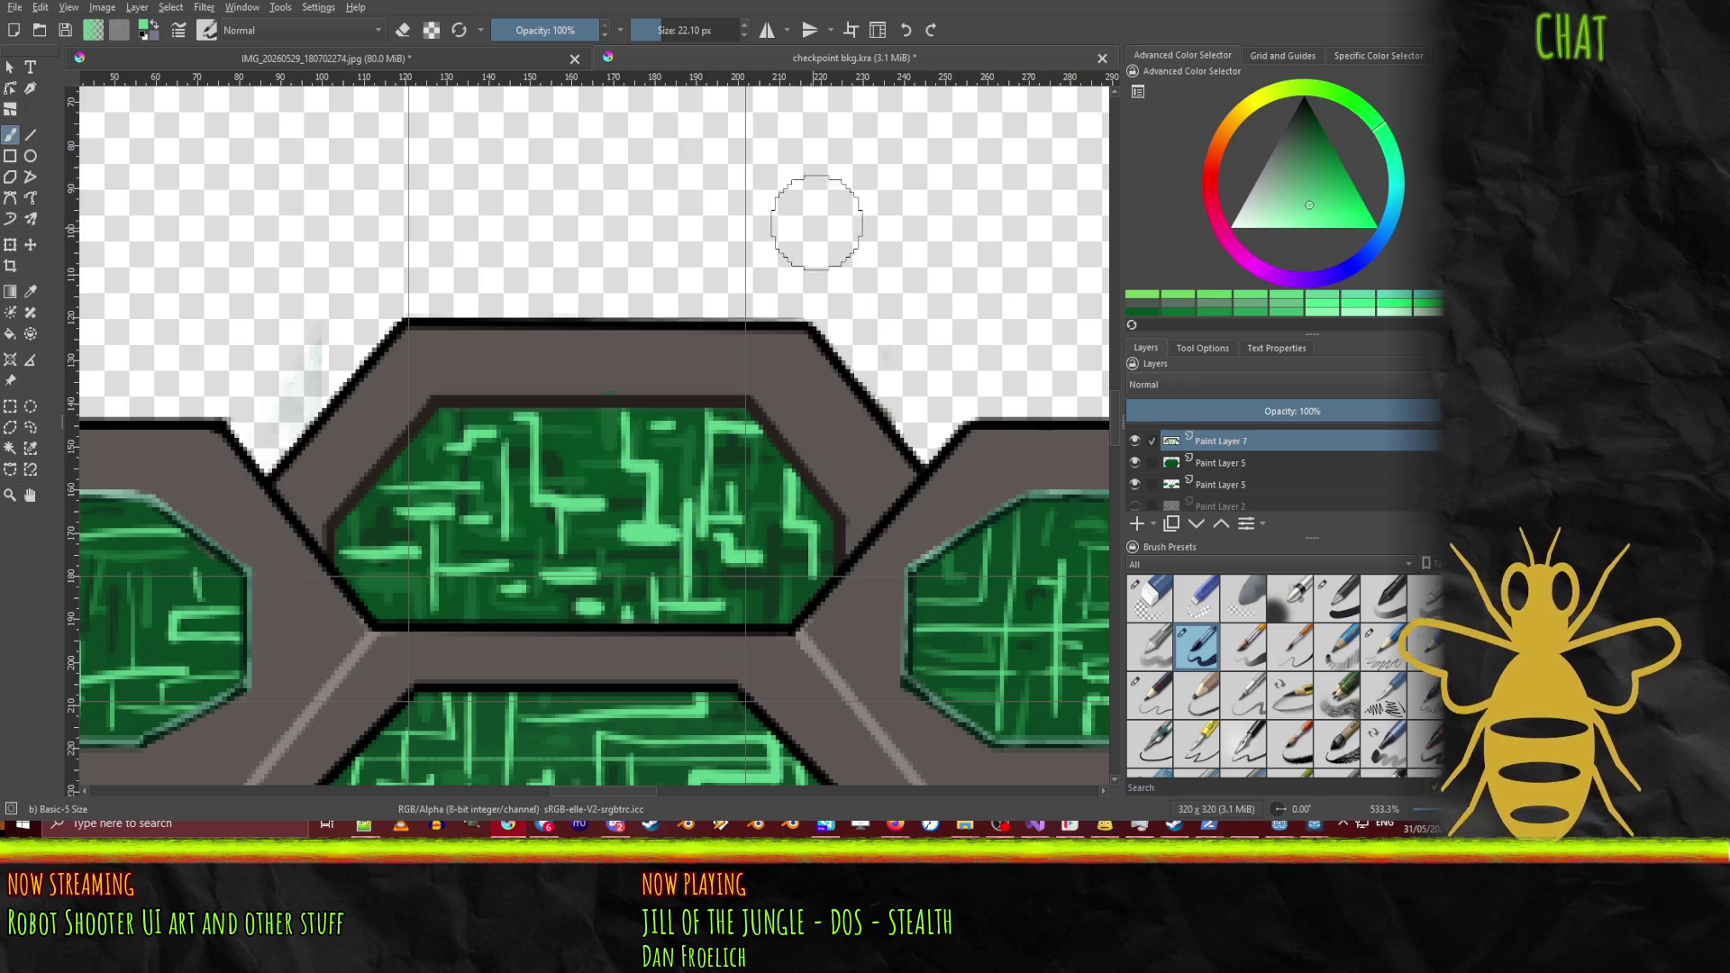
Step: Zoom out to about 133% and centre the full hexagon tile in view
scroll(811, 212, down, 4)
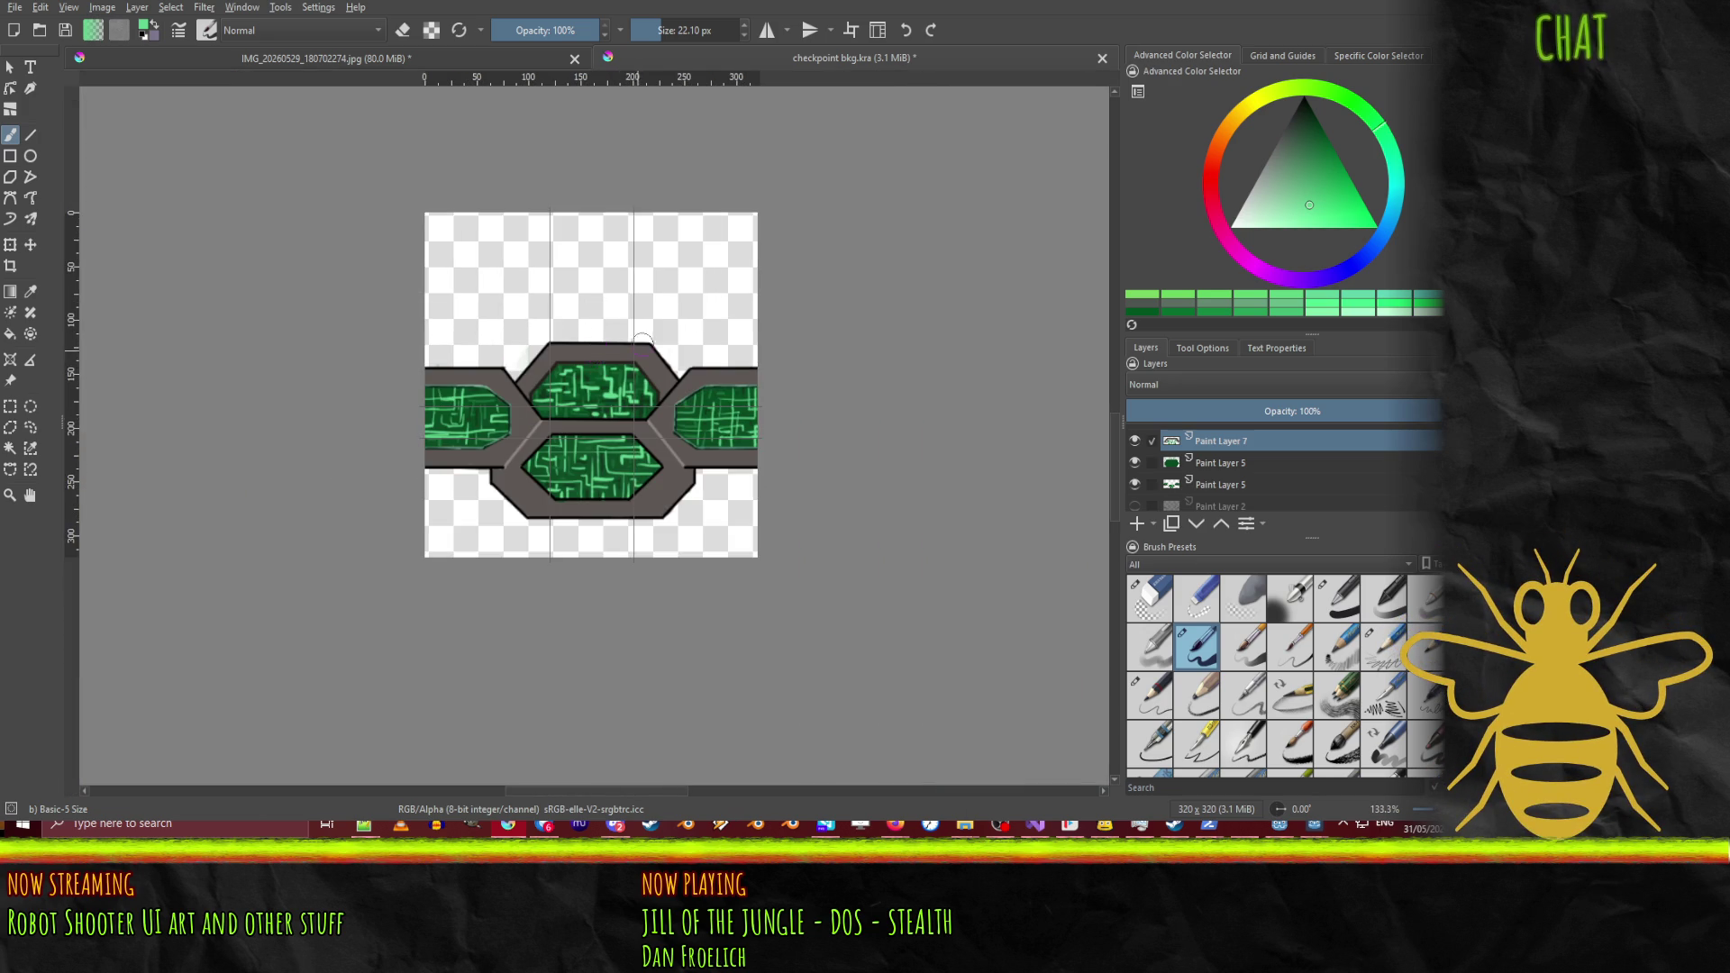
drag(596, 348, 492, 415)
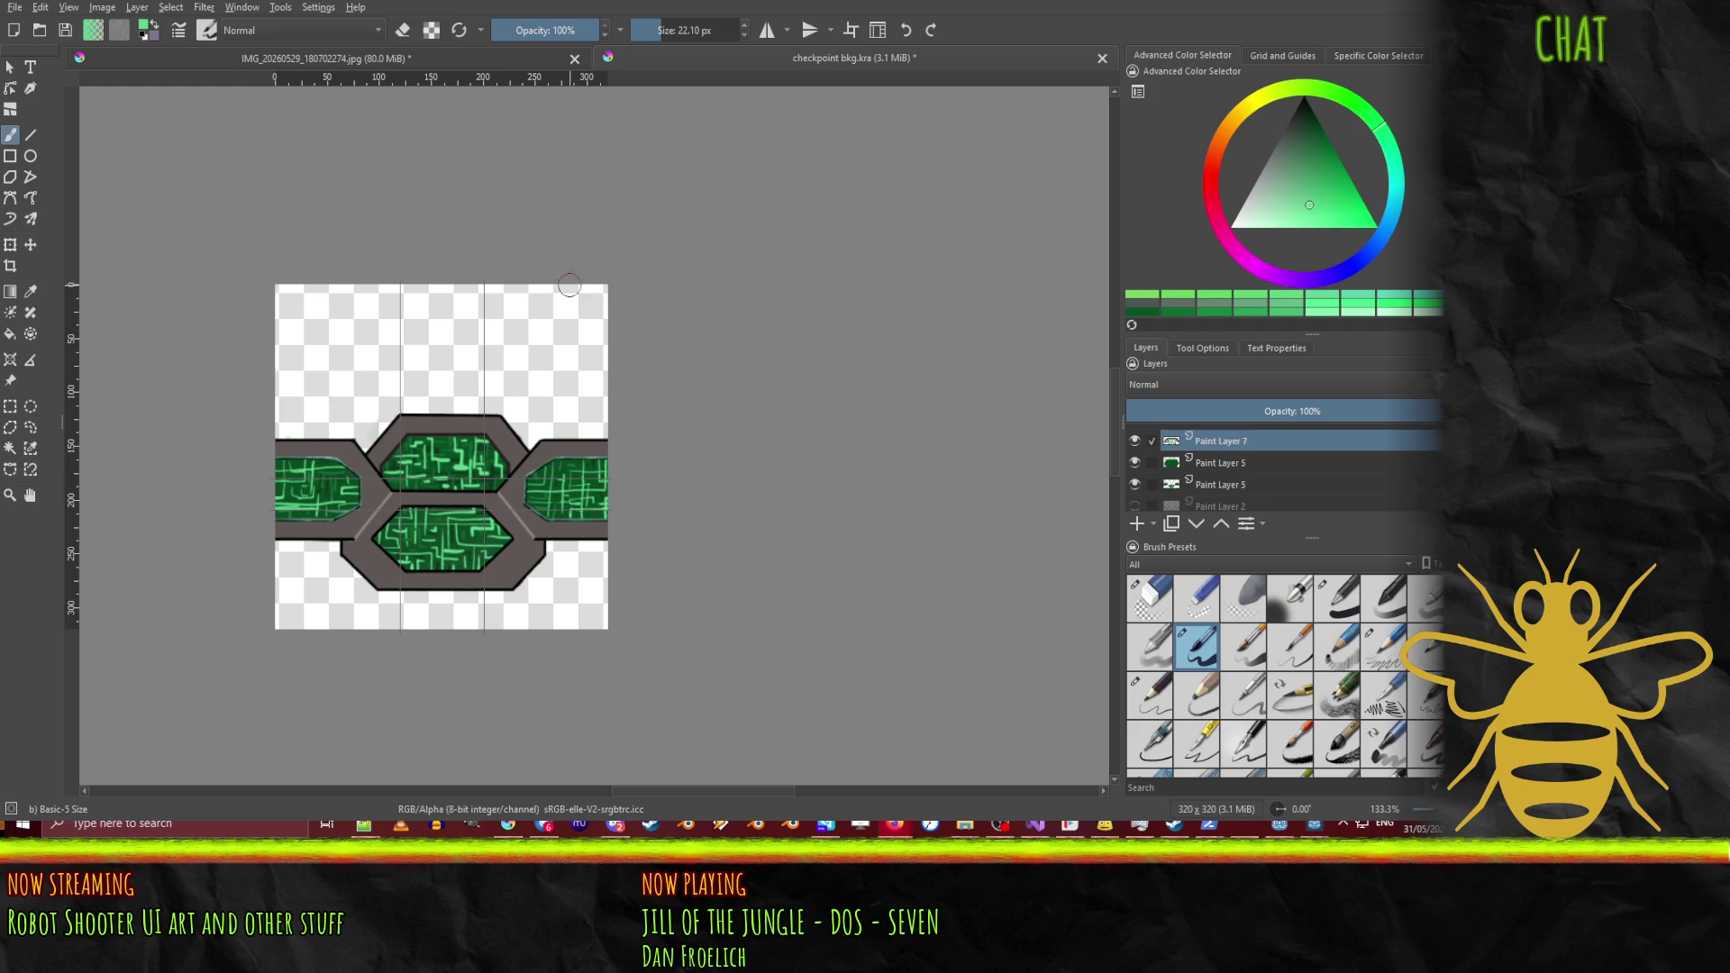
Step: Switch to very dark green and cover light-green blobs and a line near the panel's right edge
scroll(448, 449, up, 10)
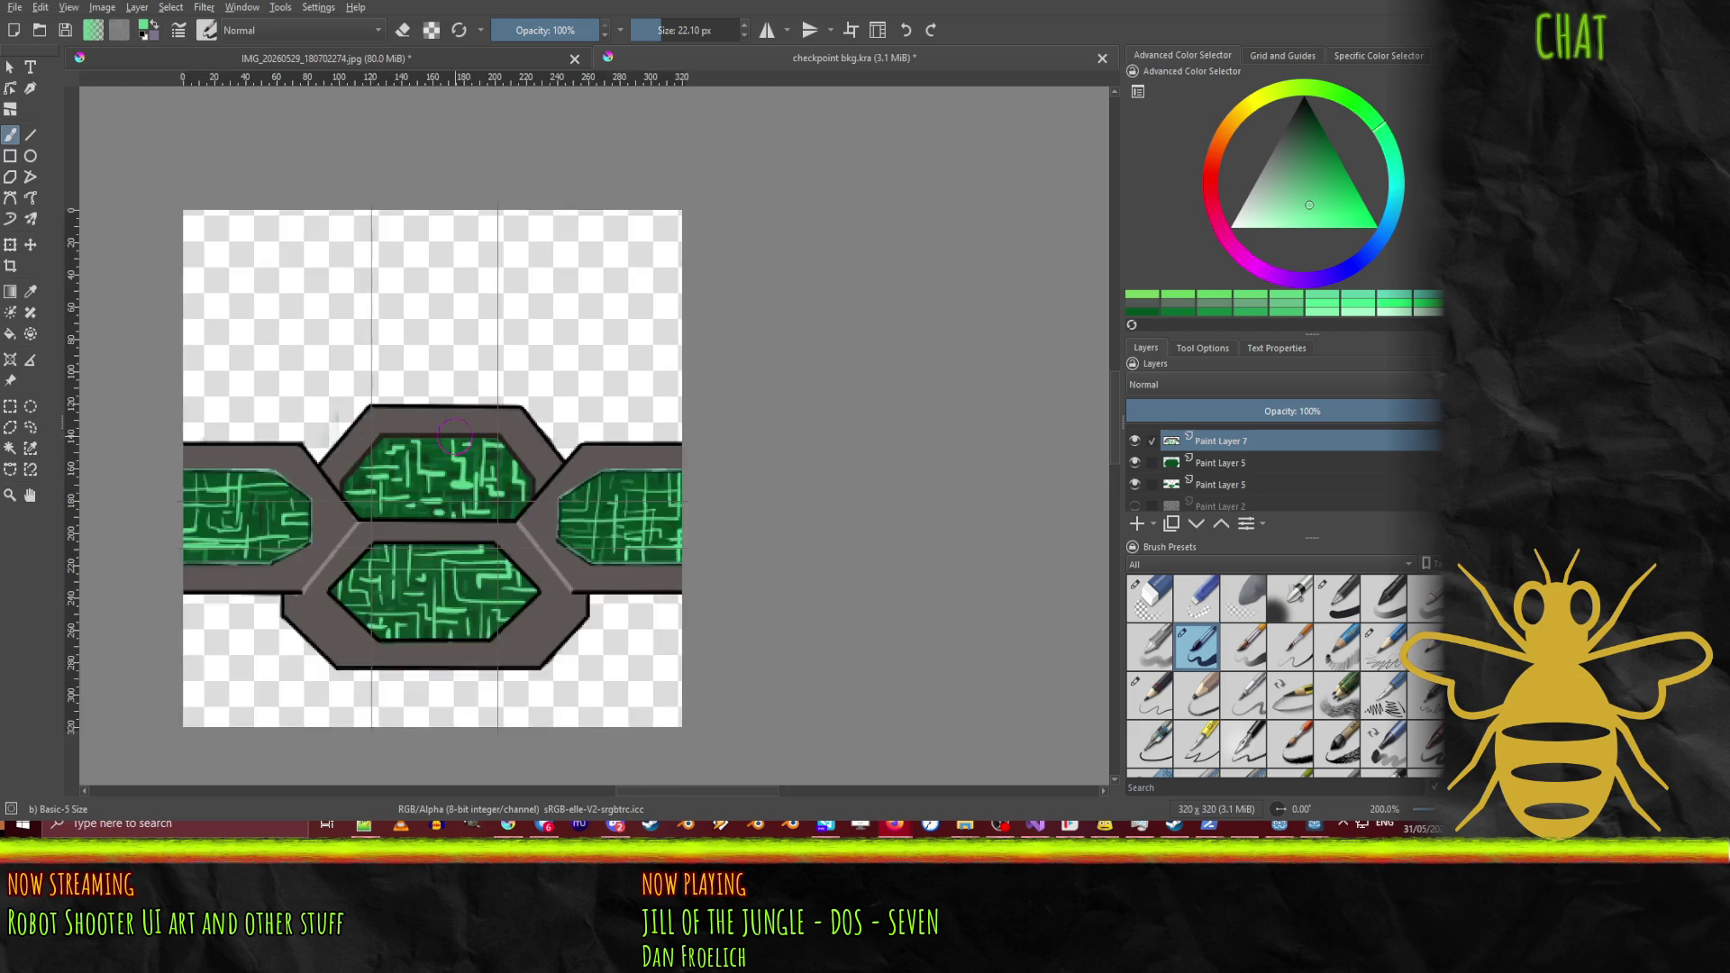
drag(430, 511, 494, 415)
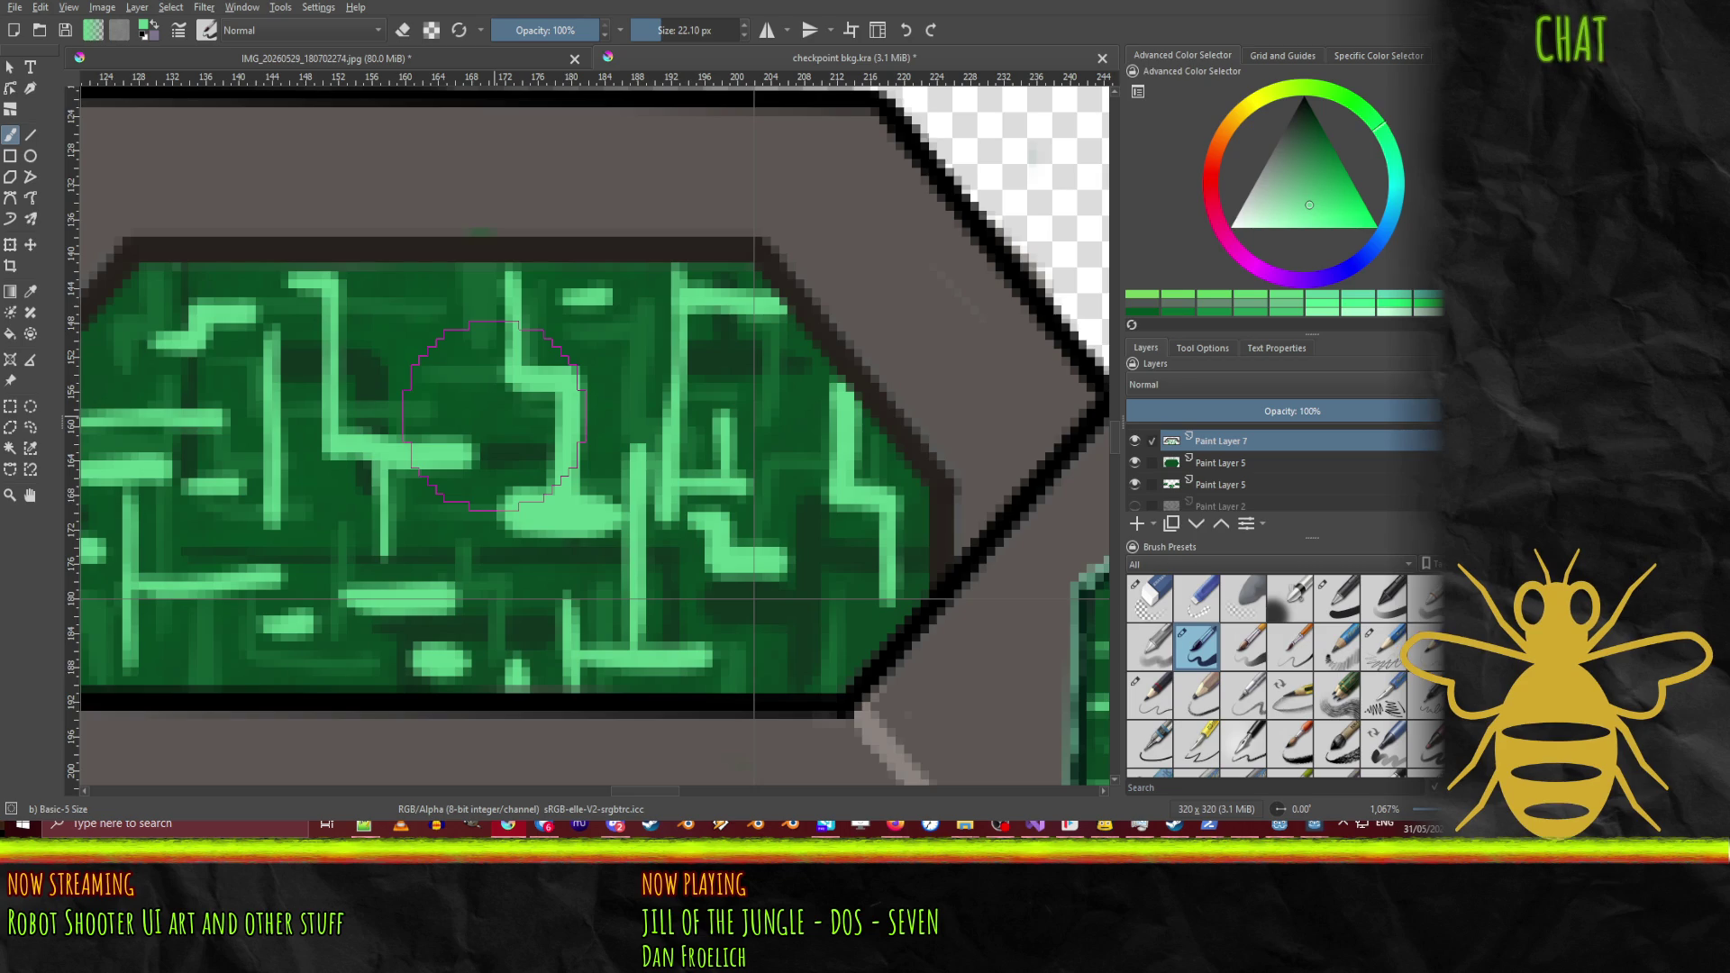
click(541, 478)
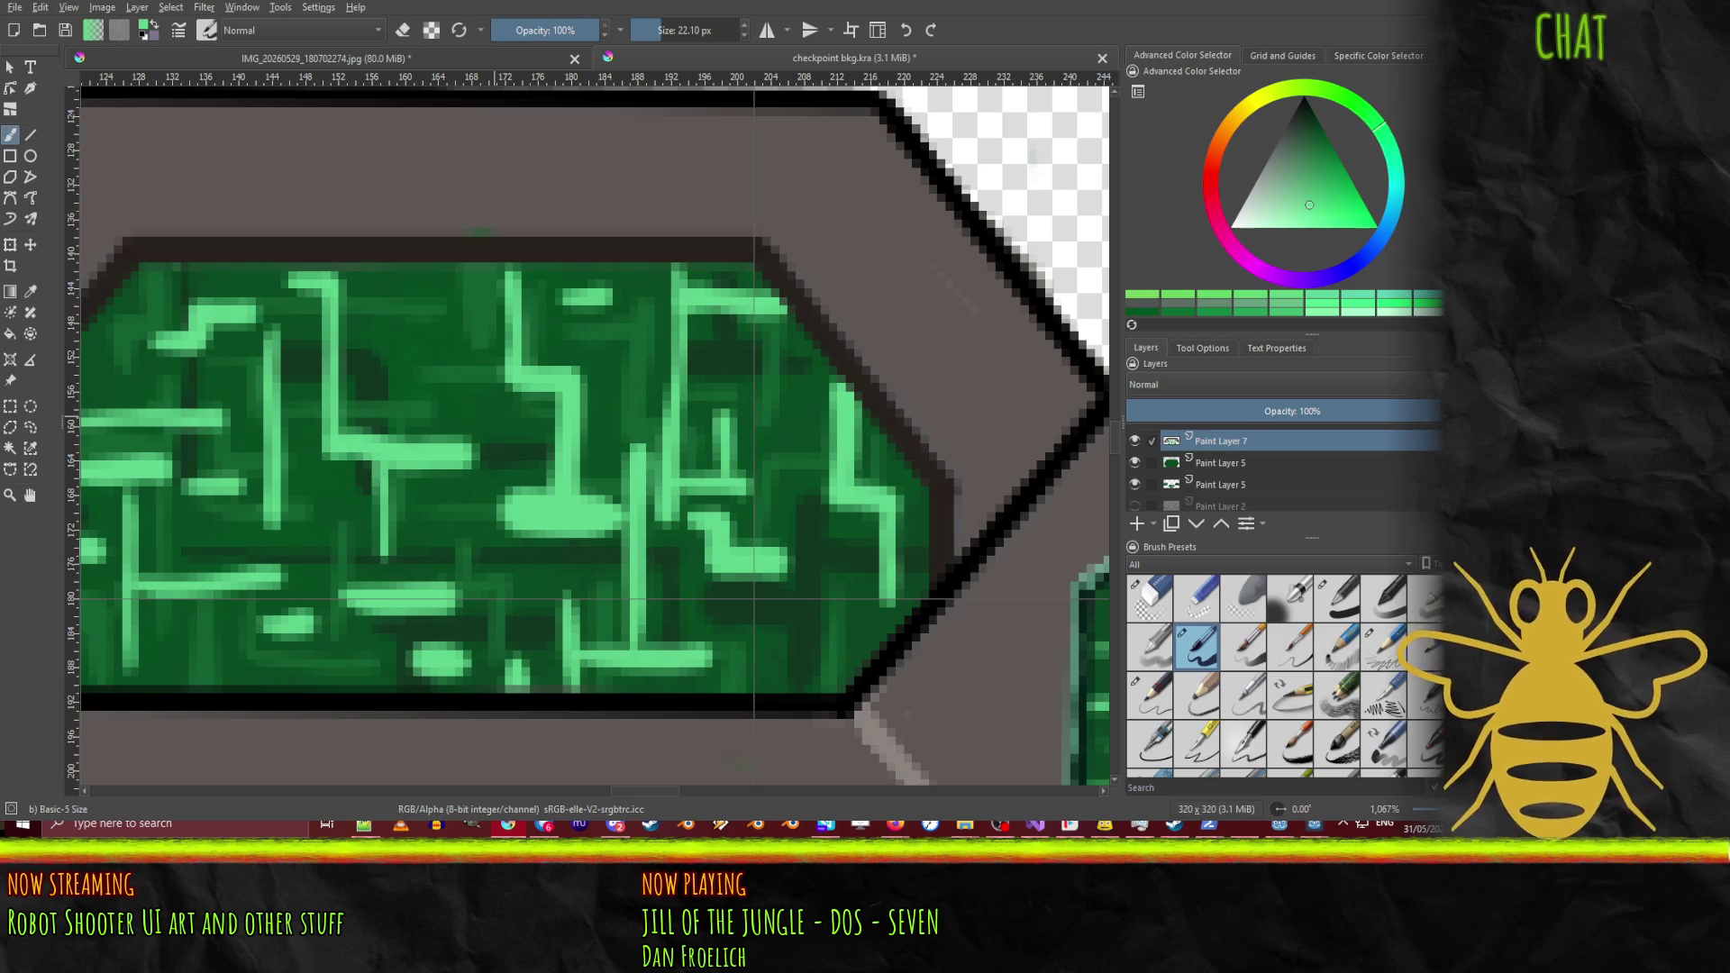
key(x)
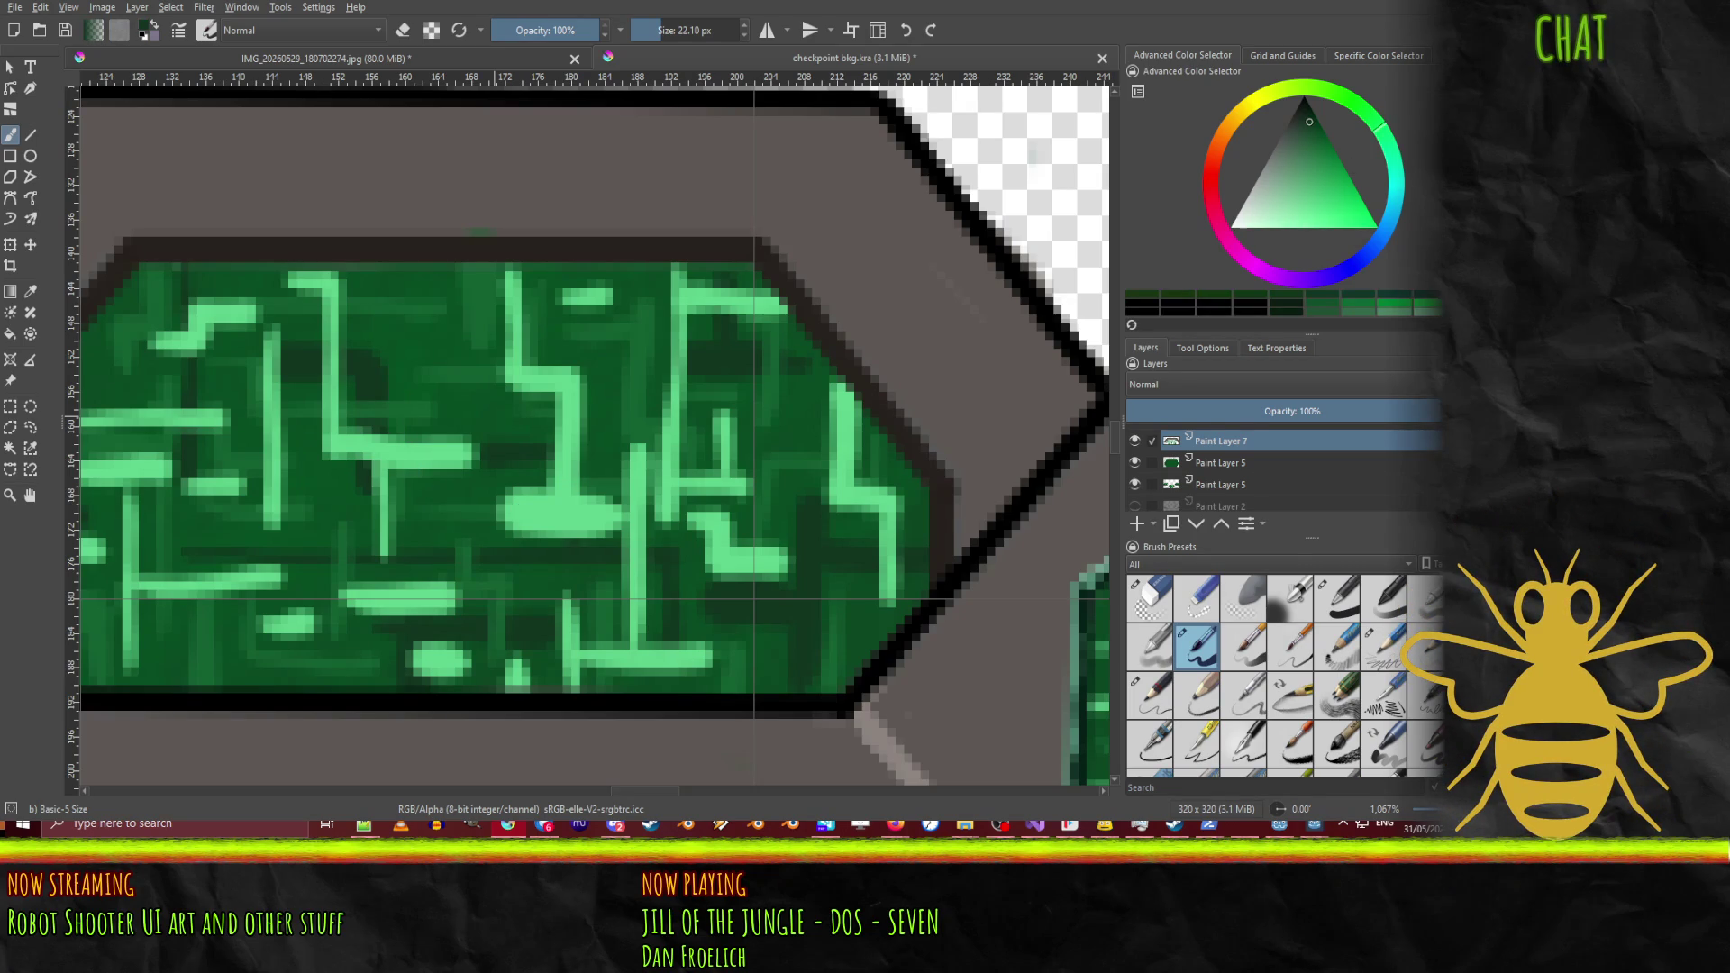
mouse_move(506, 520)
mouse_down()
mouse_move(587, 523)
mouse_move(507, 519)
mouse_up()
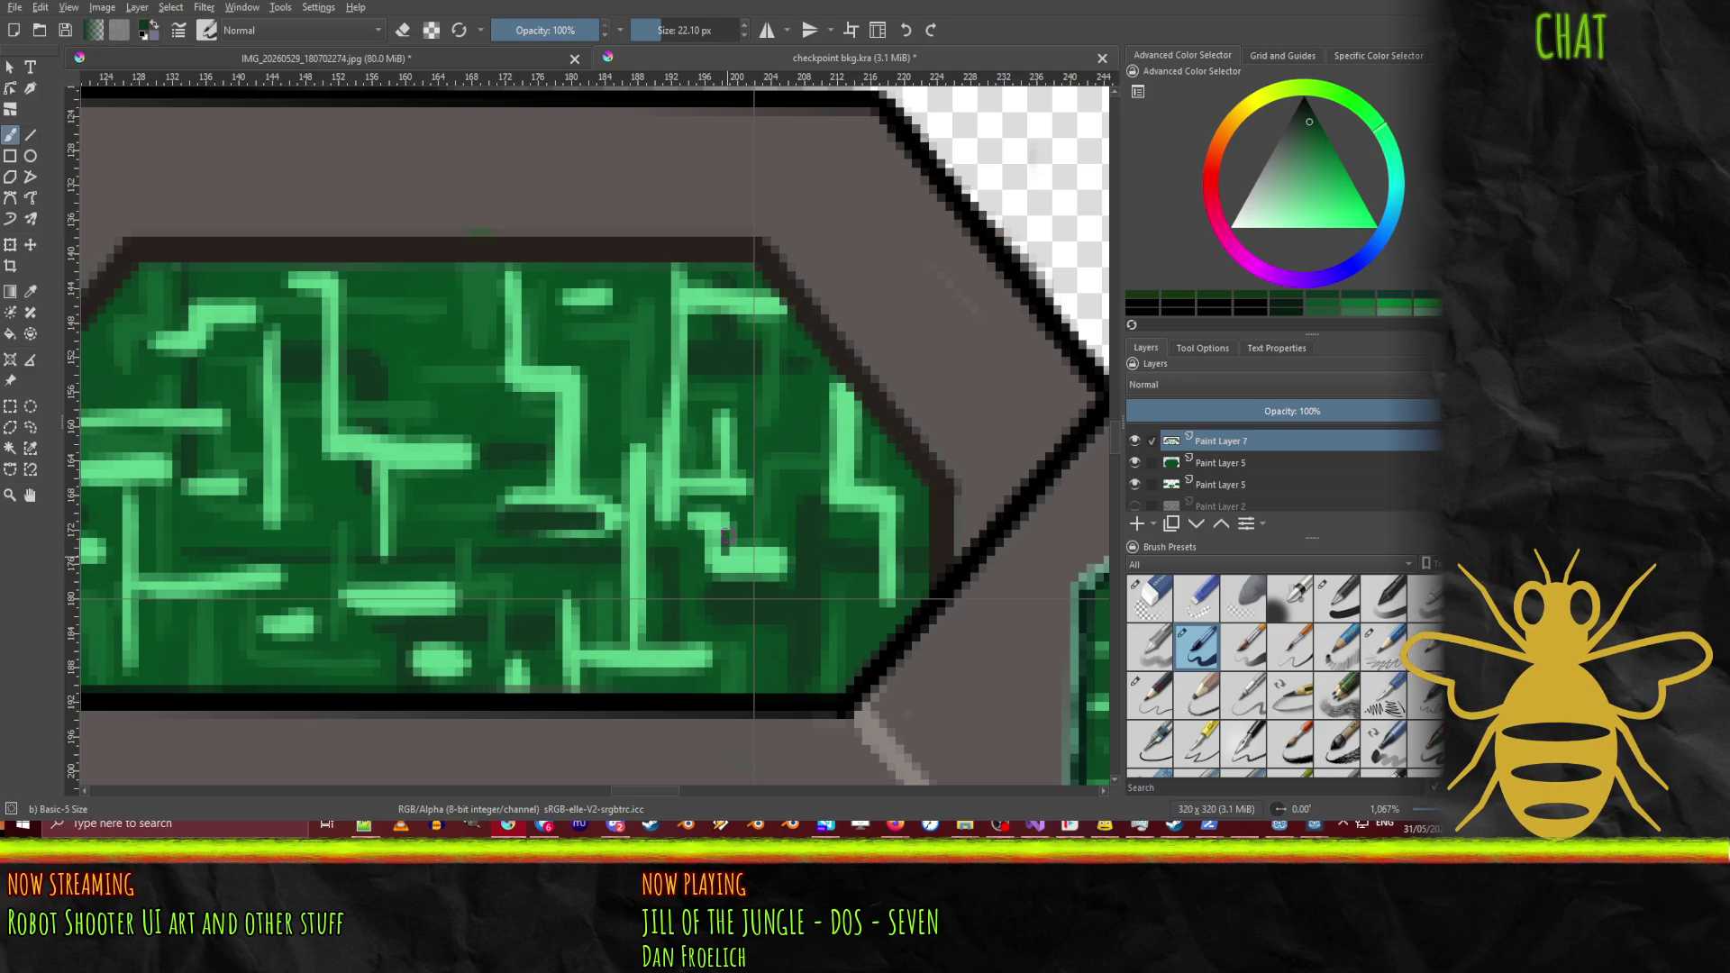
mouse_move(746, 558)
mouse_down()
mouse_move(775, 560)
mouse_move(724, 559)
mouse_up()
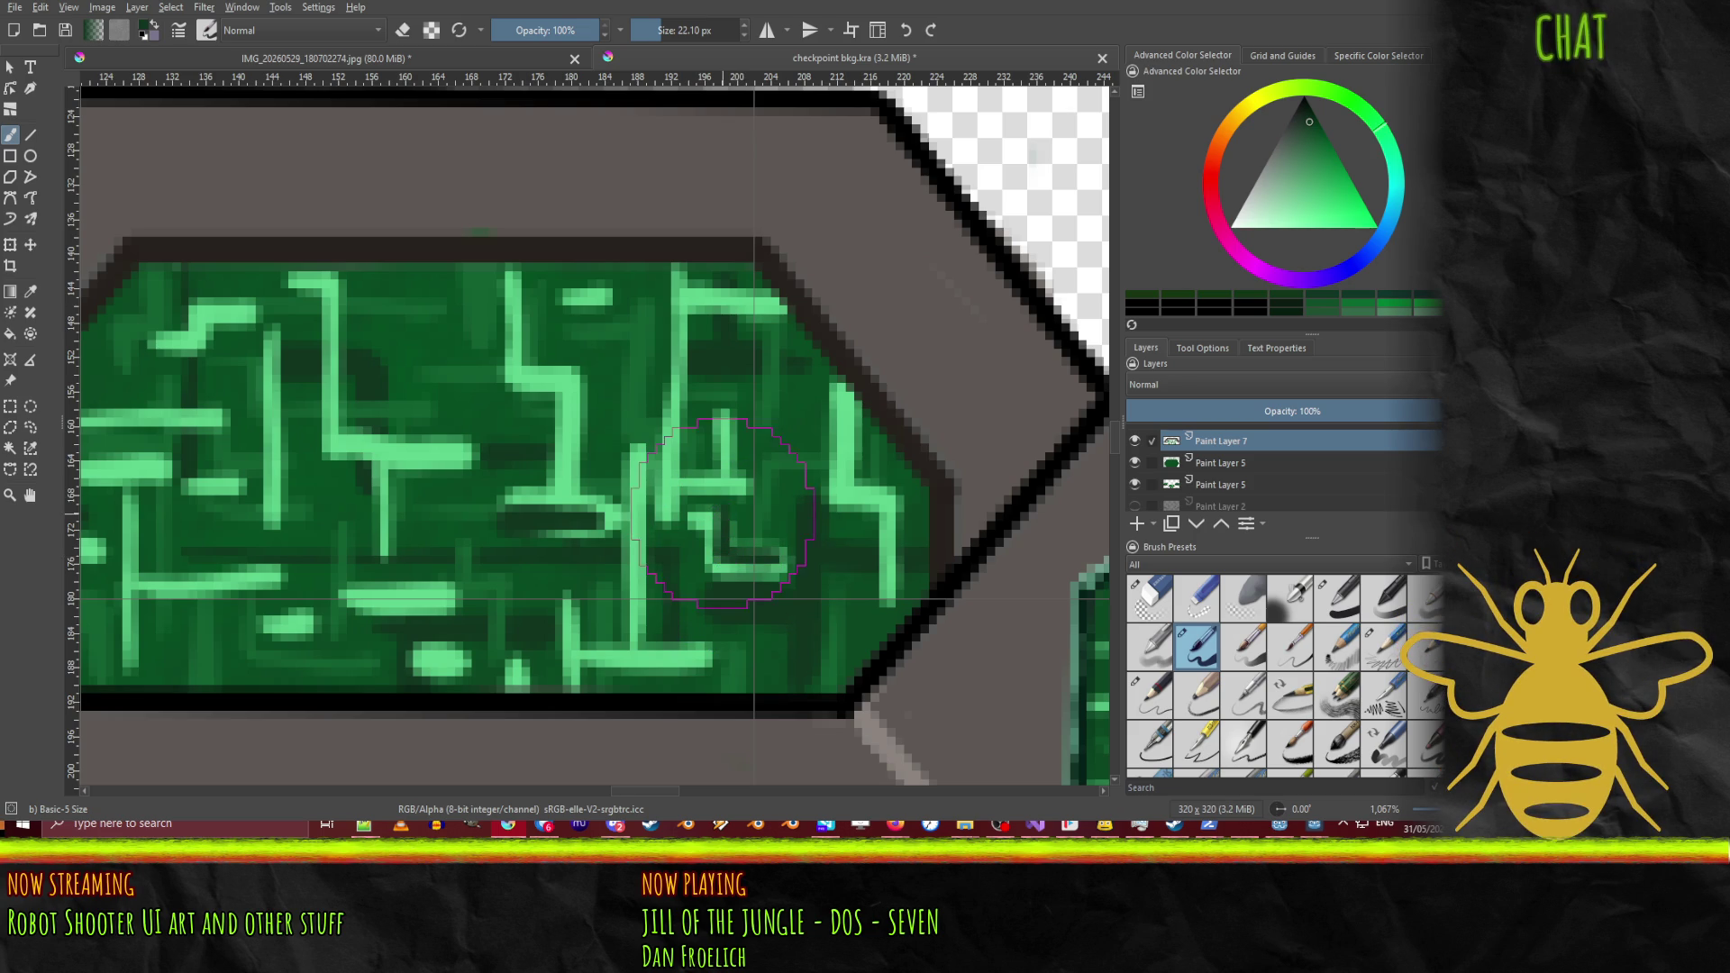
drag(844, 468, 846, 385)
drag(841, 482, 847, 392)
key(ctrl+z)
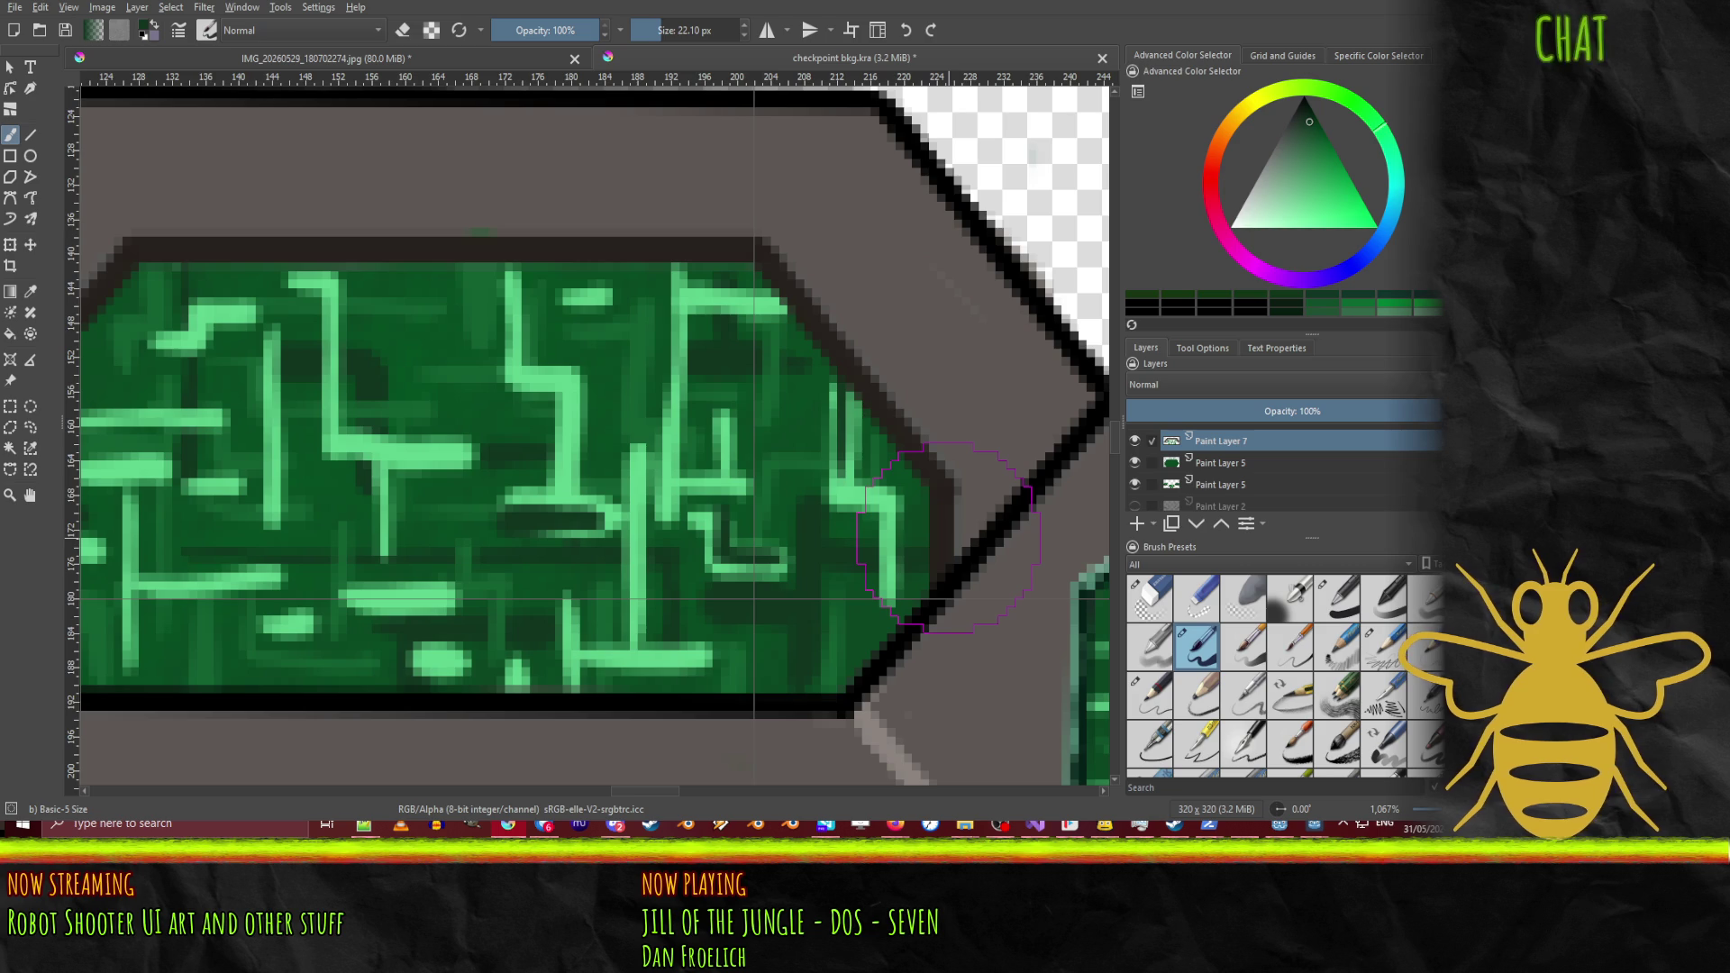
mouse_move(843, 541)
mouse_down()
mouse_move(818, 421)
mouse_move(829, 382)
mouse_up()
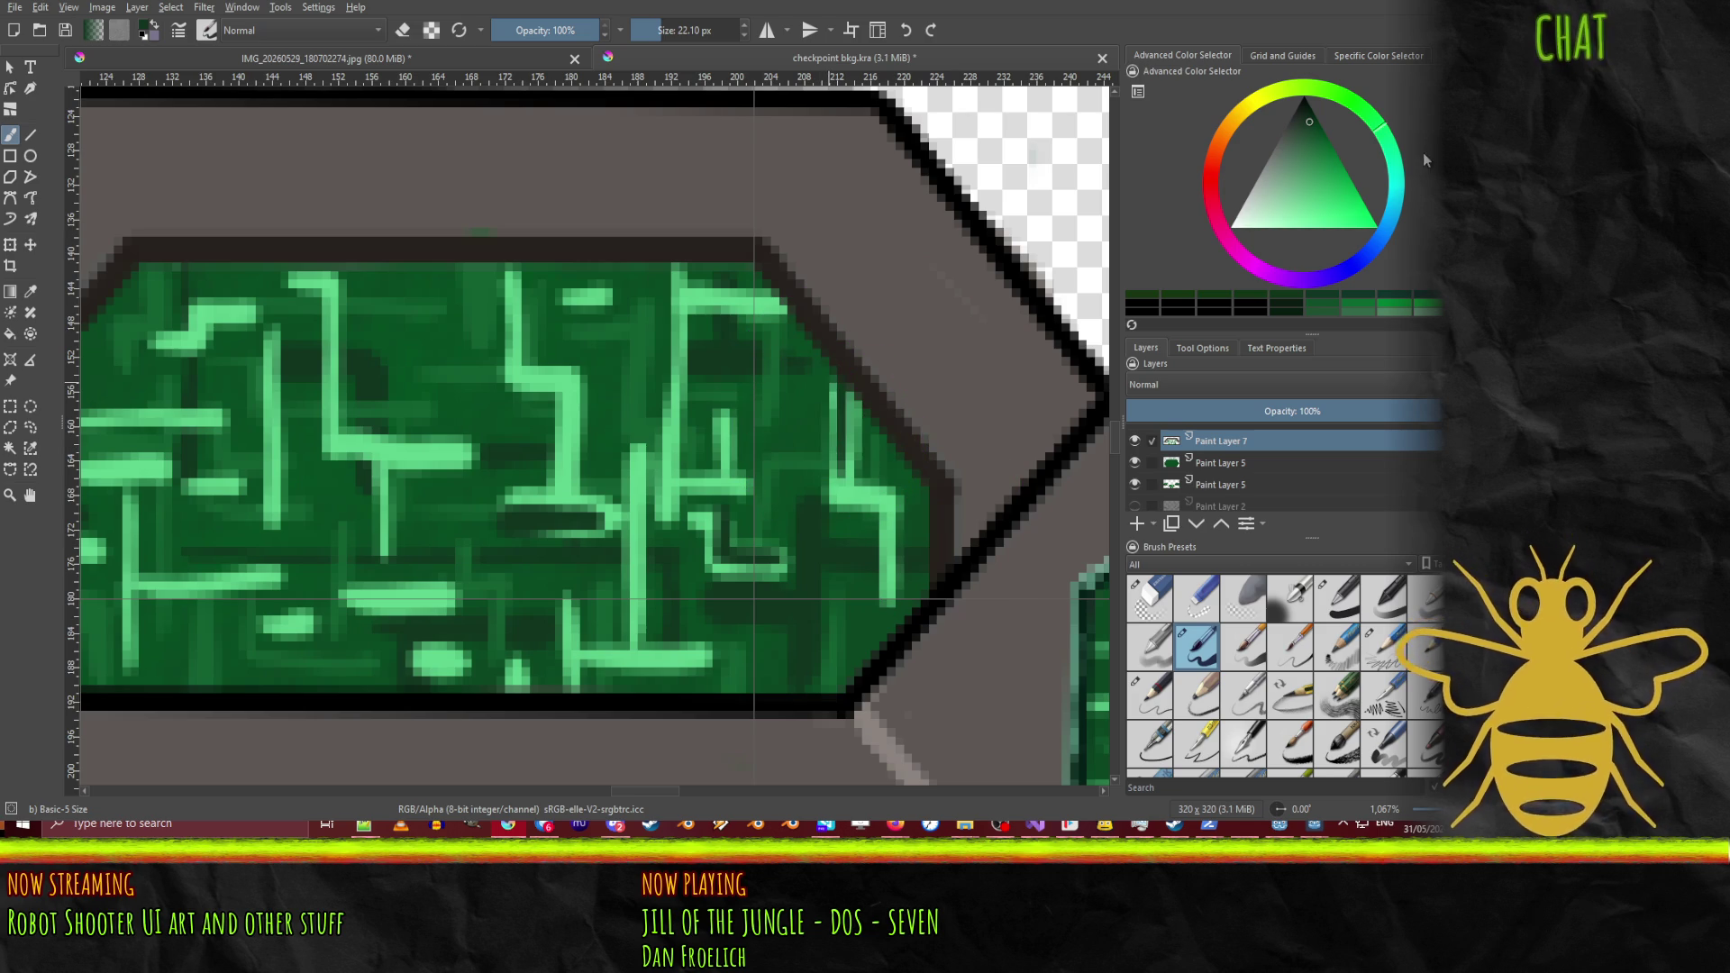
Step: Darken more circuit lines on the panel's left with dark green
key(x)
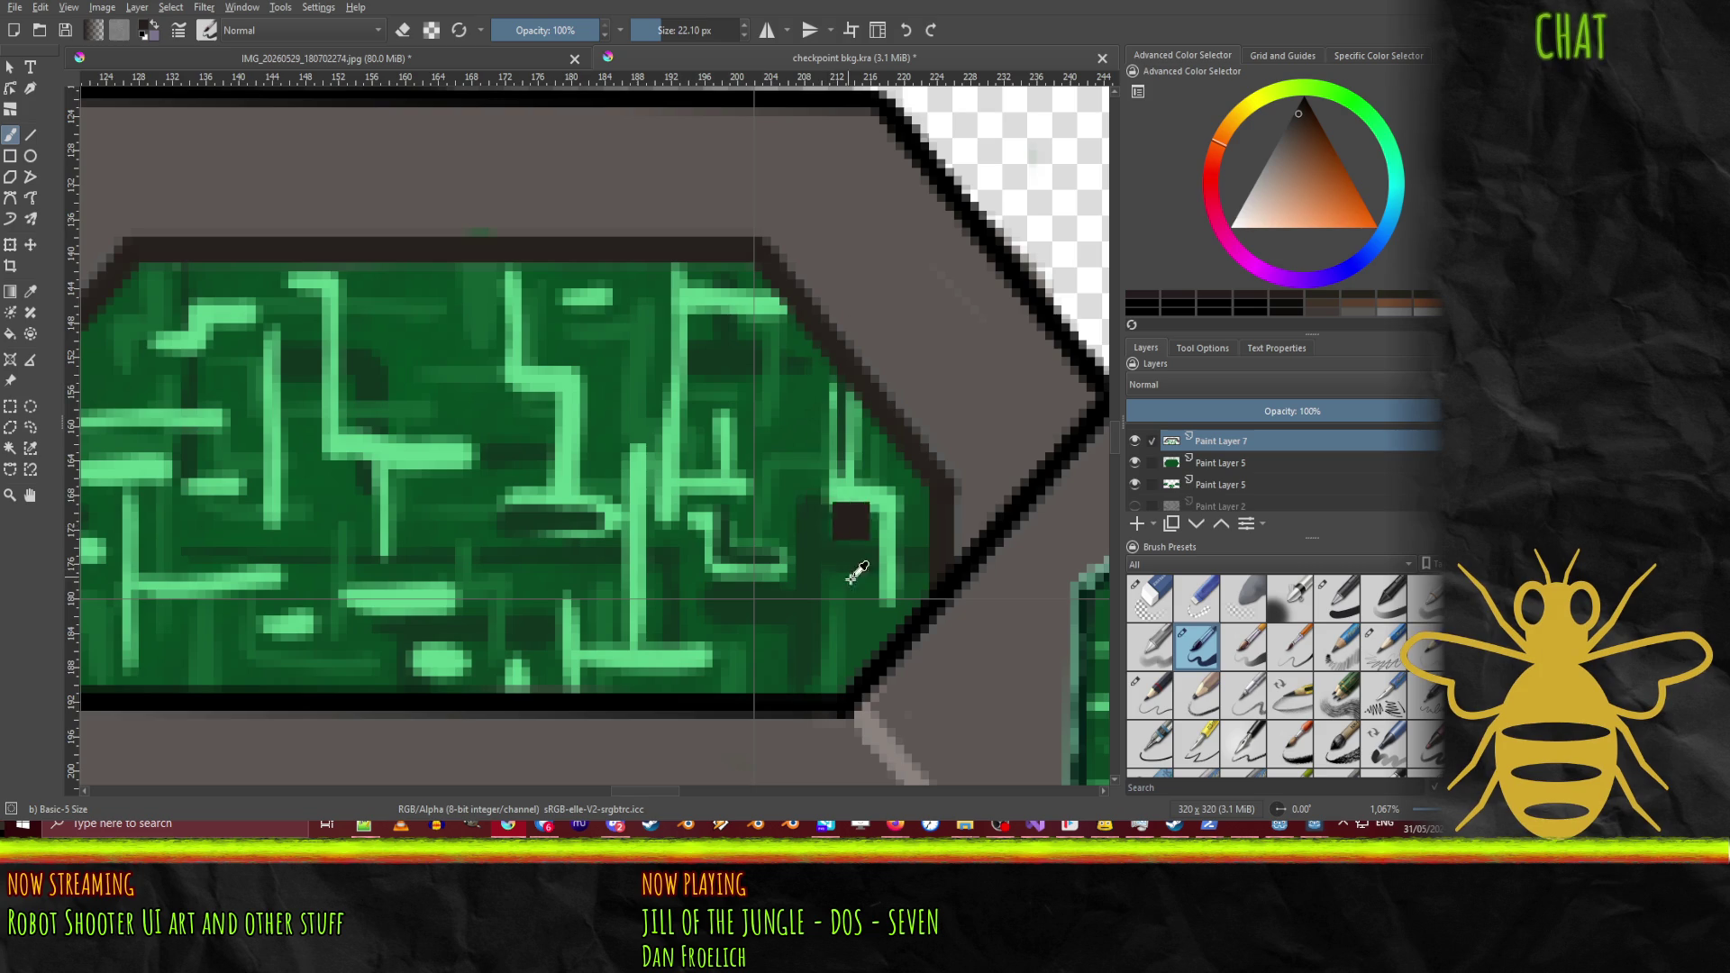
key(x)
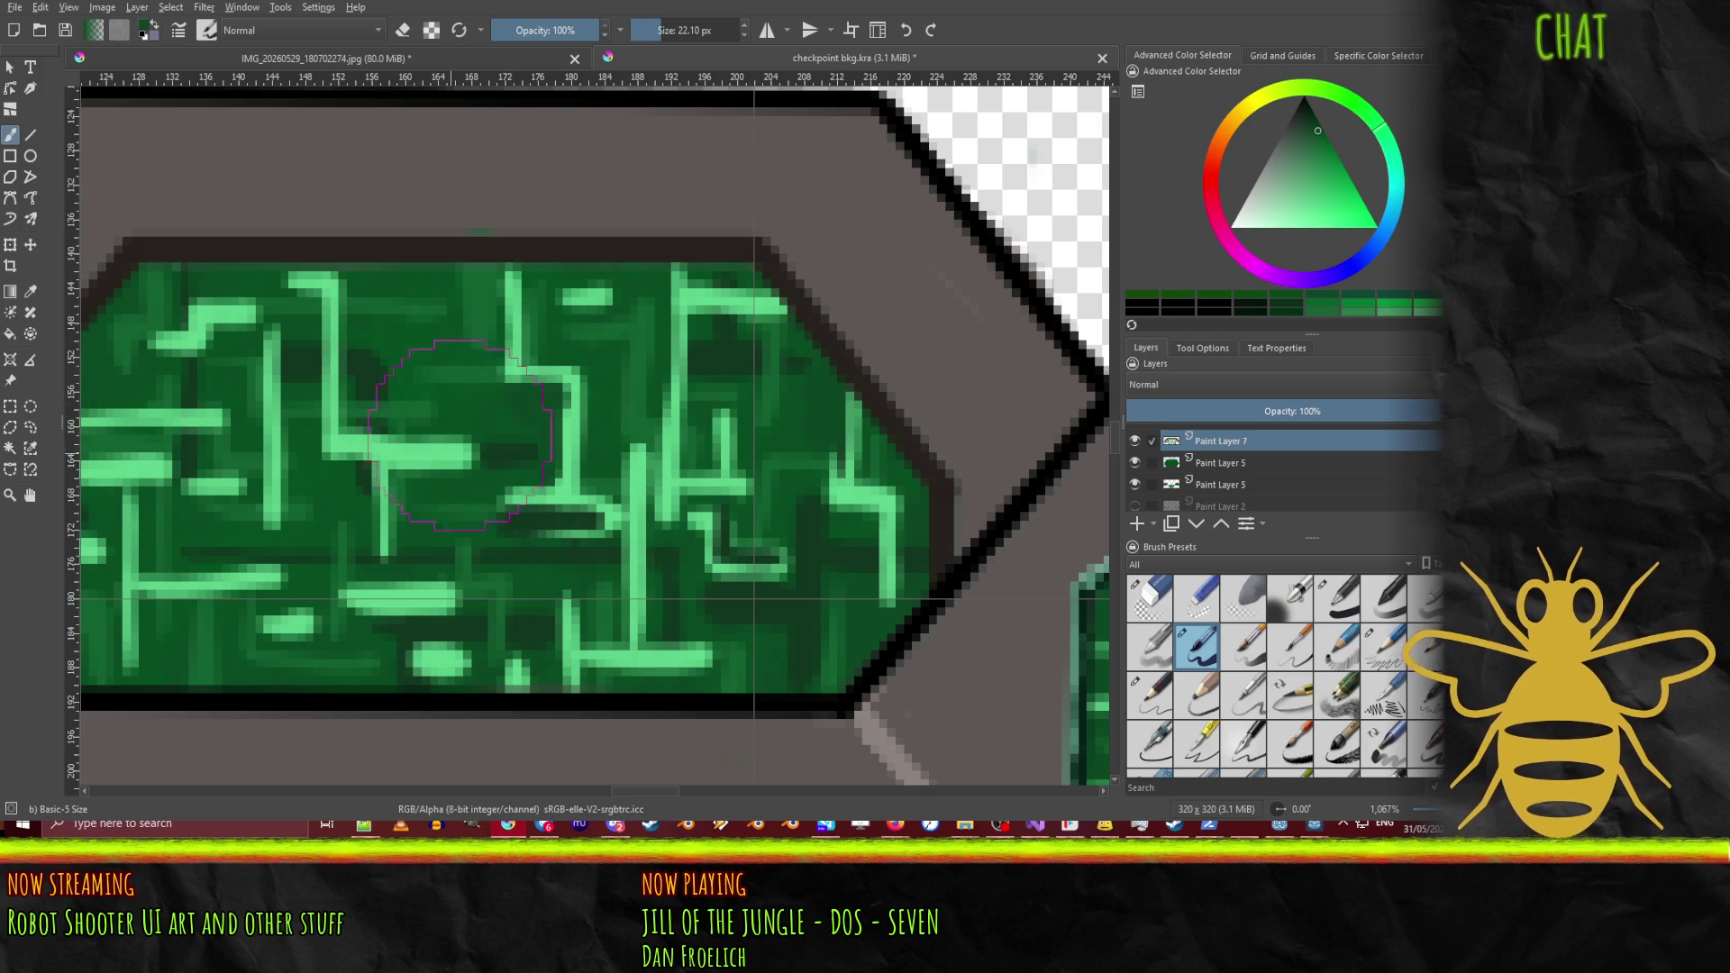
mouse_move(460, 436)
mouse_down()
mouse_move(424, 378)
mouse_move(440, 447)
mouse_move(441, 416)
mouse_up()
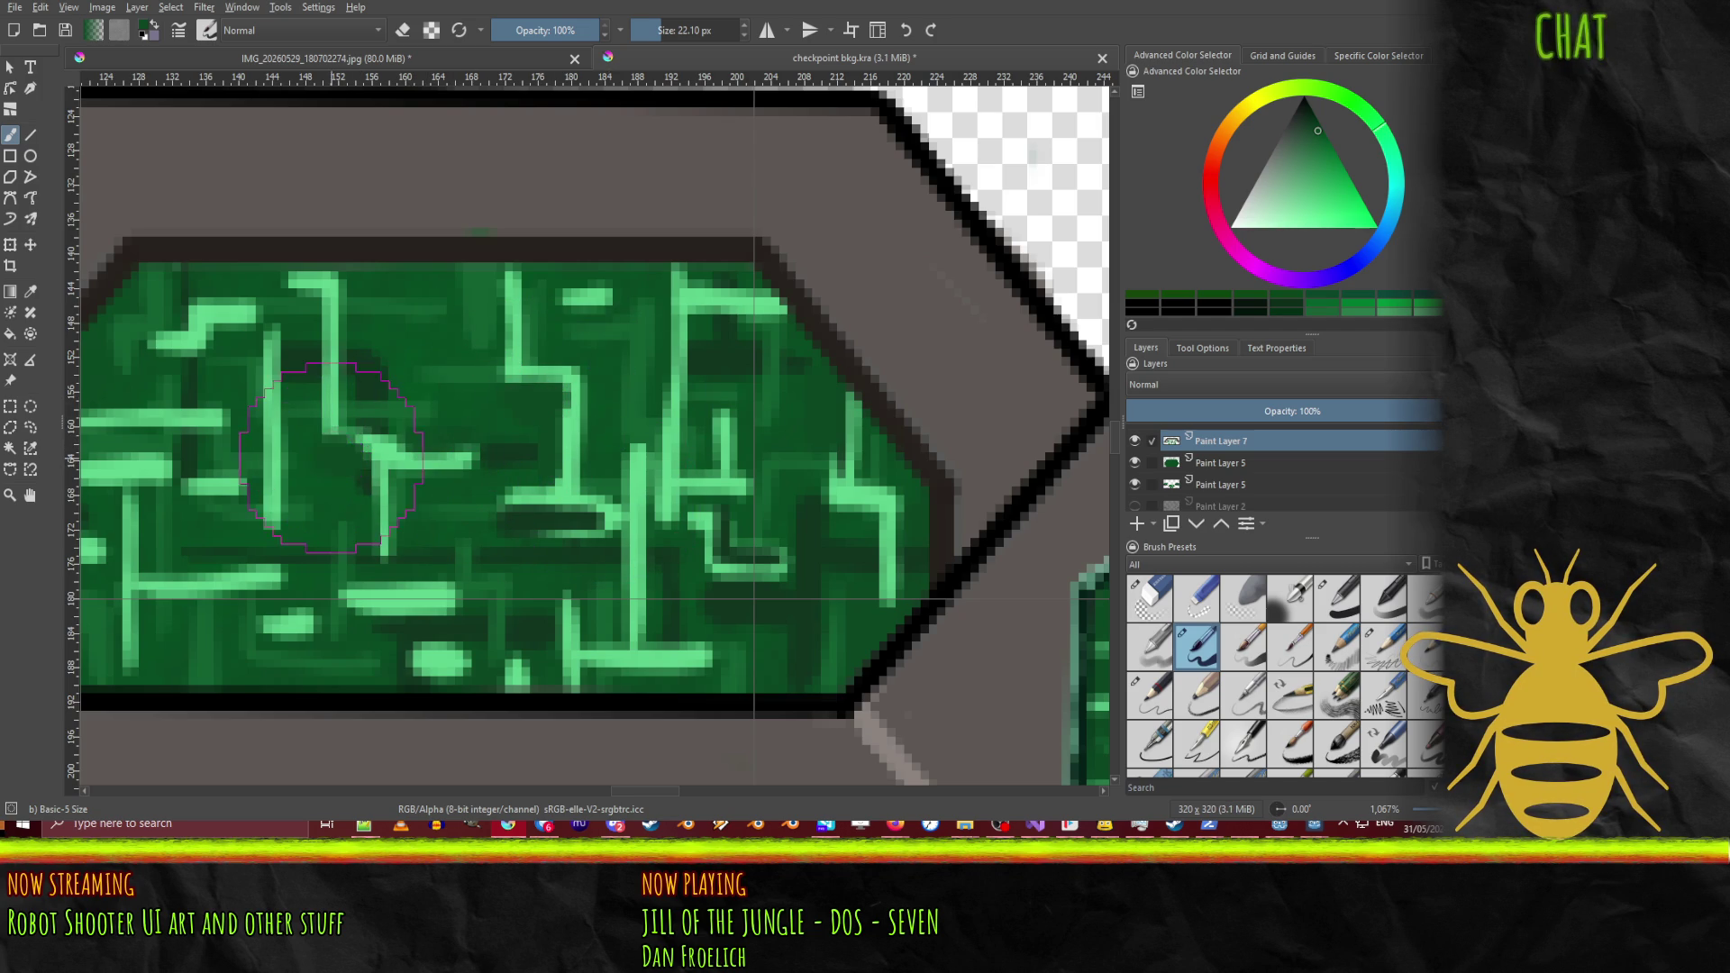
drag(331, 458, 324, 462)
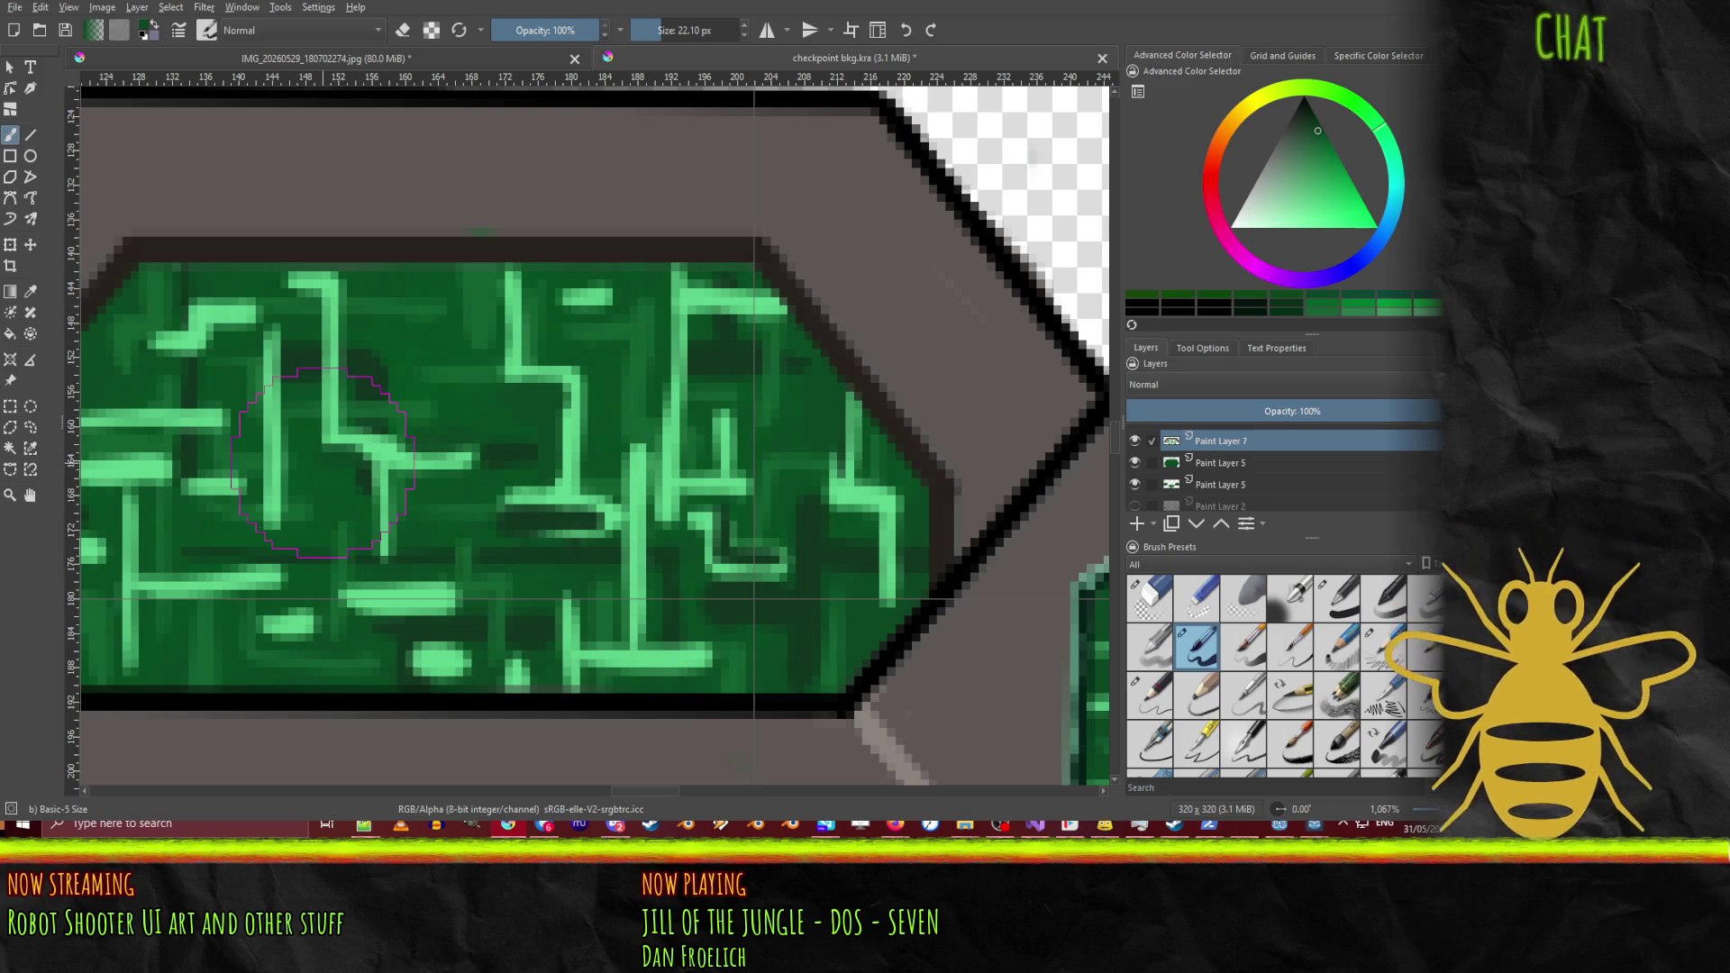
drag(441, 448, 481, 449)
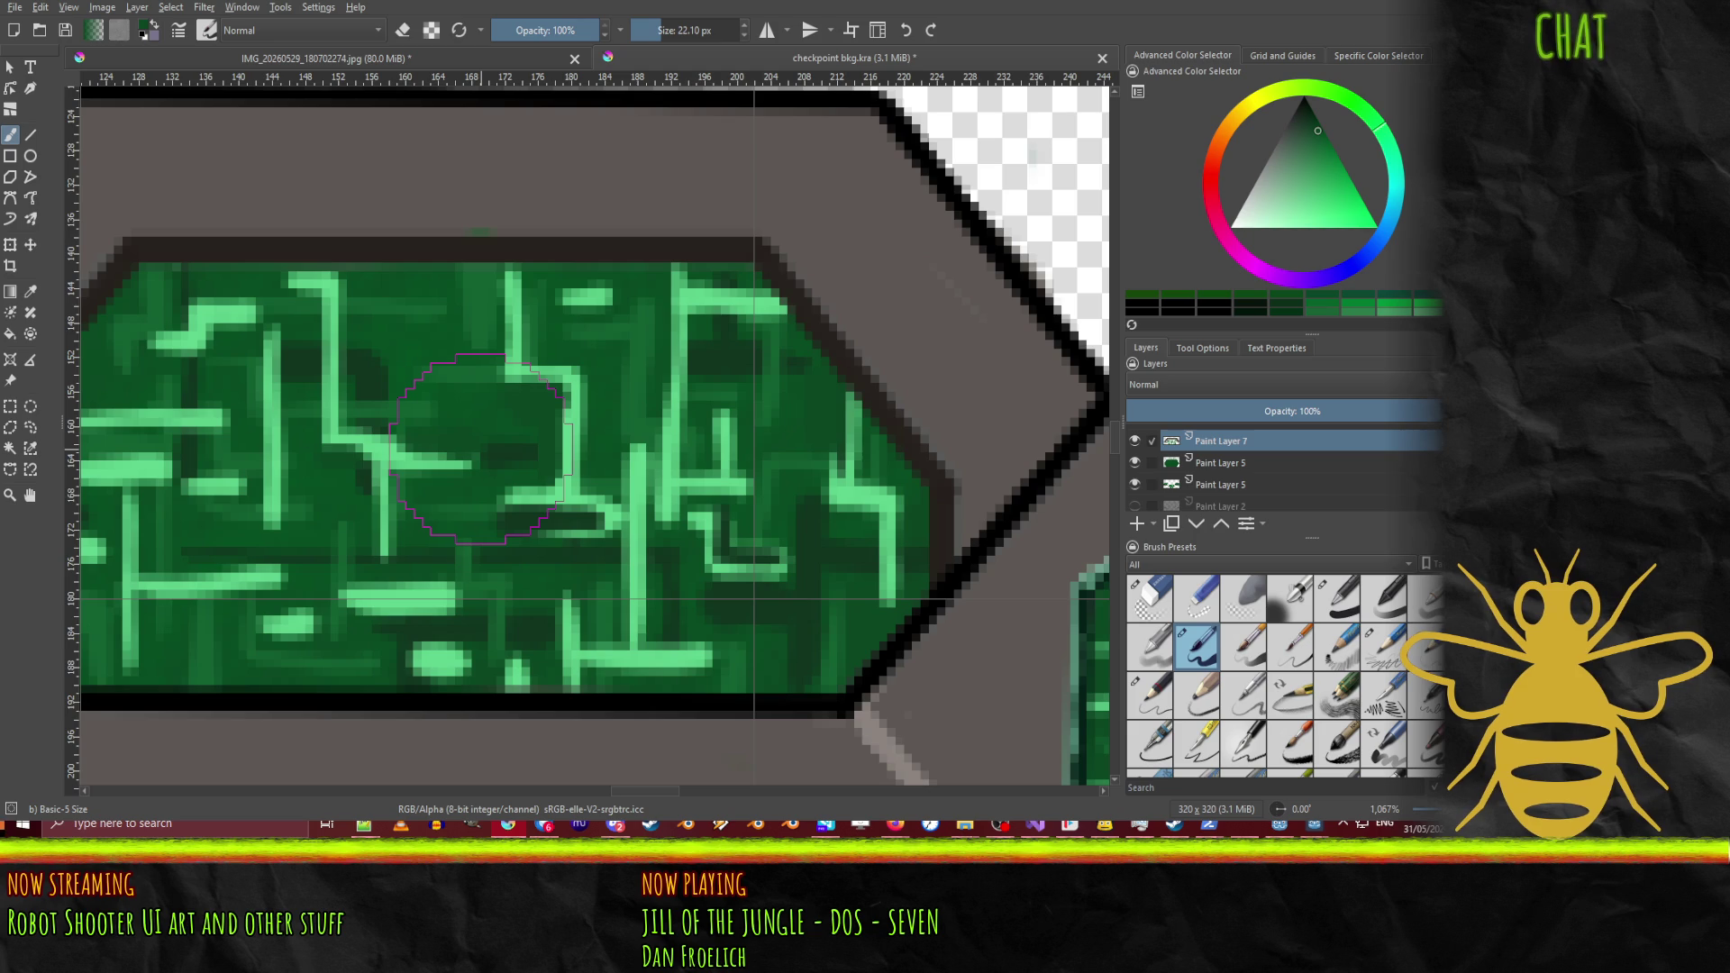
mouse_move(170, 451)
mouse_down()
mouse_move(276, 452)
mouse_move(507, 561)
mouse_up()
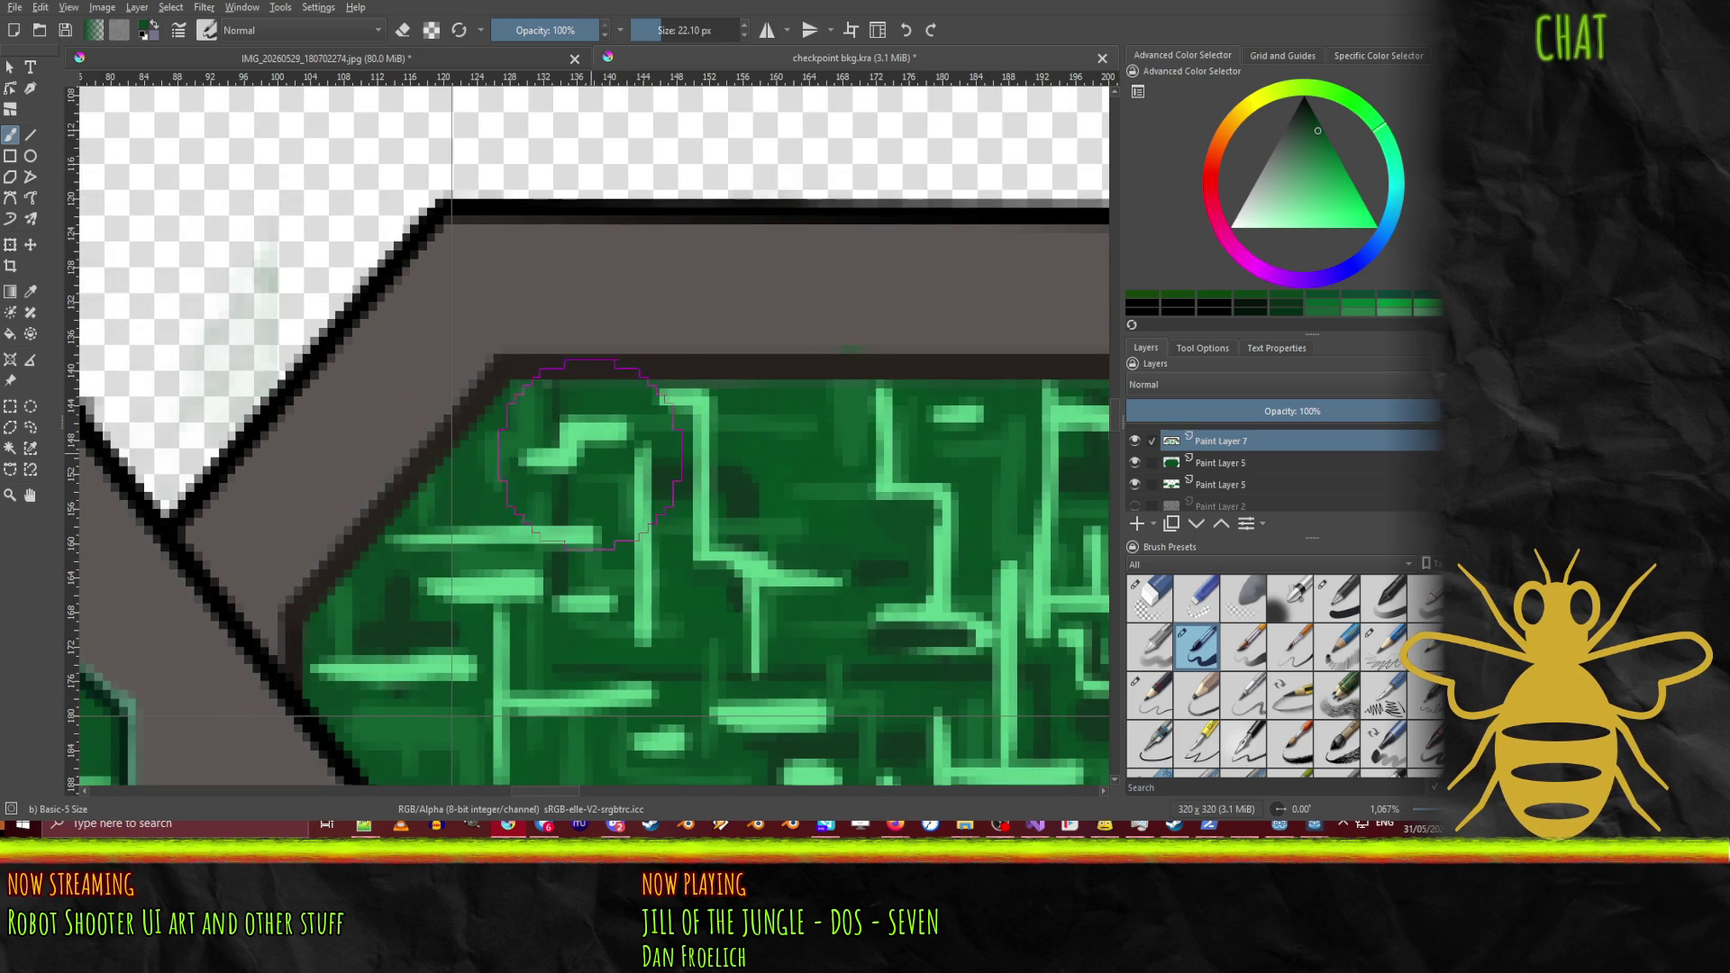
Step: Pick a lighter green and paint vertical, horizontal and stepped circuit lines on the panel's left end
drag(577, 455, 619, 449)
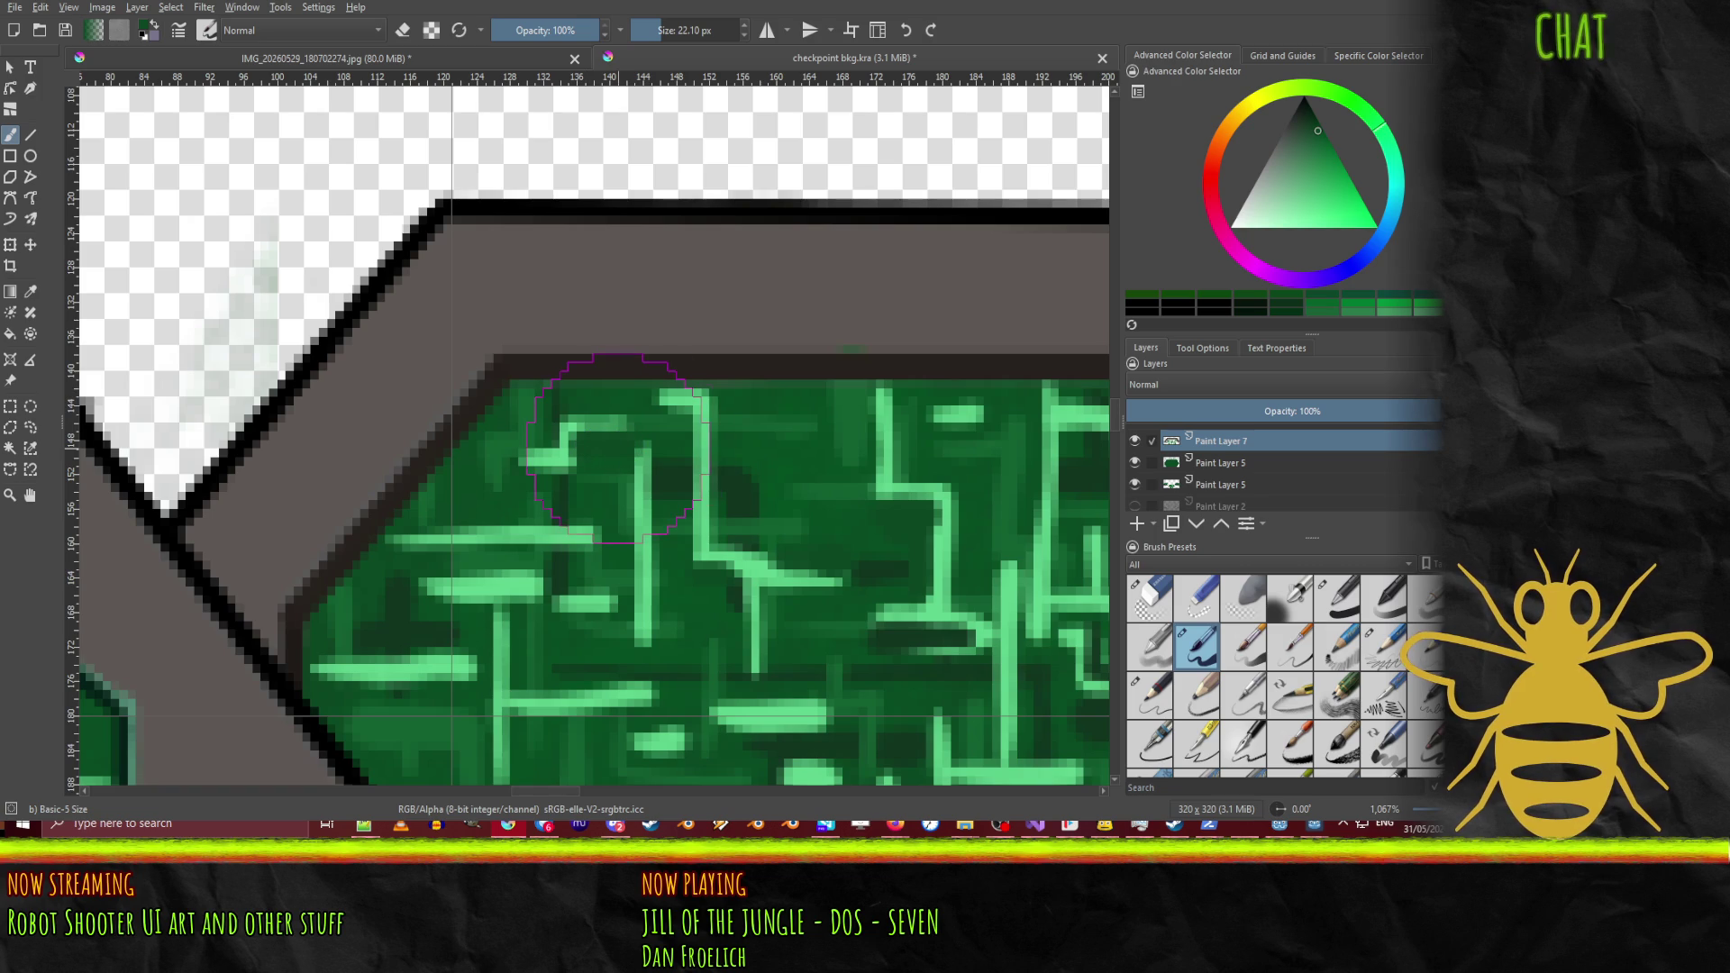
scroll(642, 562, down, 1)
scroll(642, 562, down, 5)
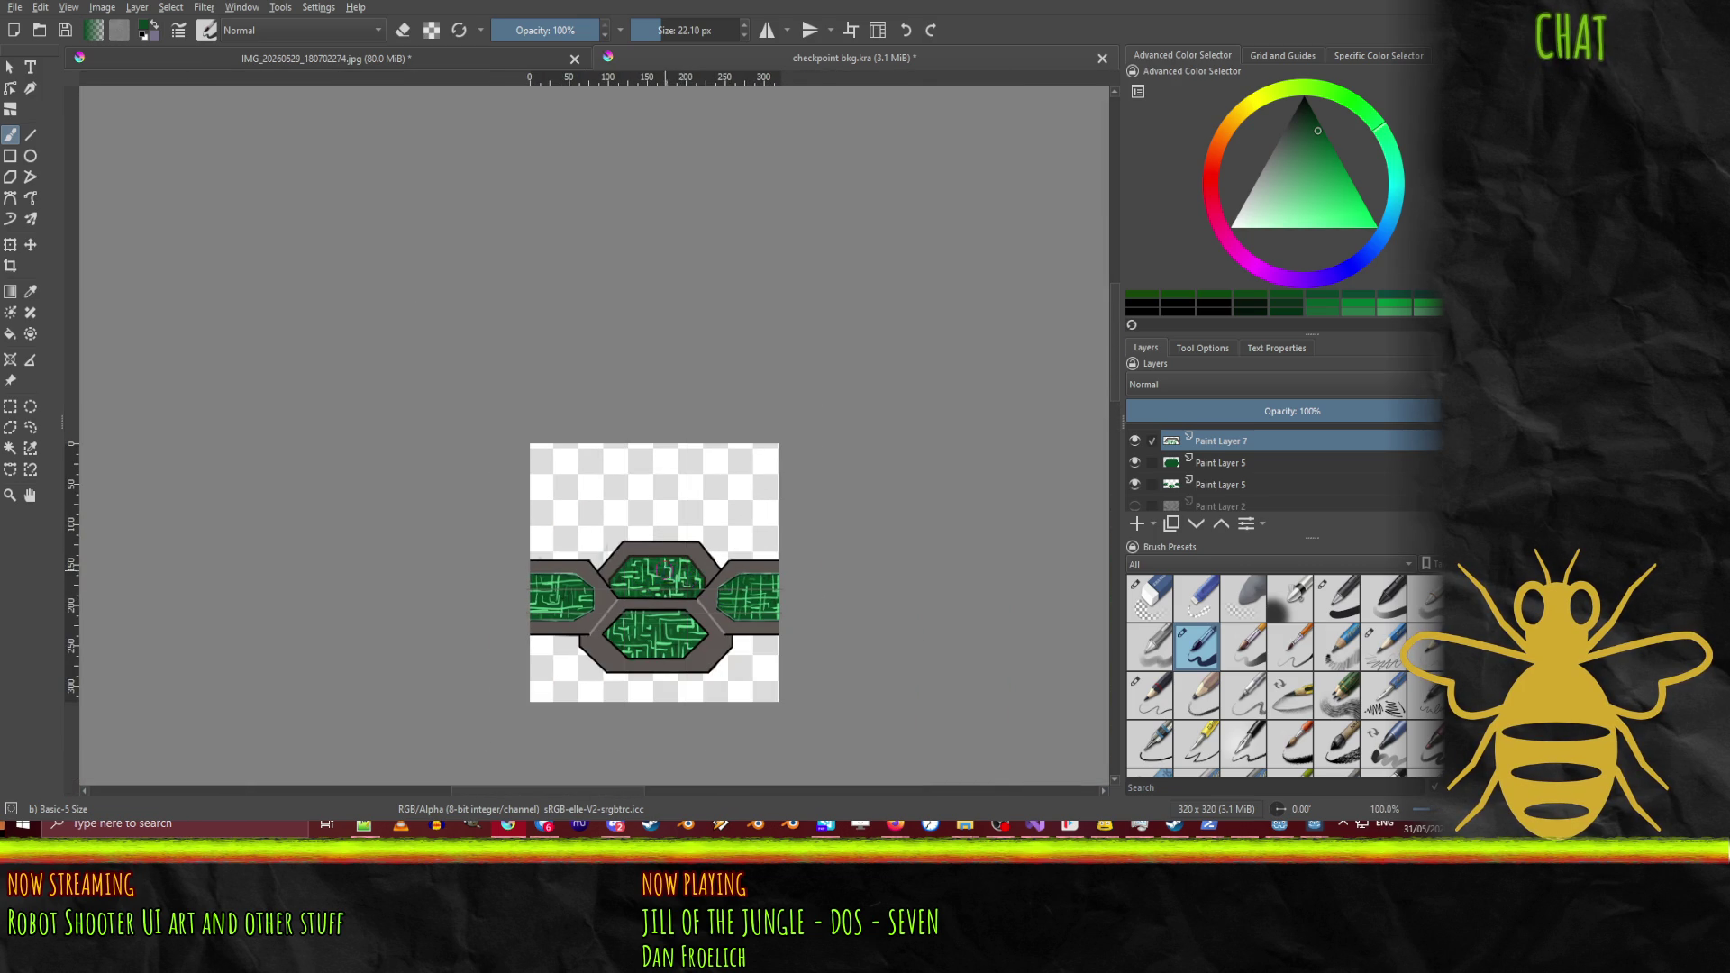
scroll(667, 577, up, 7)
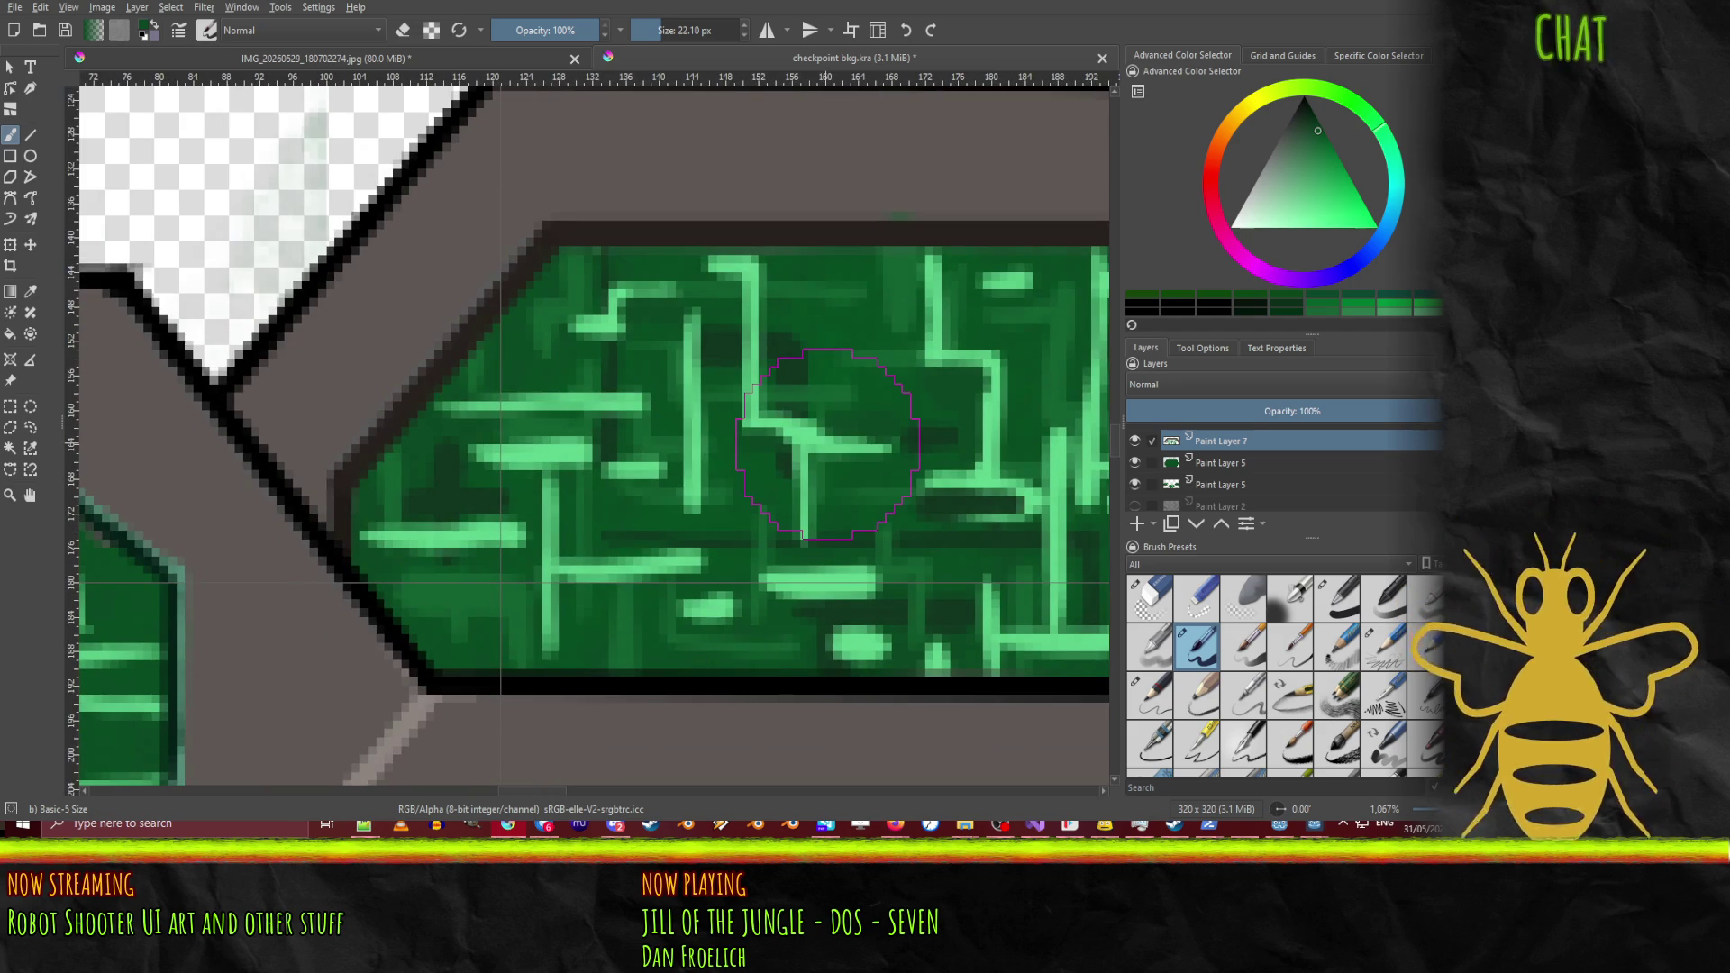
ctrl+click(827, 443)
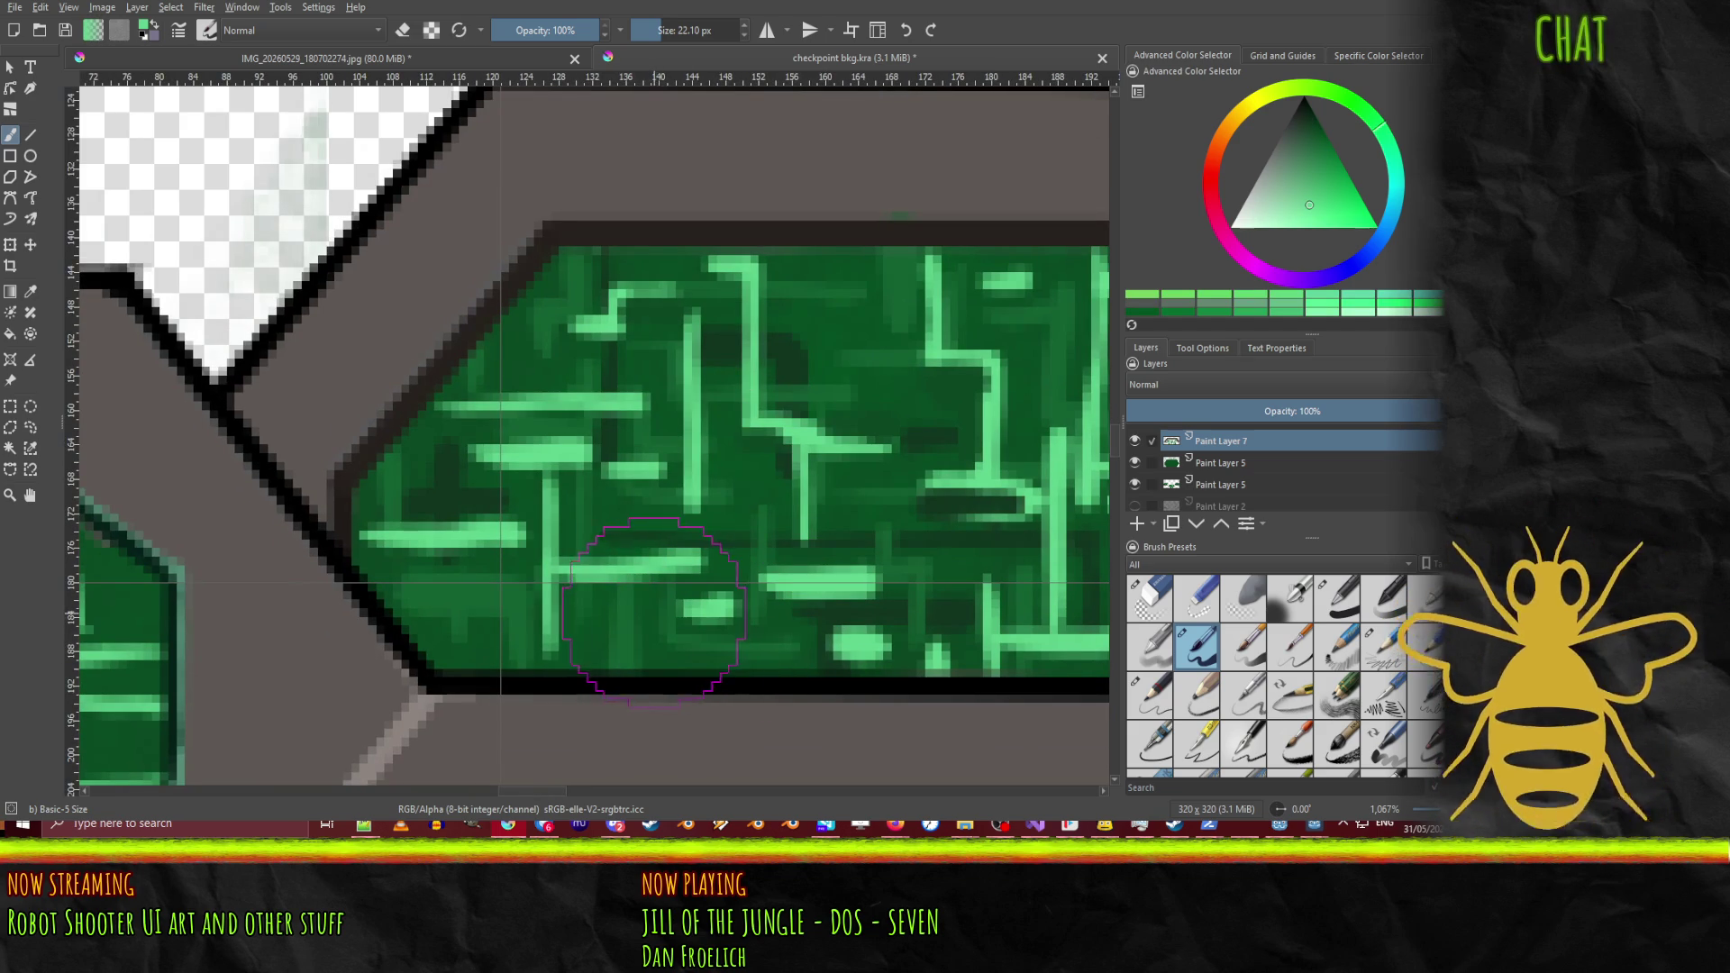
drag(648, 611, 655, 678)
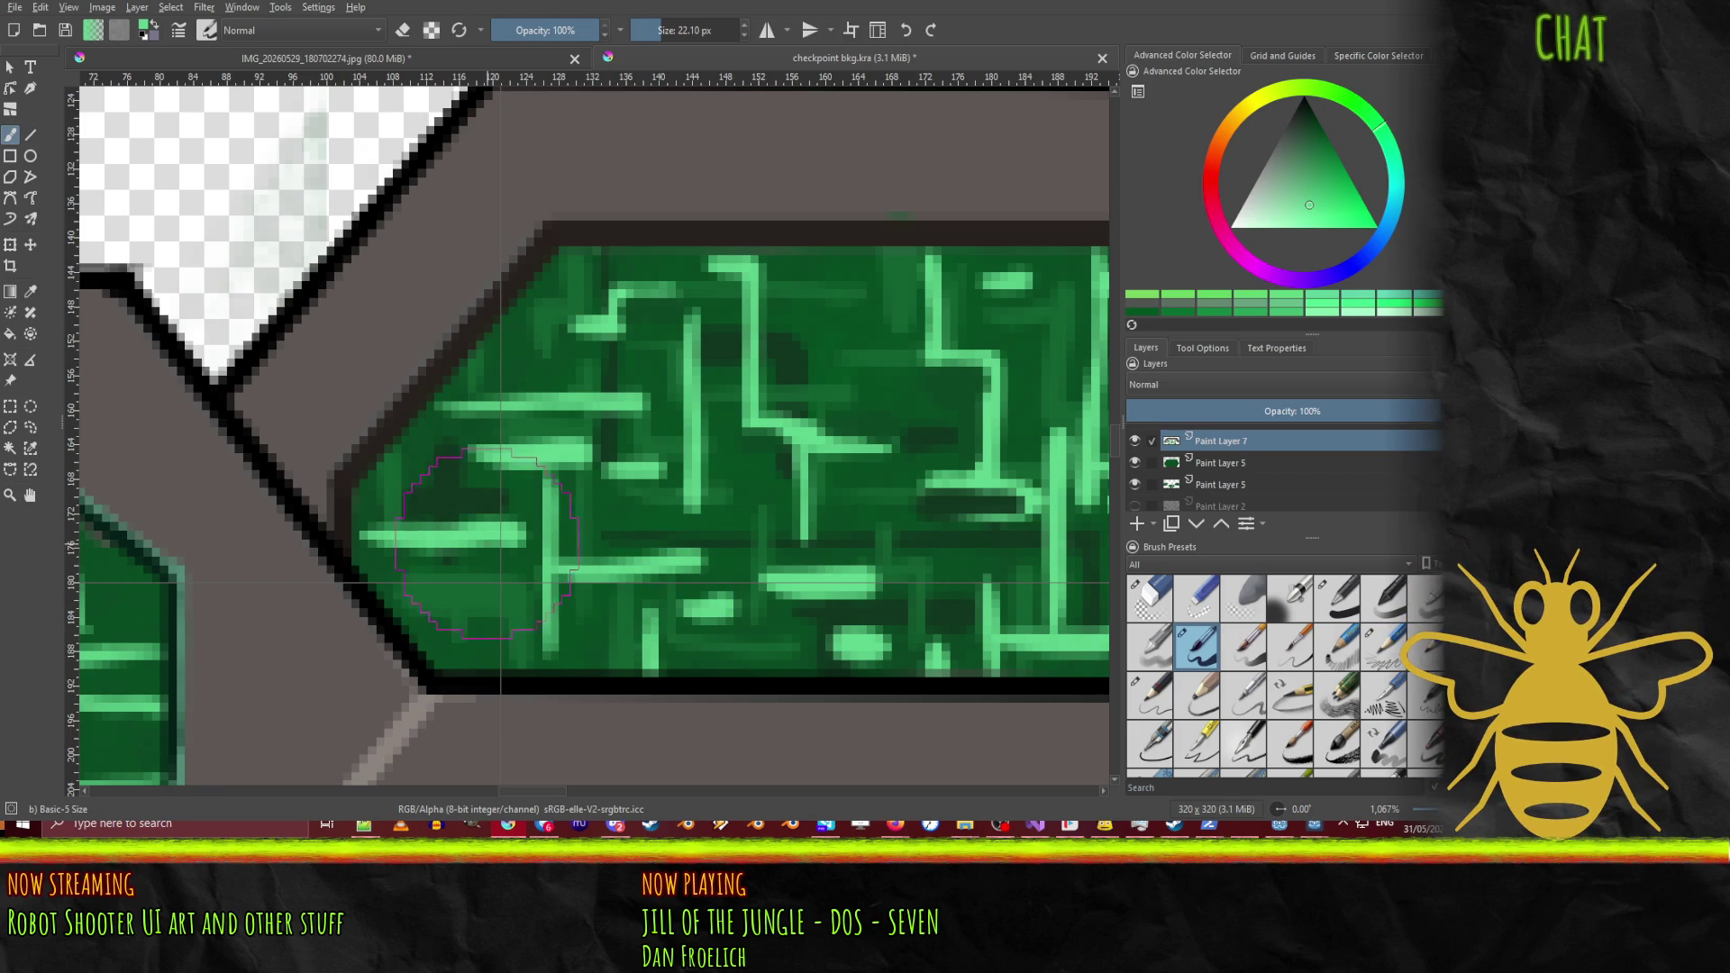
drag(486, 545, 488, 629)
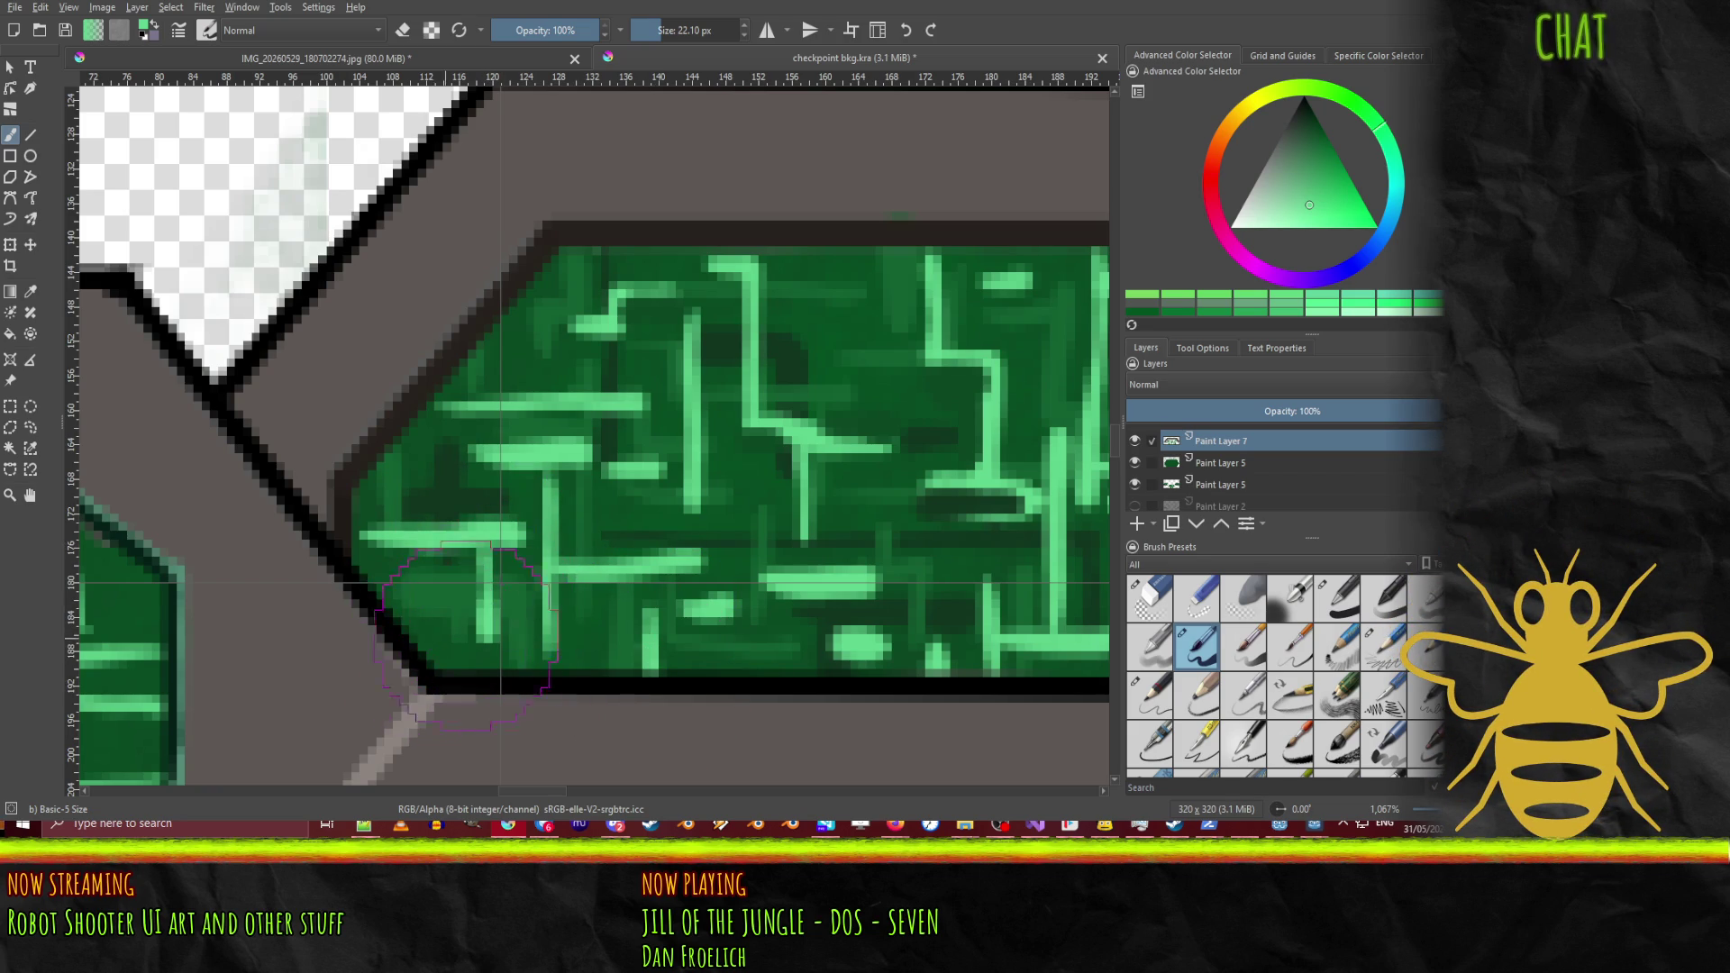
drag(405, 620, 486, 622)
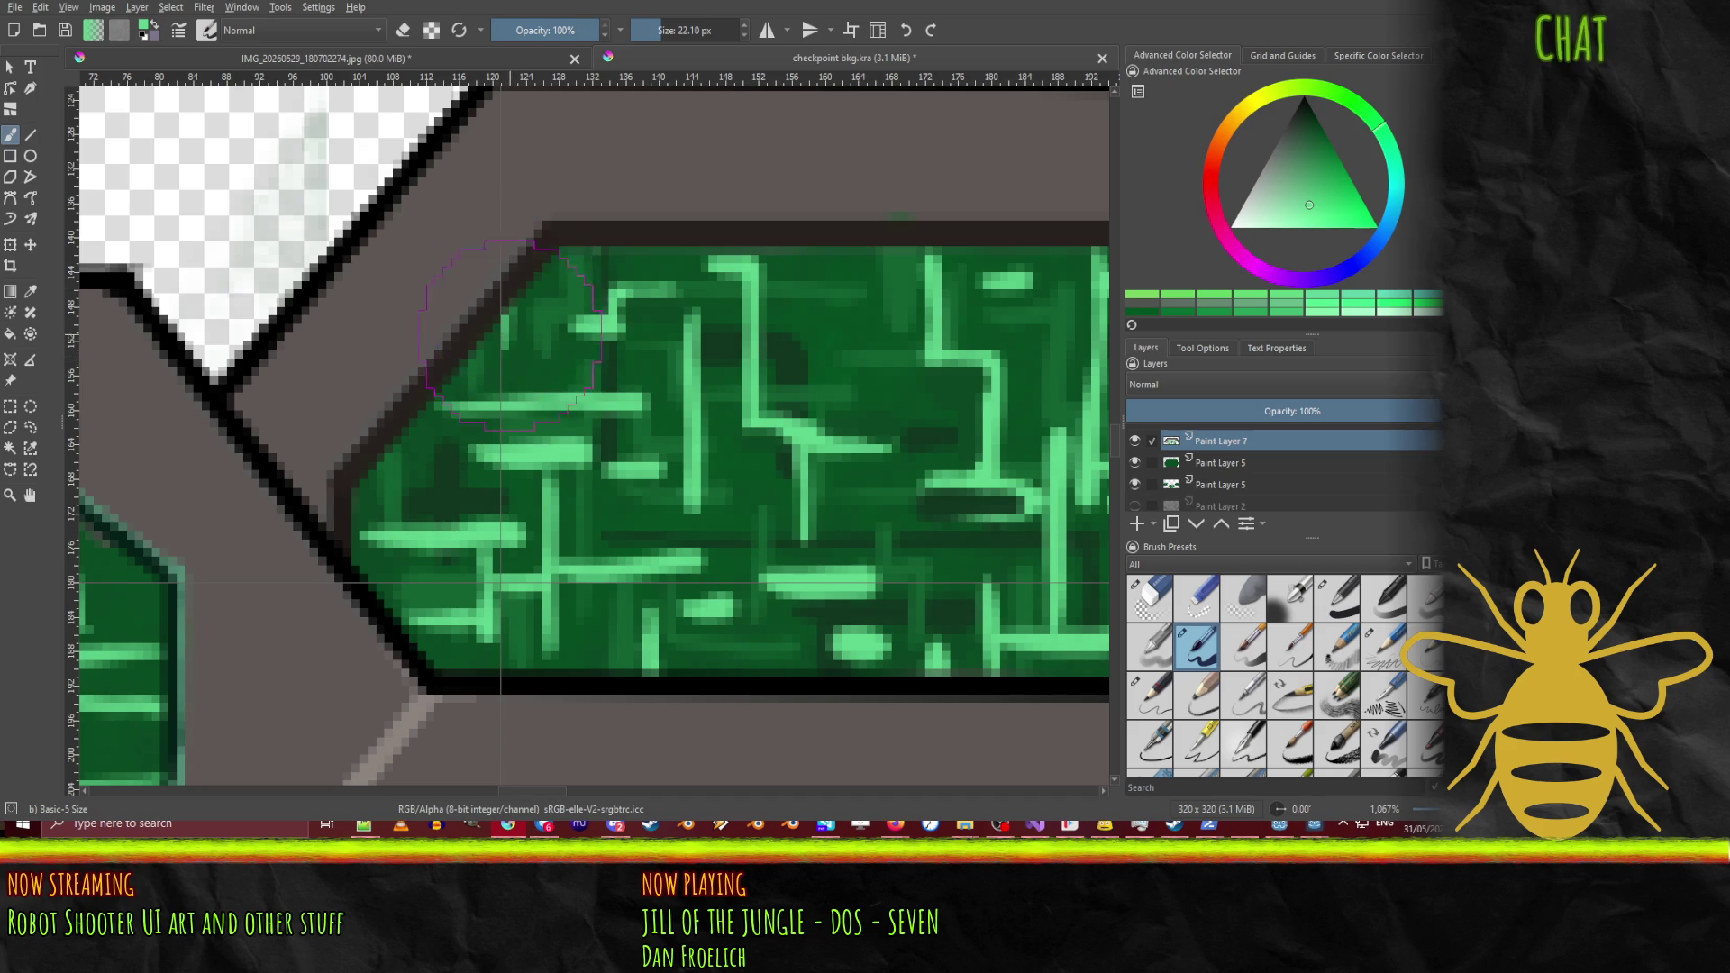
mouse_move(510, 335)
mouse_down()
mouse_move(510, 306)
mouse_move(518, 352)
mouse_up()
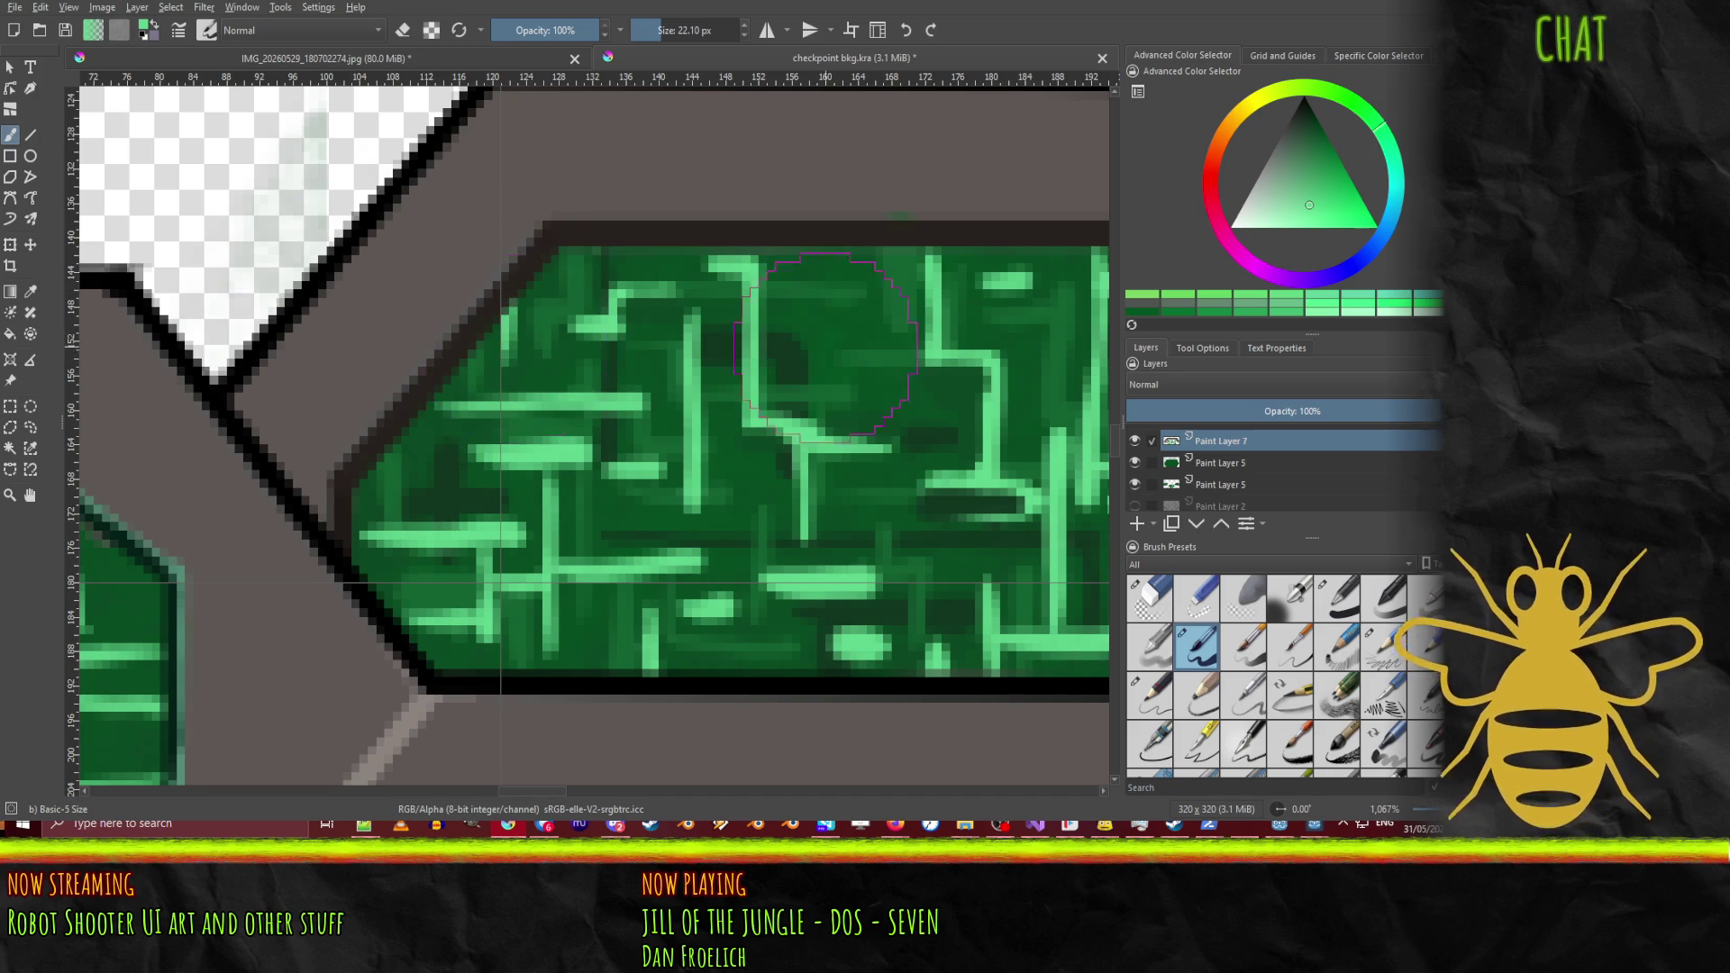
mouse_move(822, 365)
mouse_down()
mouse_move(838, 320)
mouse_move(870, 320)
mouse_move(869, 233)
mouse_move(834, 263)
mouse_move(848, 264)
mouse_up()
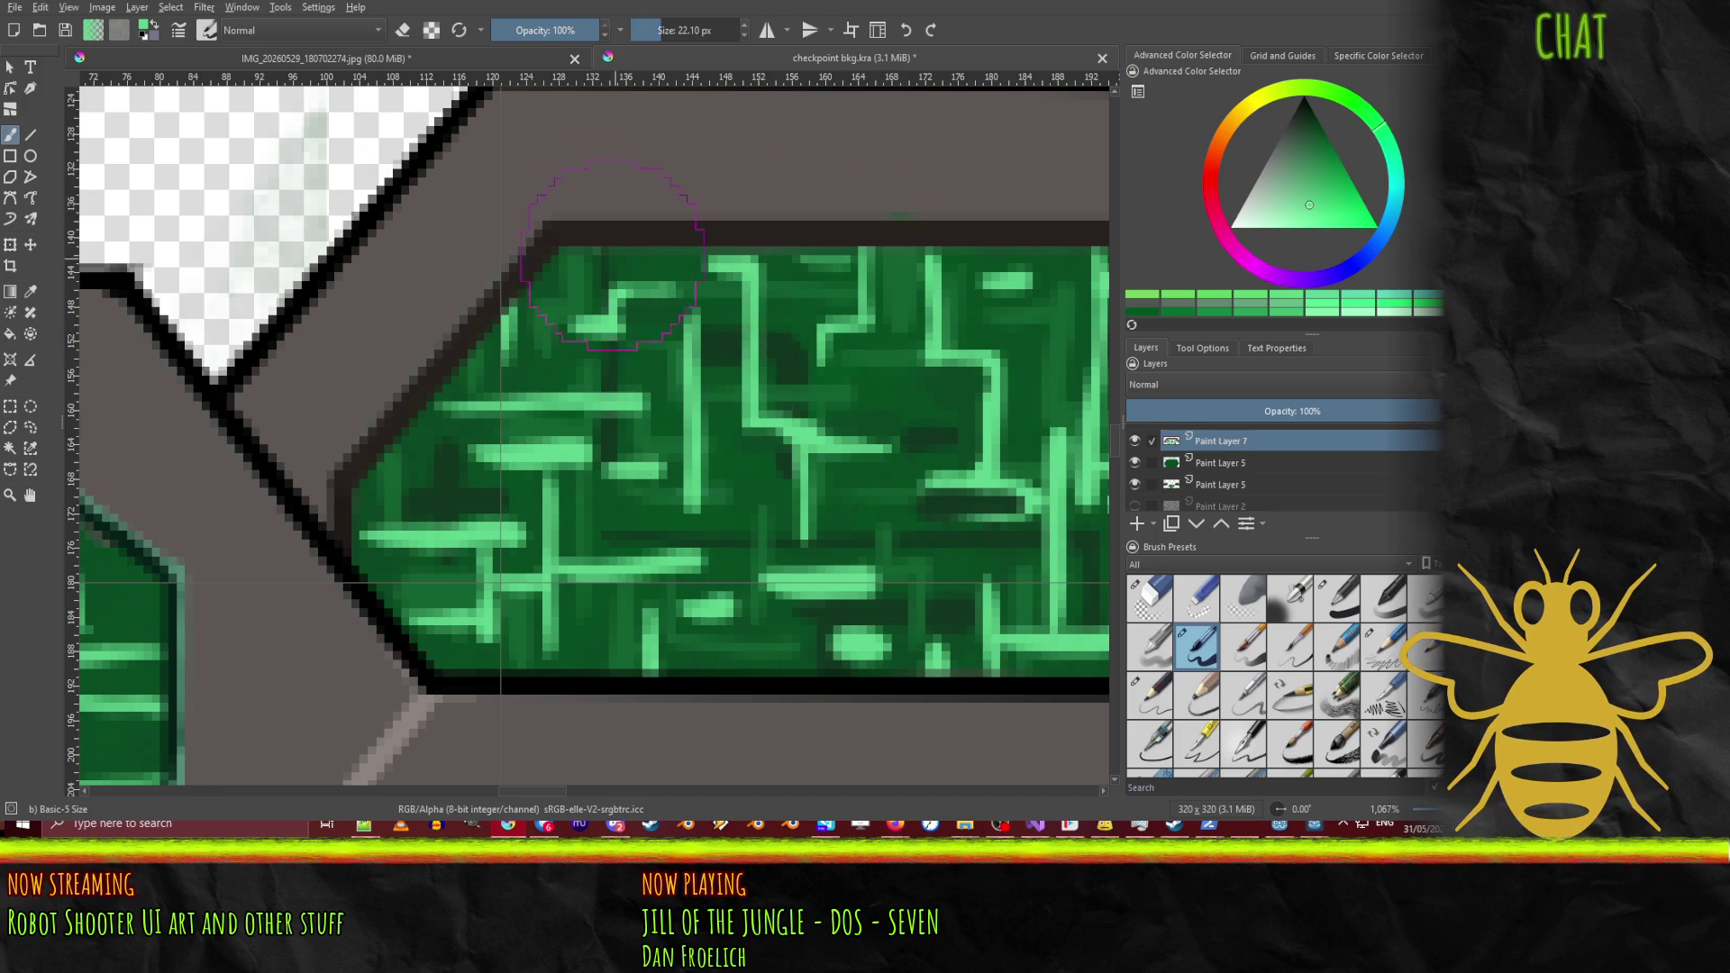
drag(893, 502, 511, 415)
Step: Use the pop-up palette to try purple, then keep green as the painting colour
right_click(484, 329)
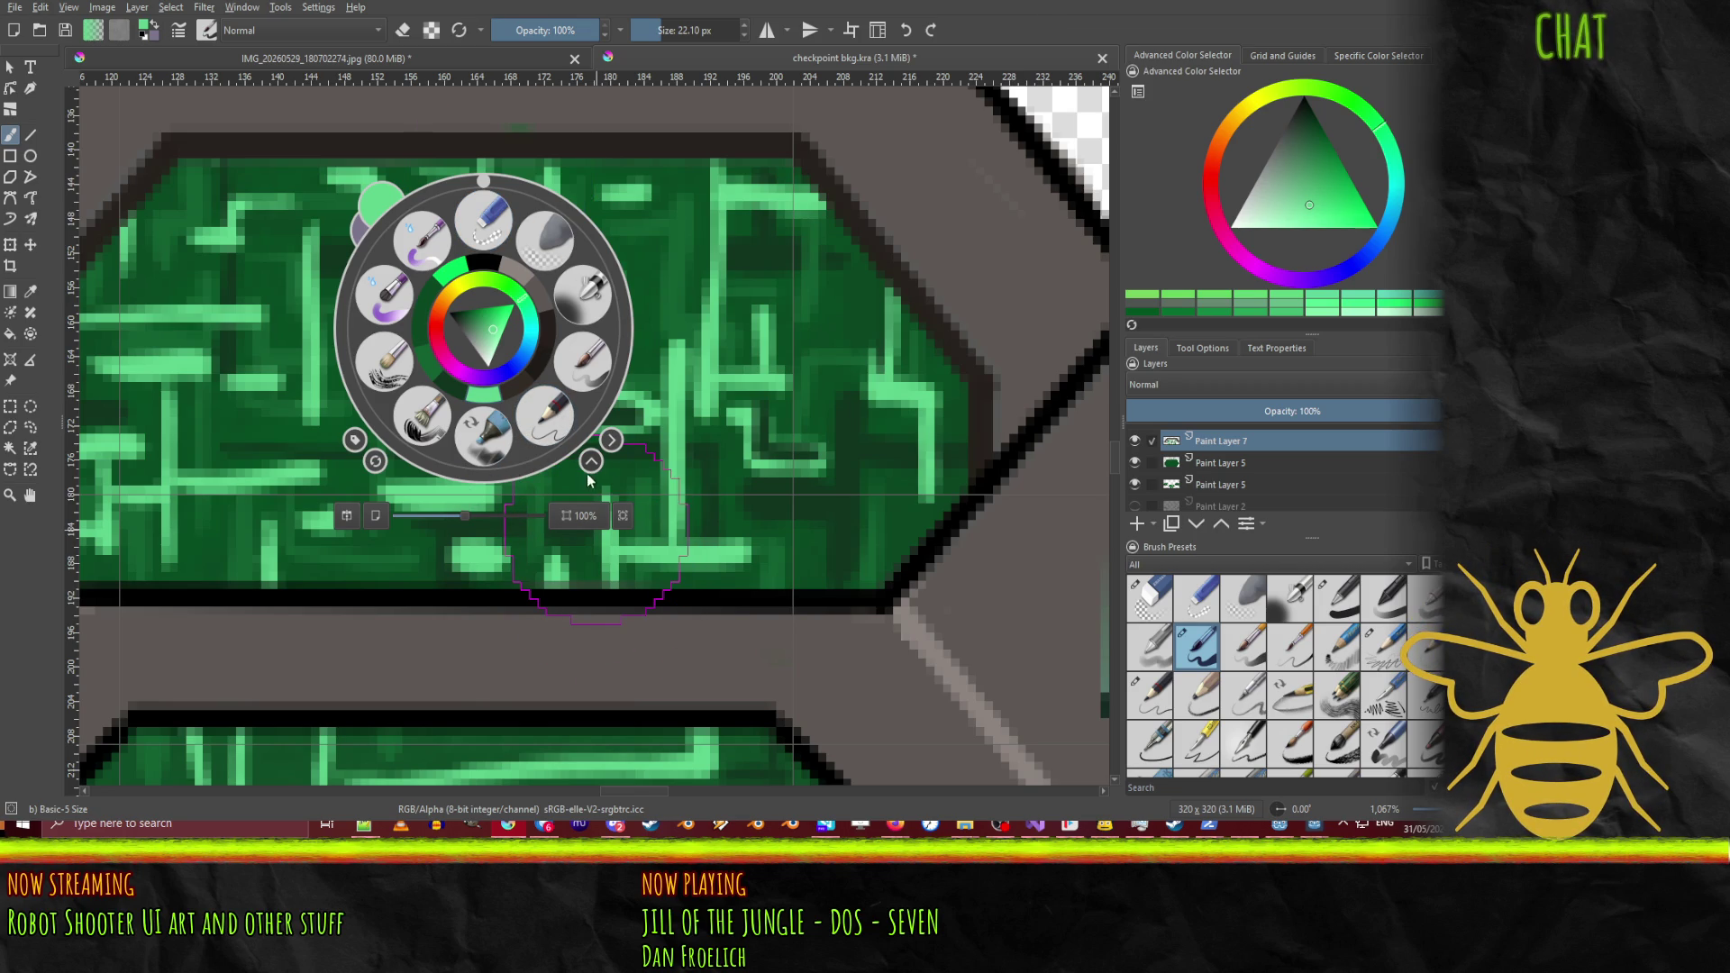
click(611, 440)
key(Escape)
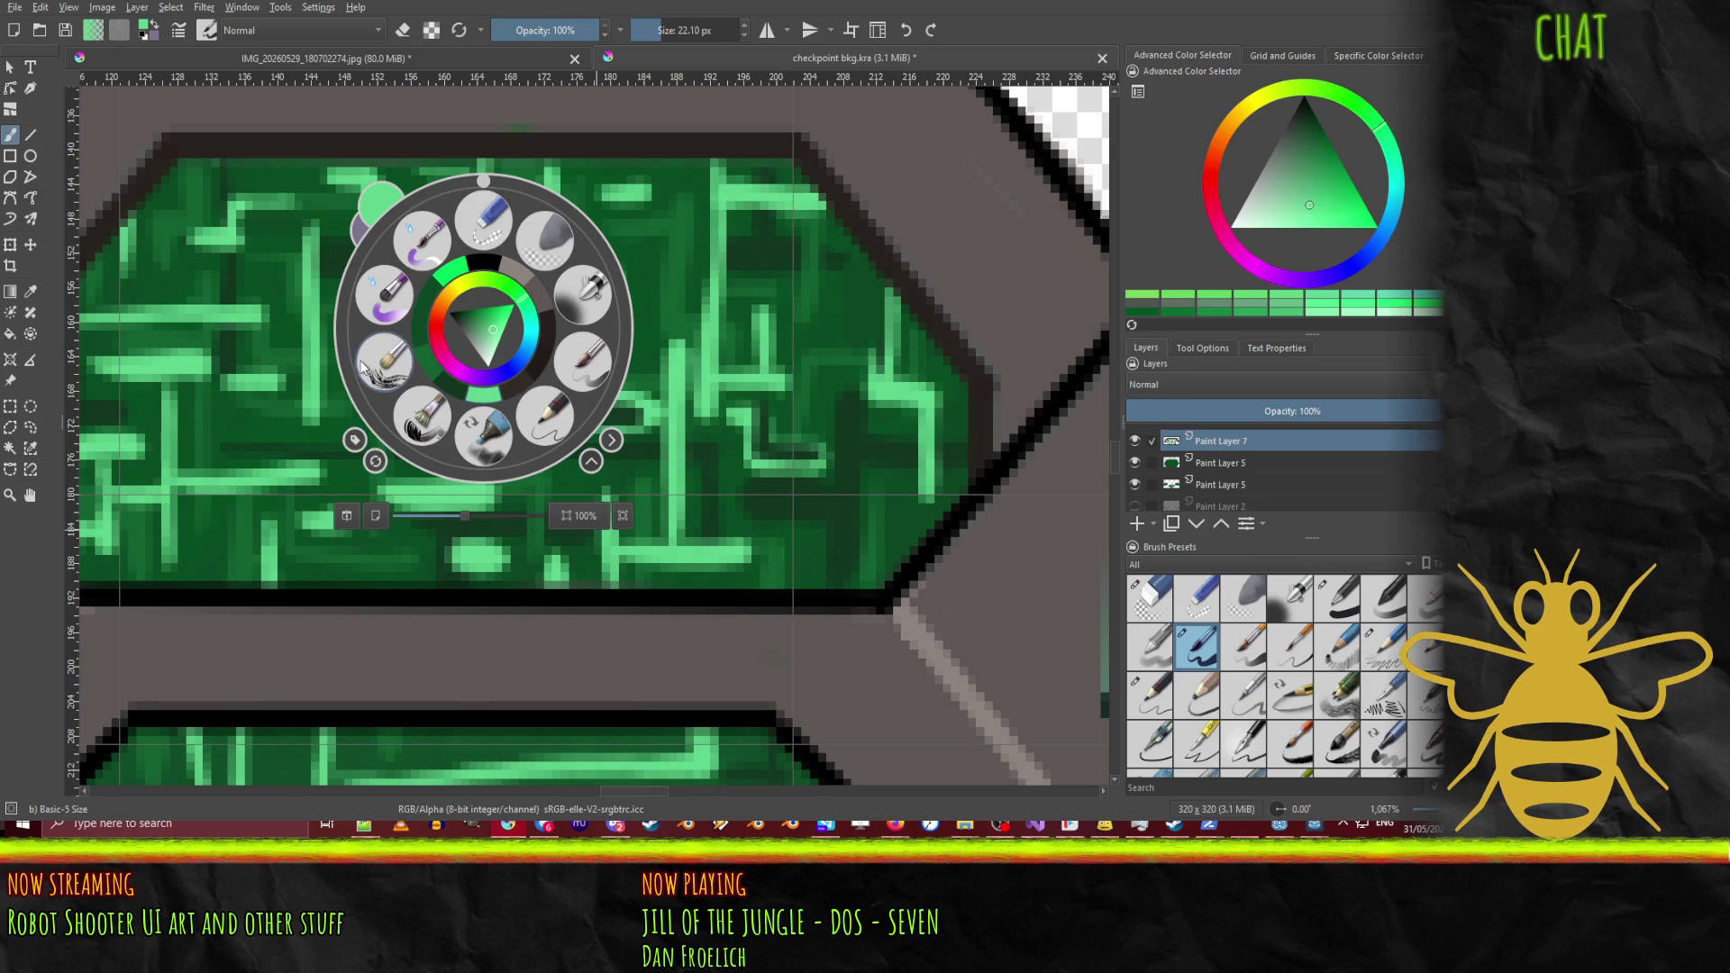
click(484, 190)
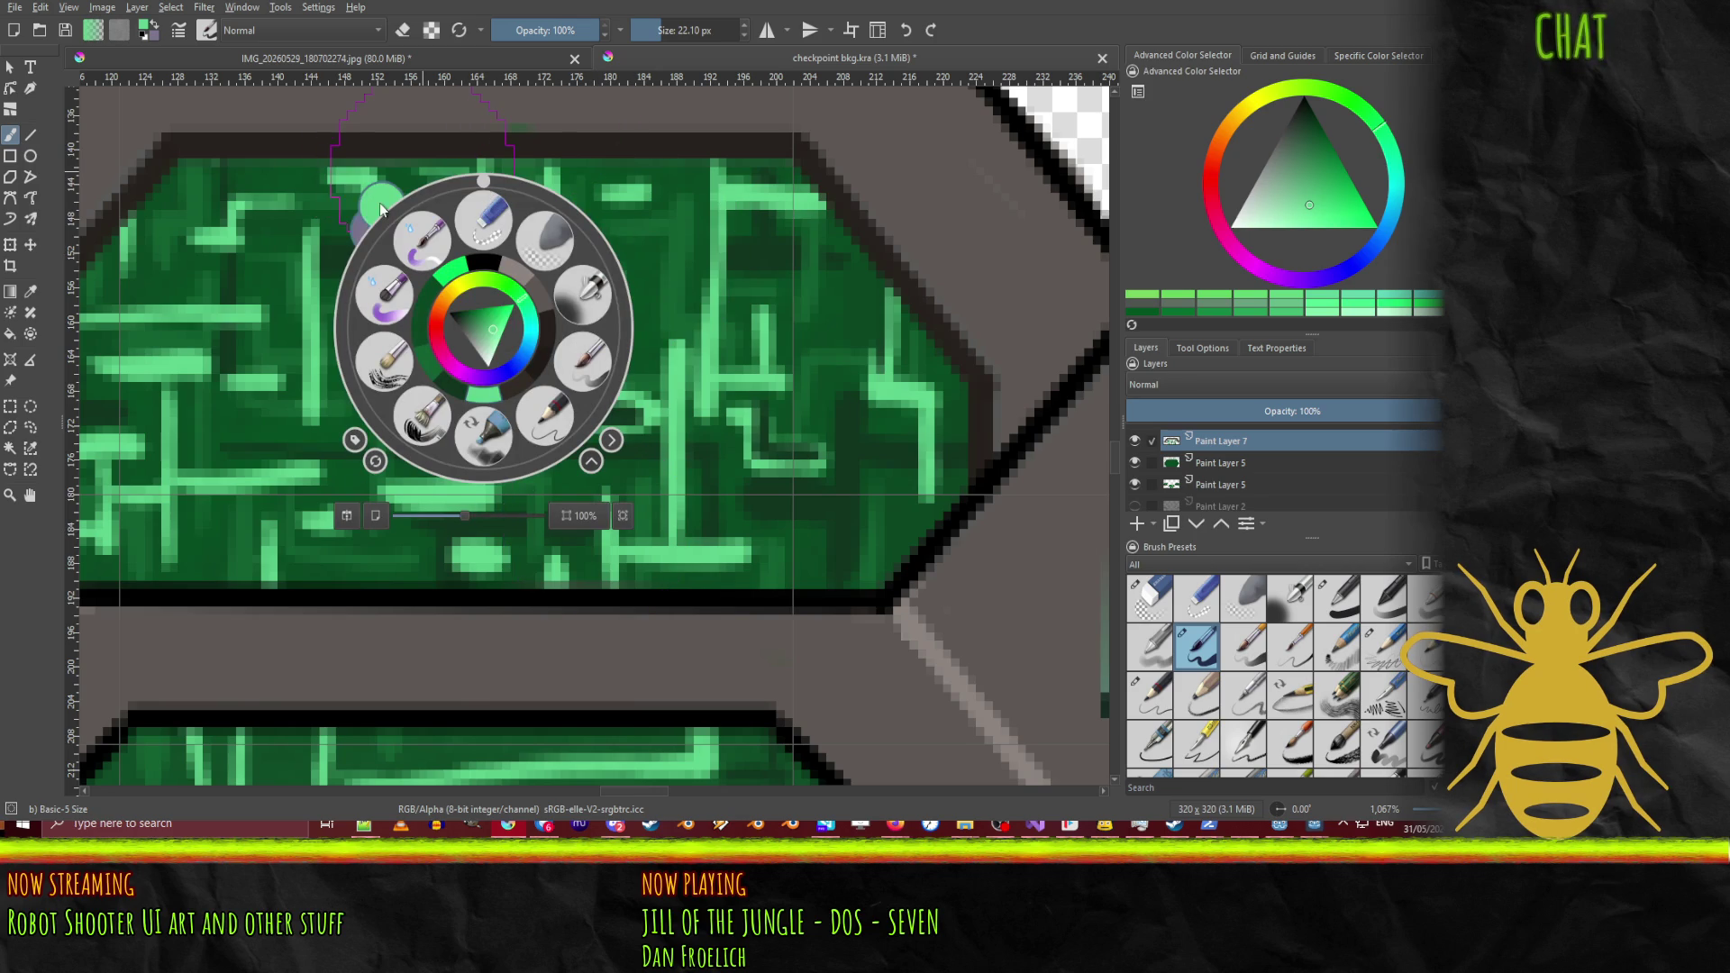
click(362, 235)
click(362, 235)
click(625, 285)
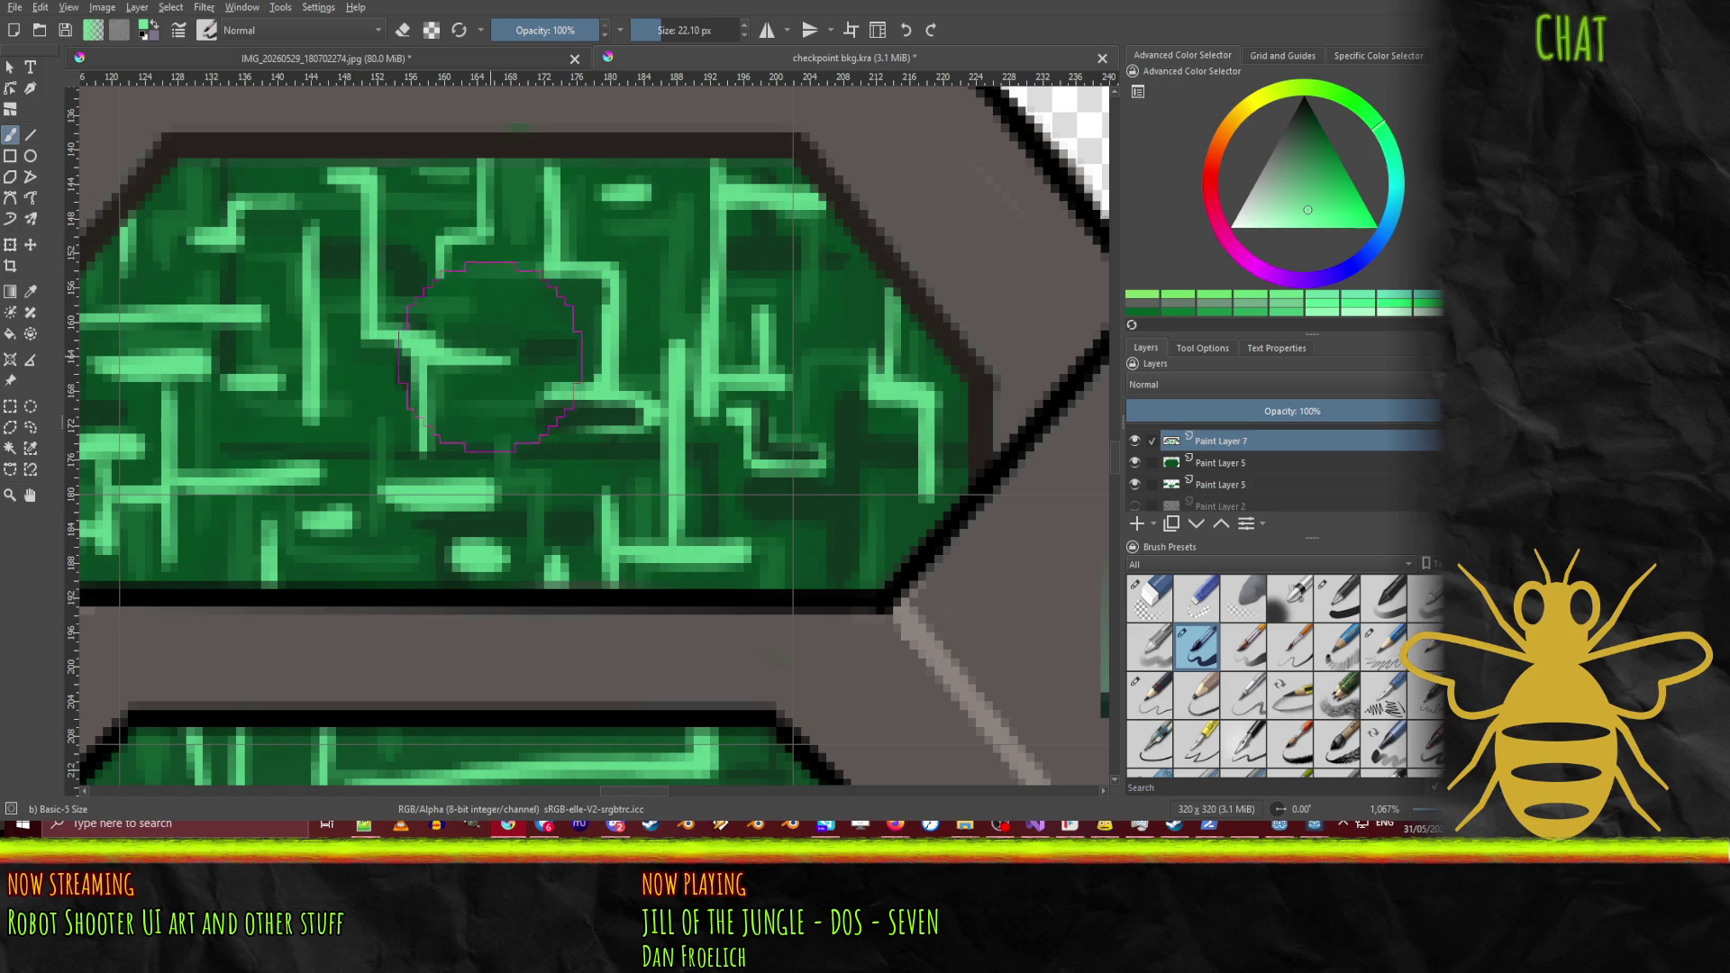
Step: Paint light-green circuit strokes in the panel's lower right, redoing one stroke slightly lower
mouse_move(488, 355)
mouse_down()
mouse_move(497, 302)
mouse_move(577, 302)
mouse_up()
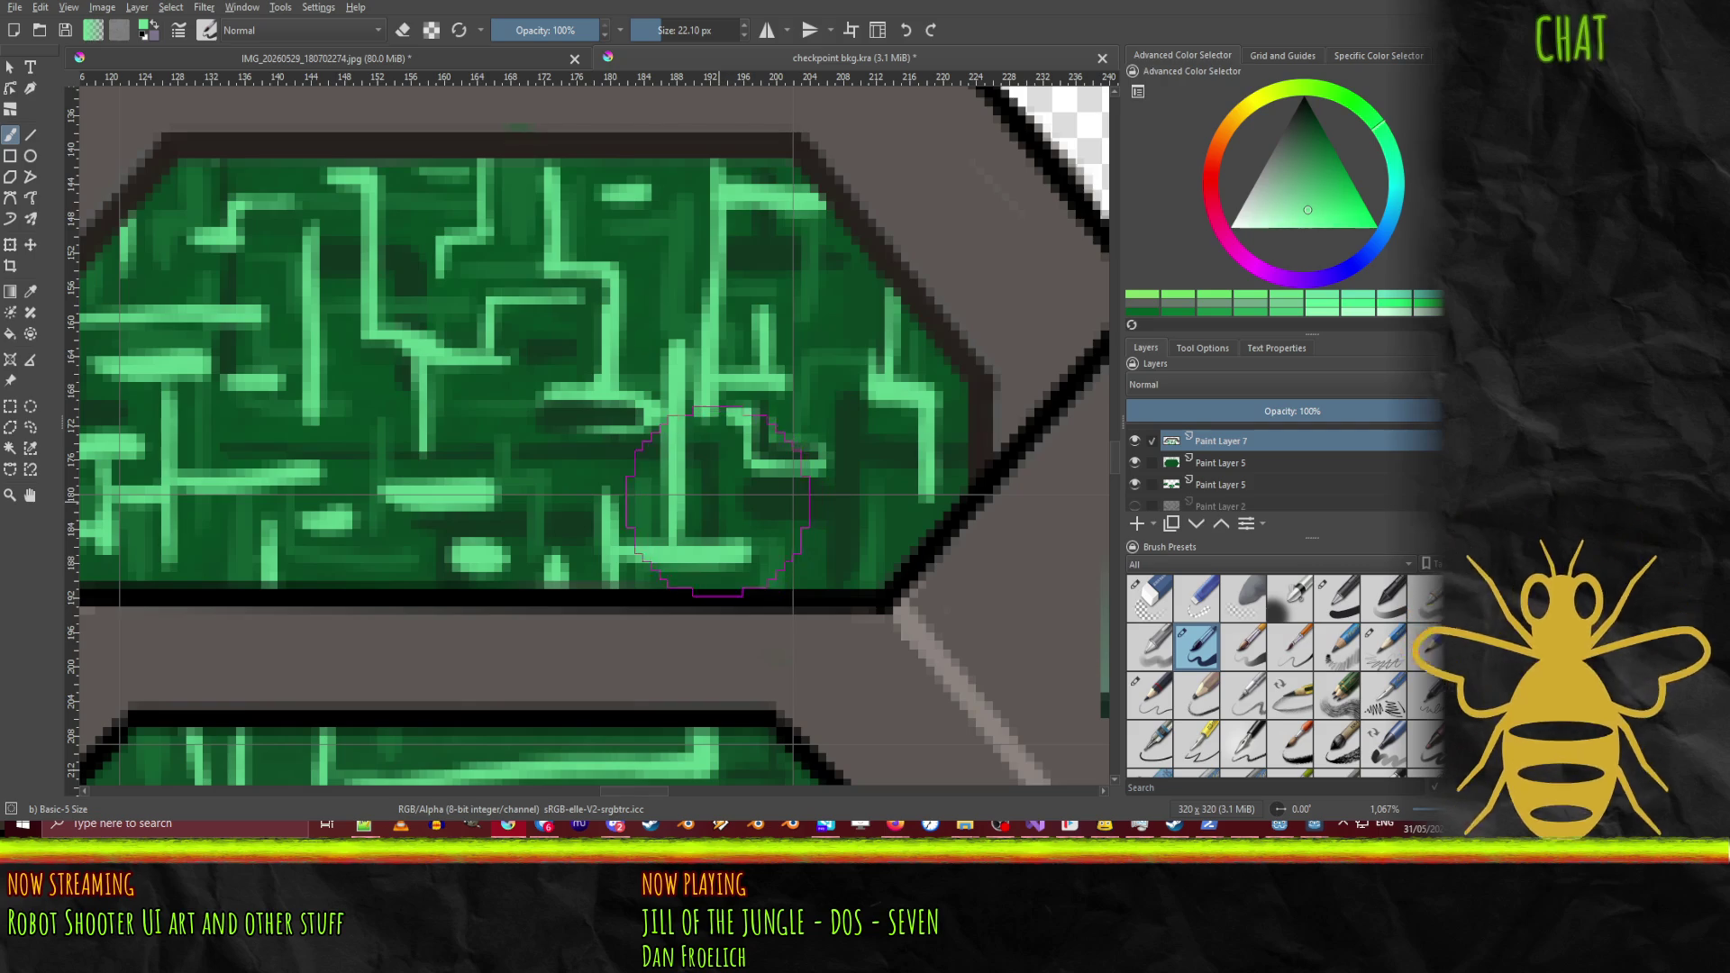
drag(712, 499, 824, 498)
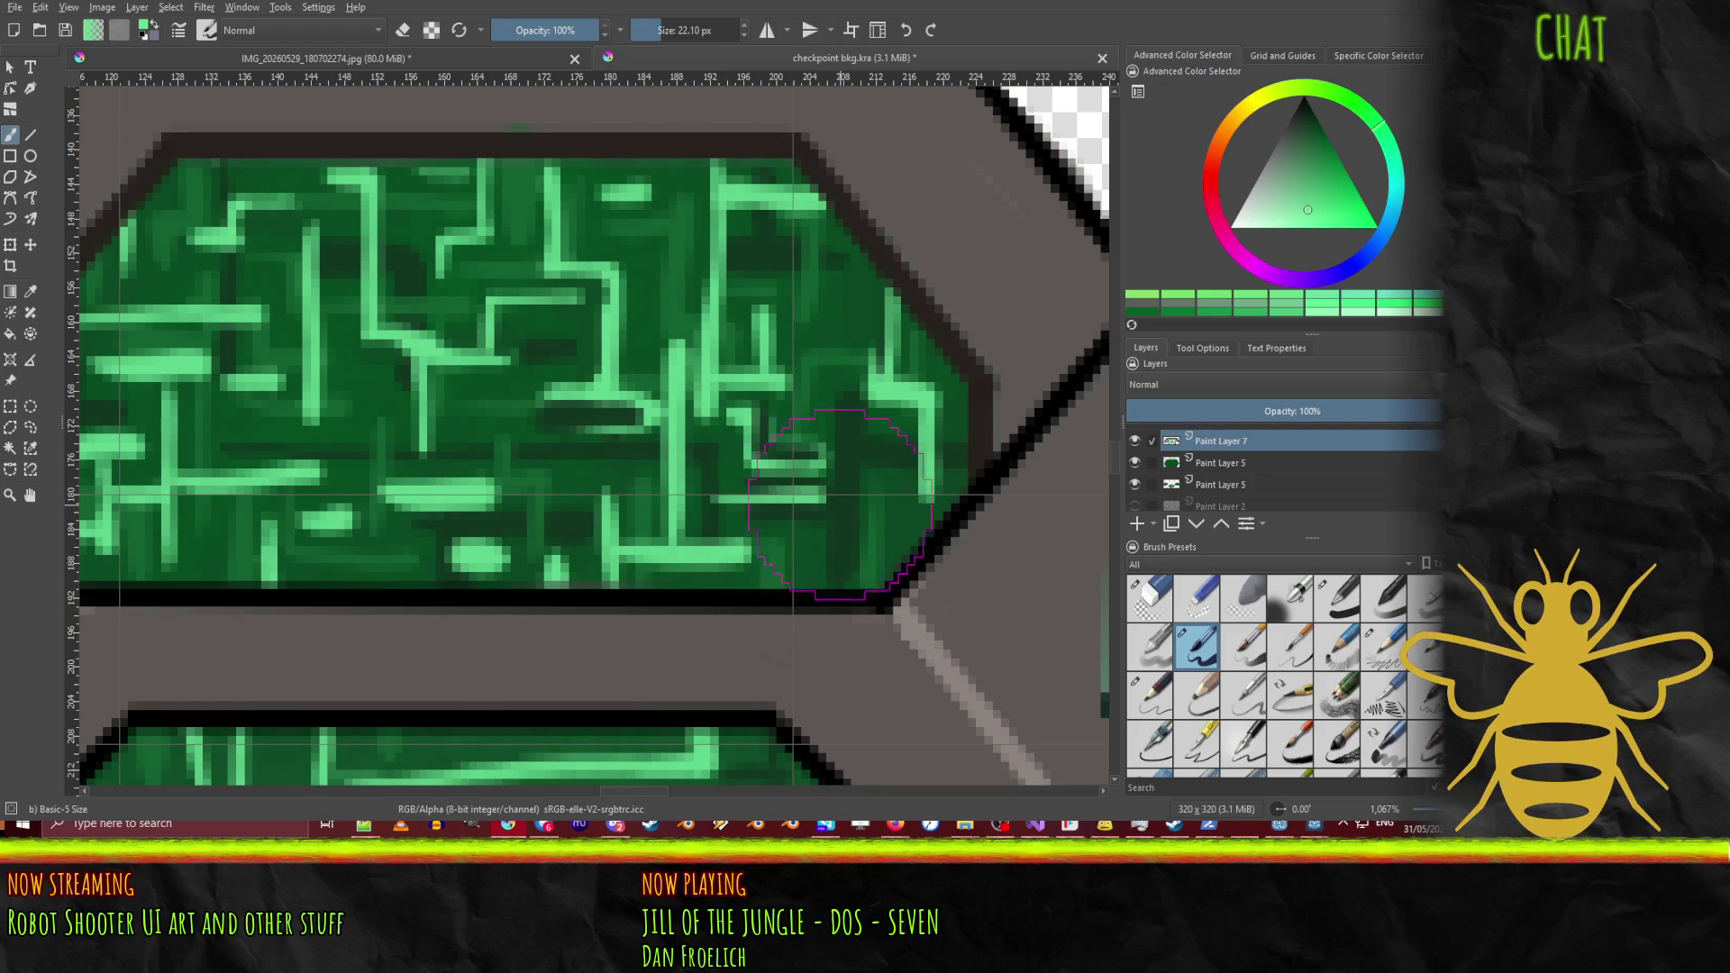
key(ctrl+z)
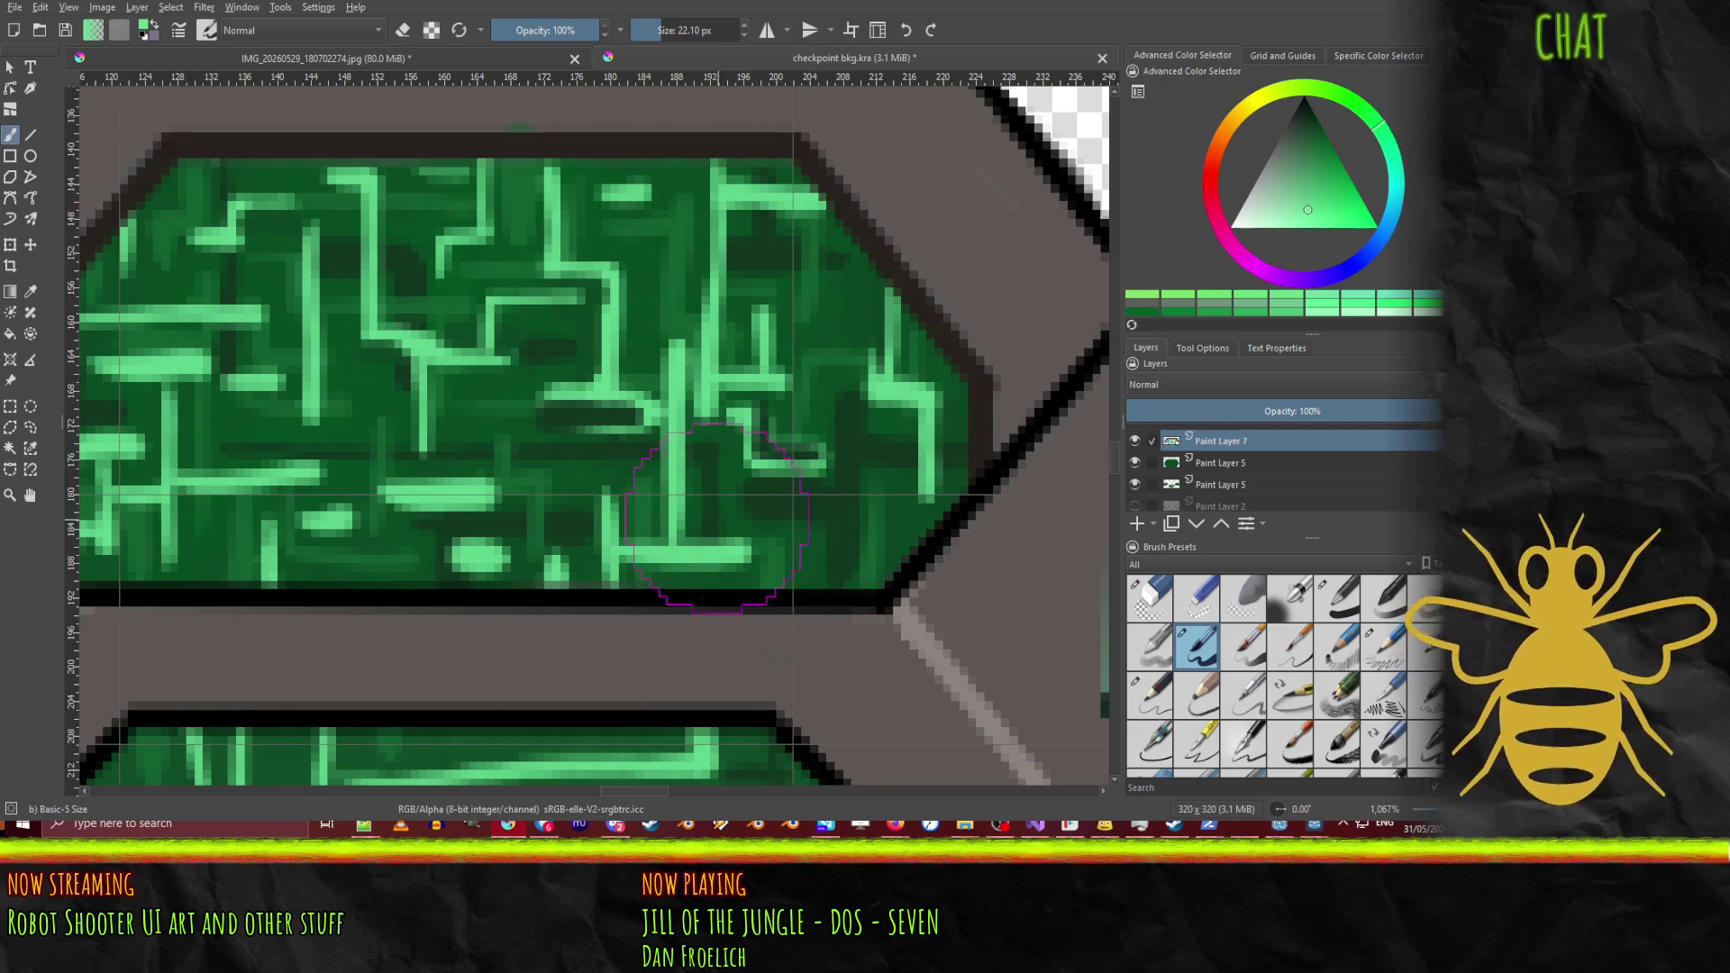
mouse_move(703, 507)
mouse_down()
mouse_move(883, 503)
mouse_move(901, 460)
mouse_move(973, 523)
mouse_move(822, 546)
mouse_move(838, 532)
mouse_up()
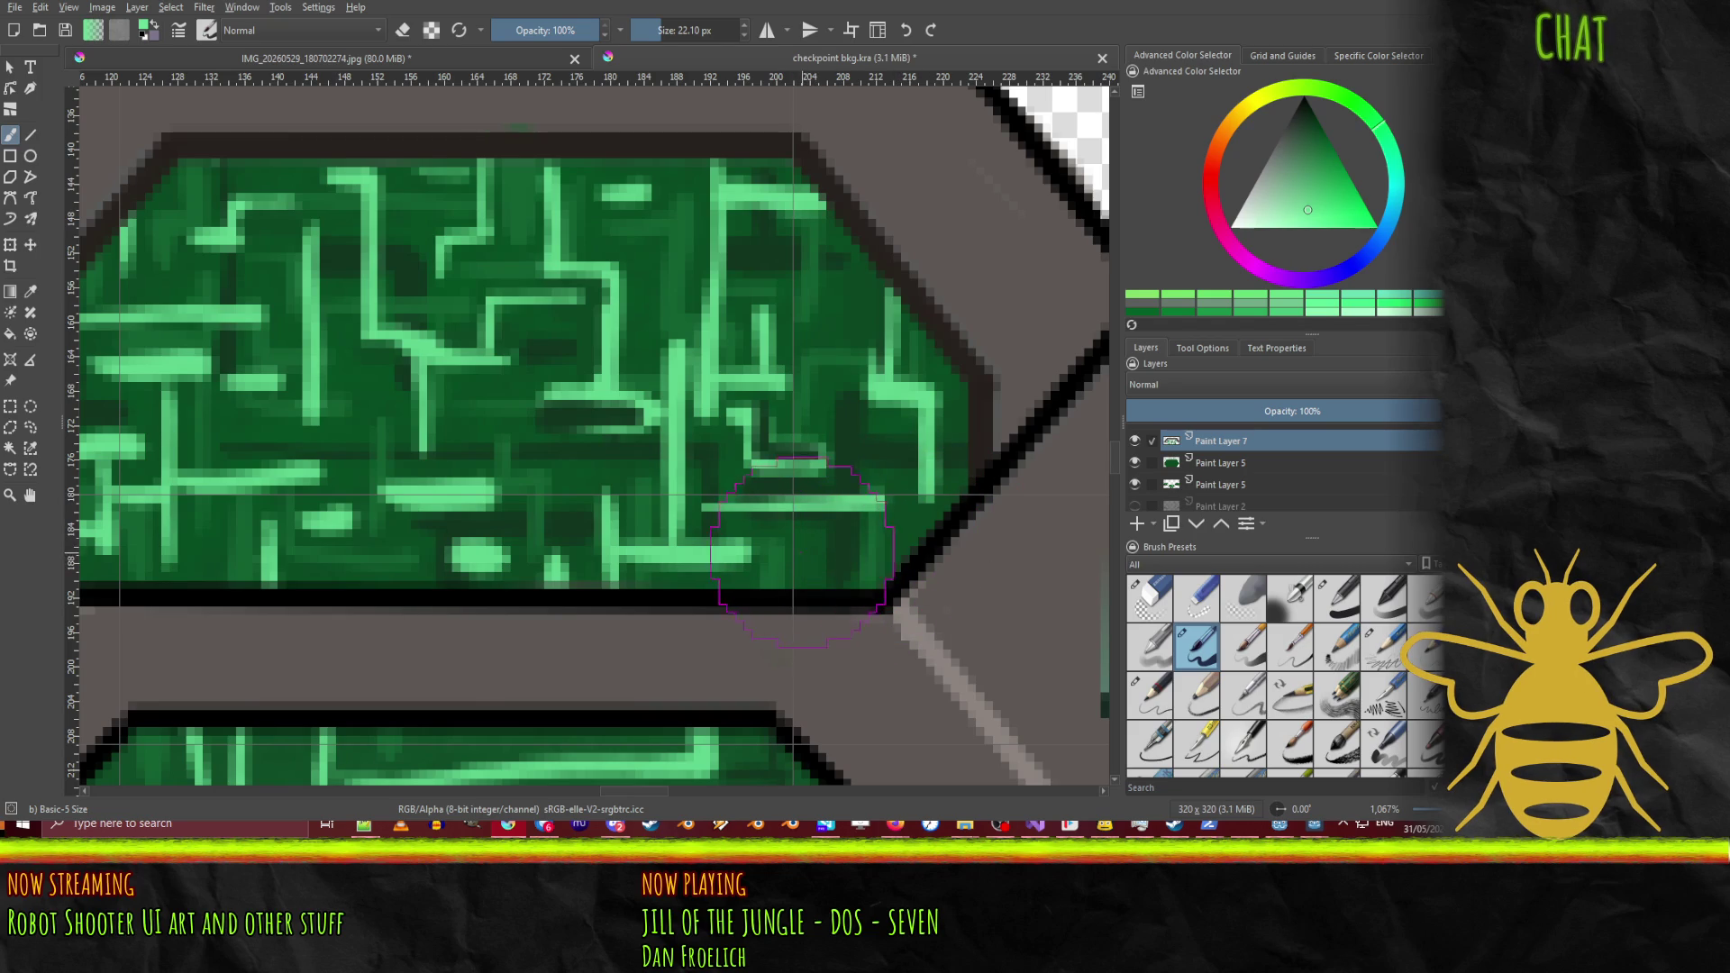
mouse_move(794, 547)
mouse_down()
mouse_move(827, 569)
mouse_move(906, 559)
mouse_up()
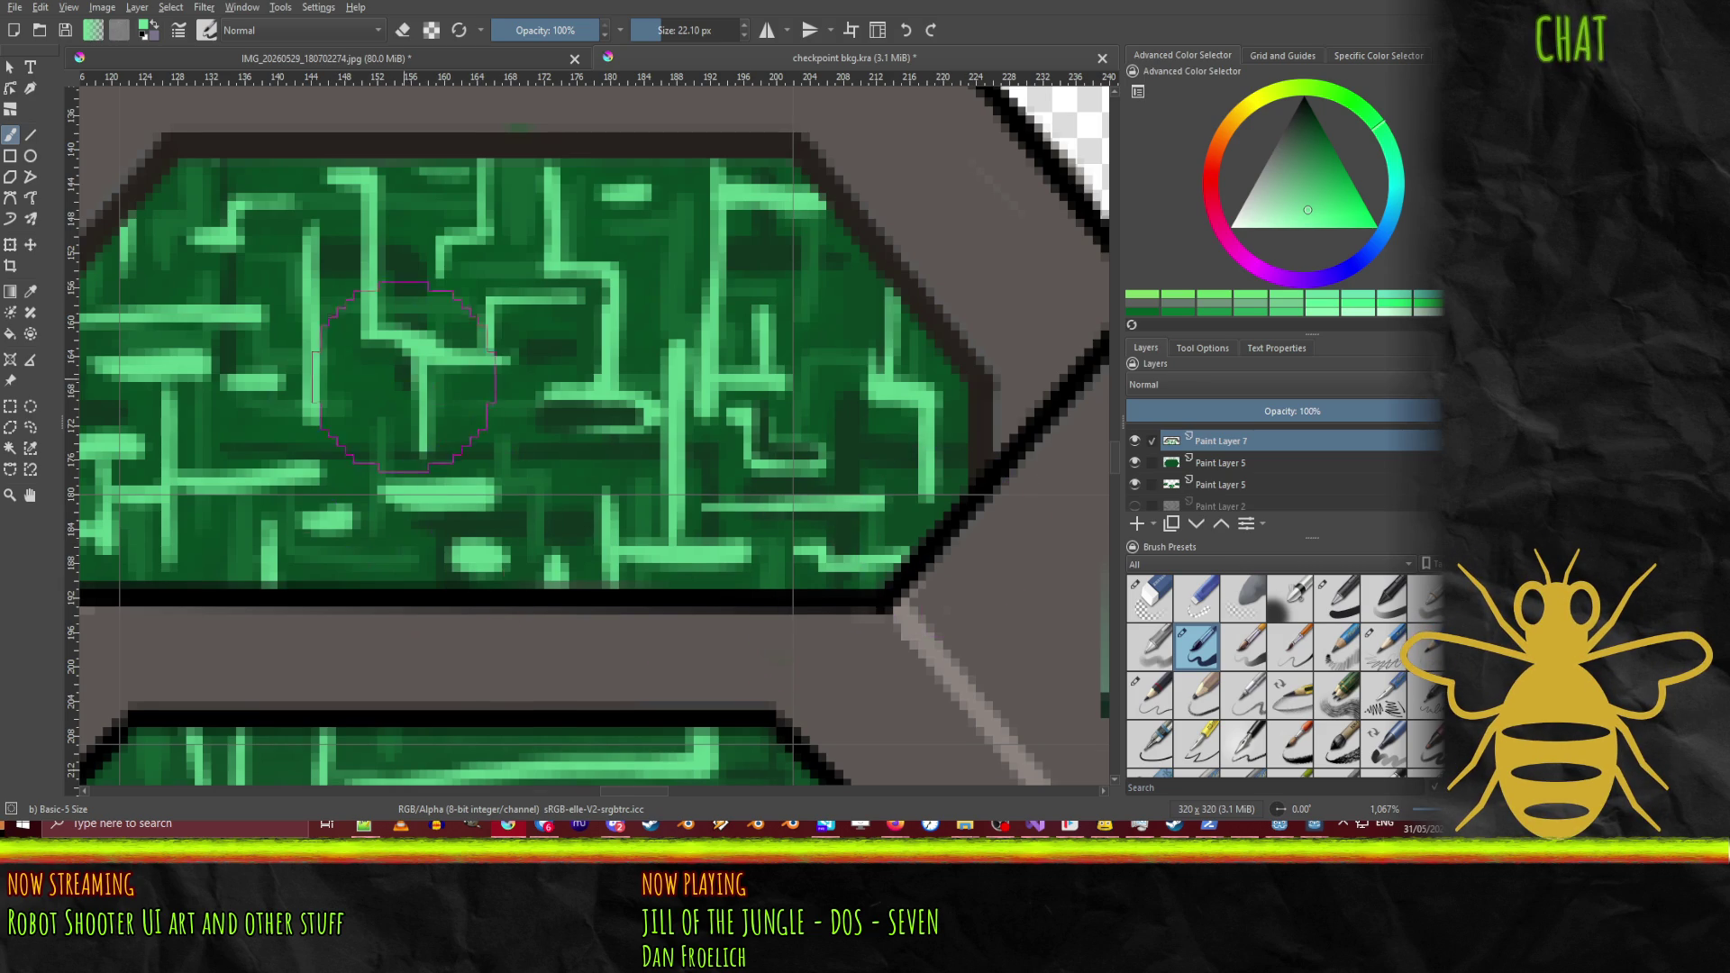
drag(554, 376, 820, 476)
Step: Zoom in and out on the top hexagon panel to inspect its circuit lines
scroll(664, 386, down, 6)
scroll(648, 410, up, 2)
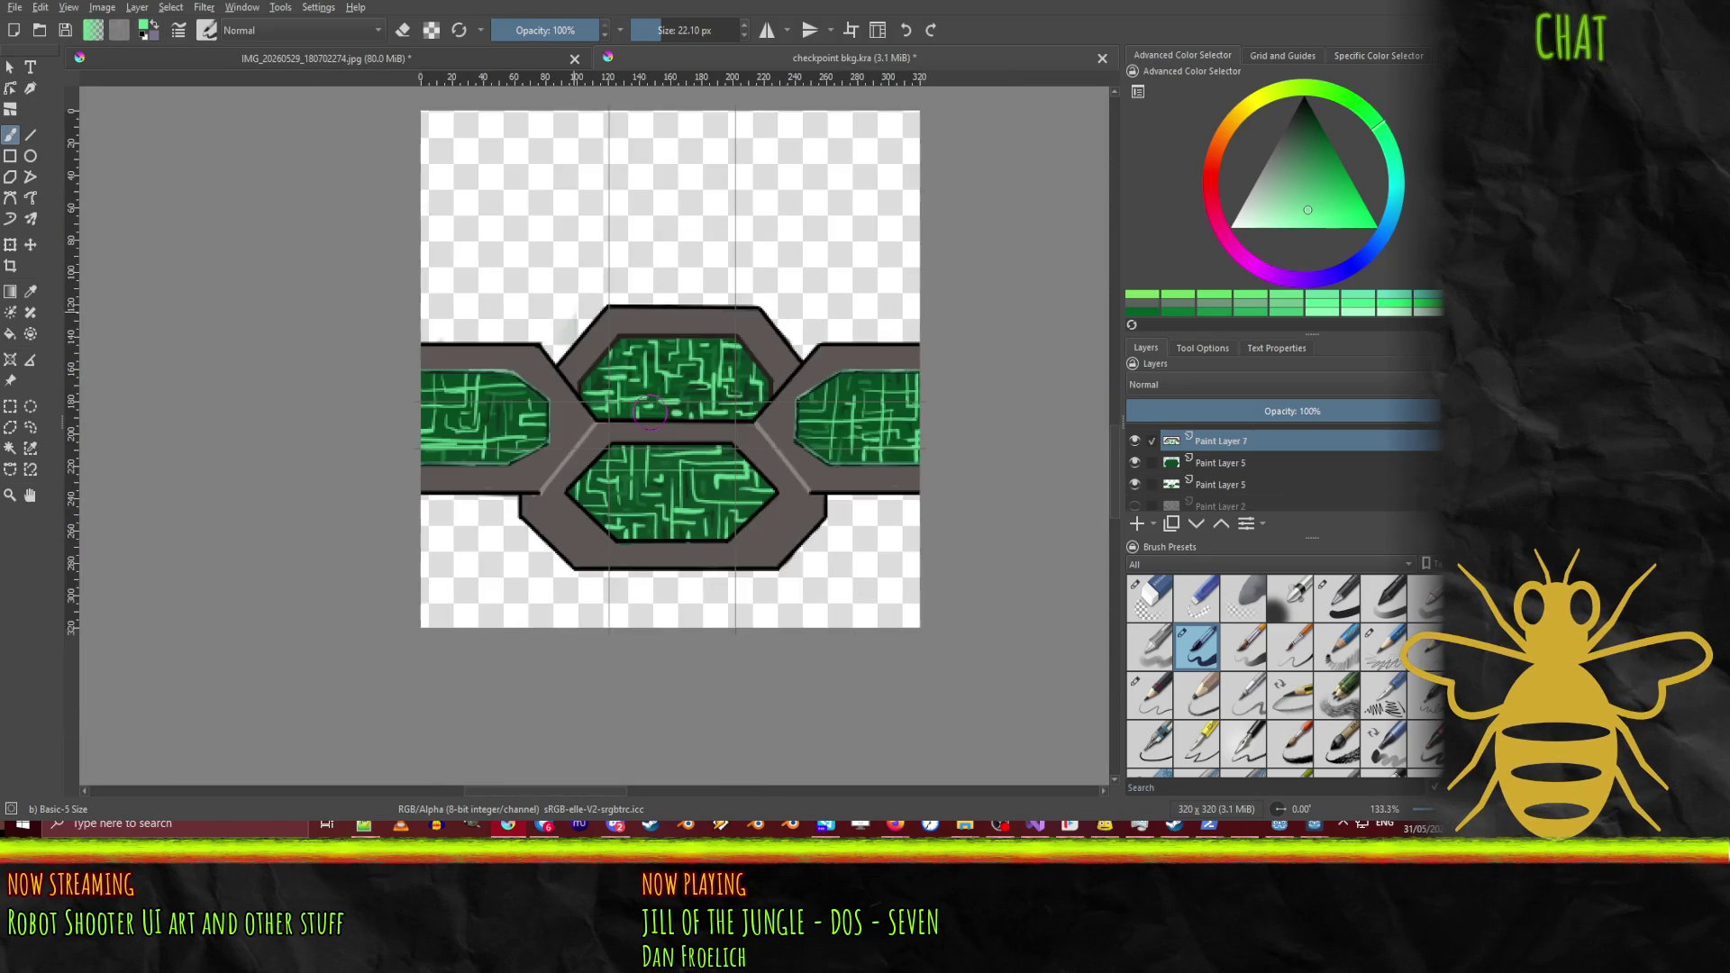
scroll(680, 357, up, 2)
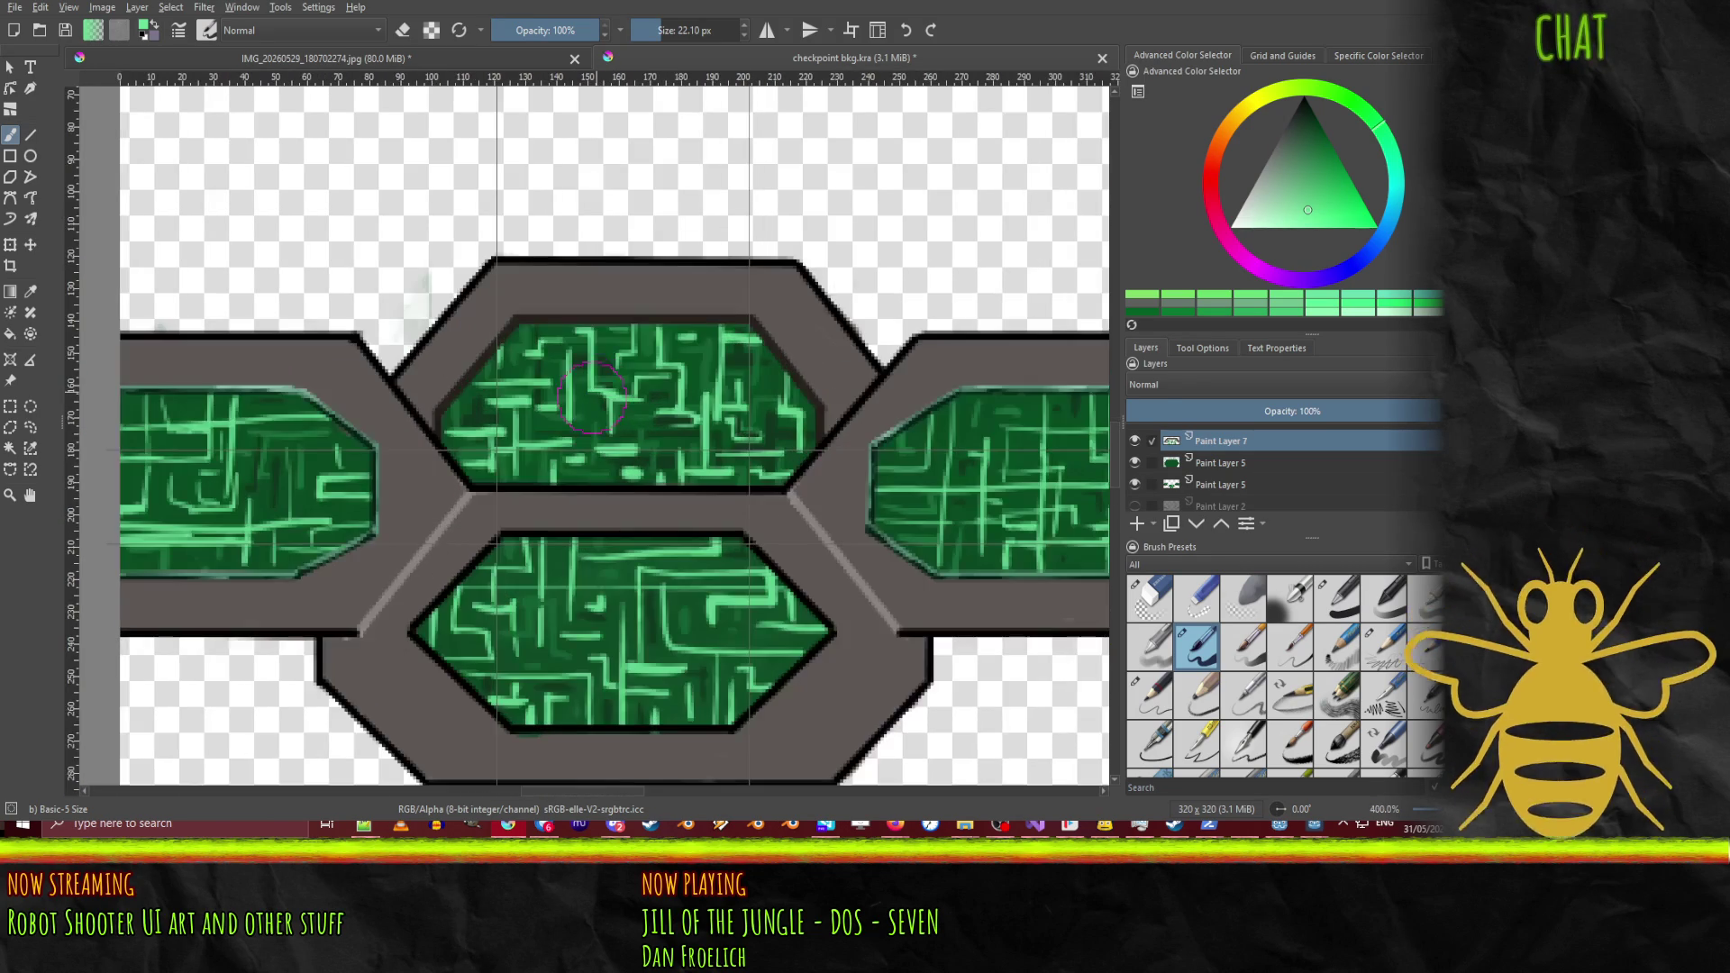
scroll(631, 406, up, 3)
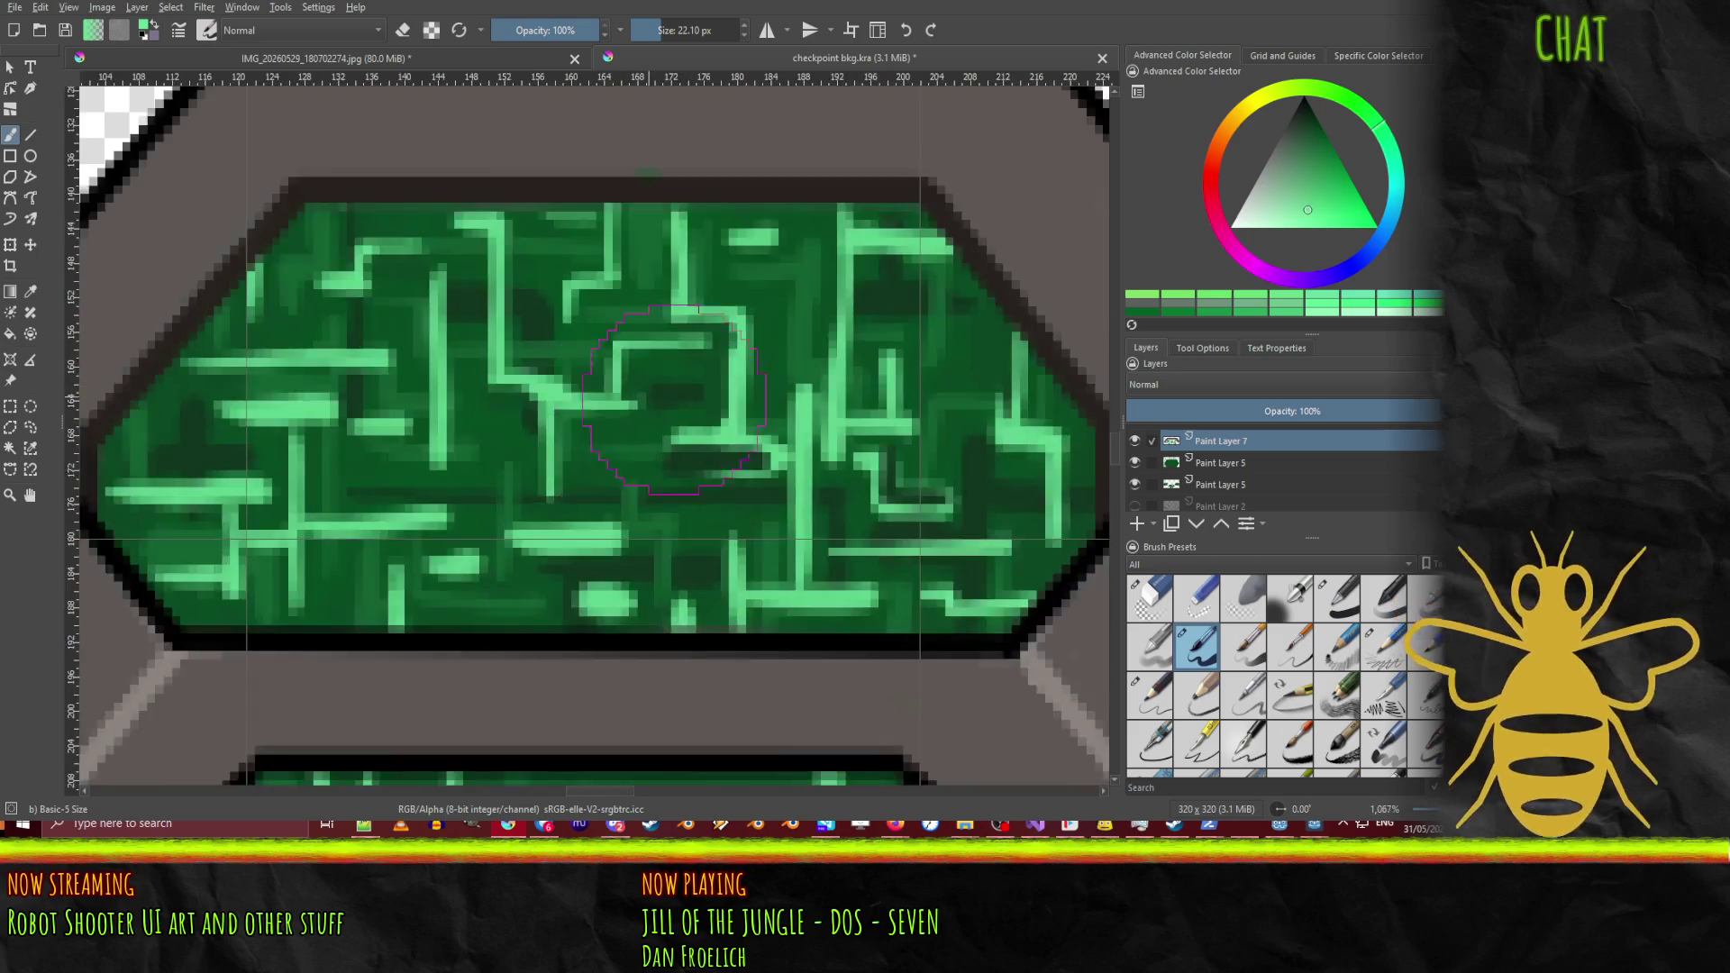
scroll(628, 414, down, 4)
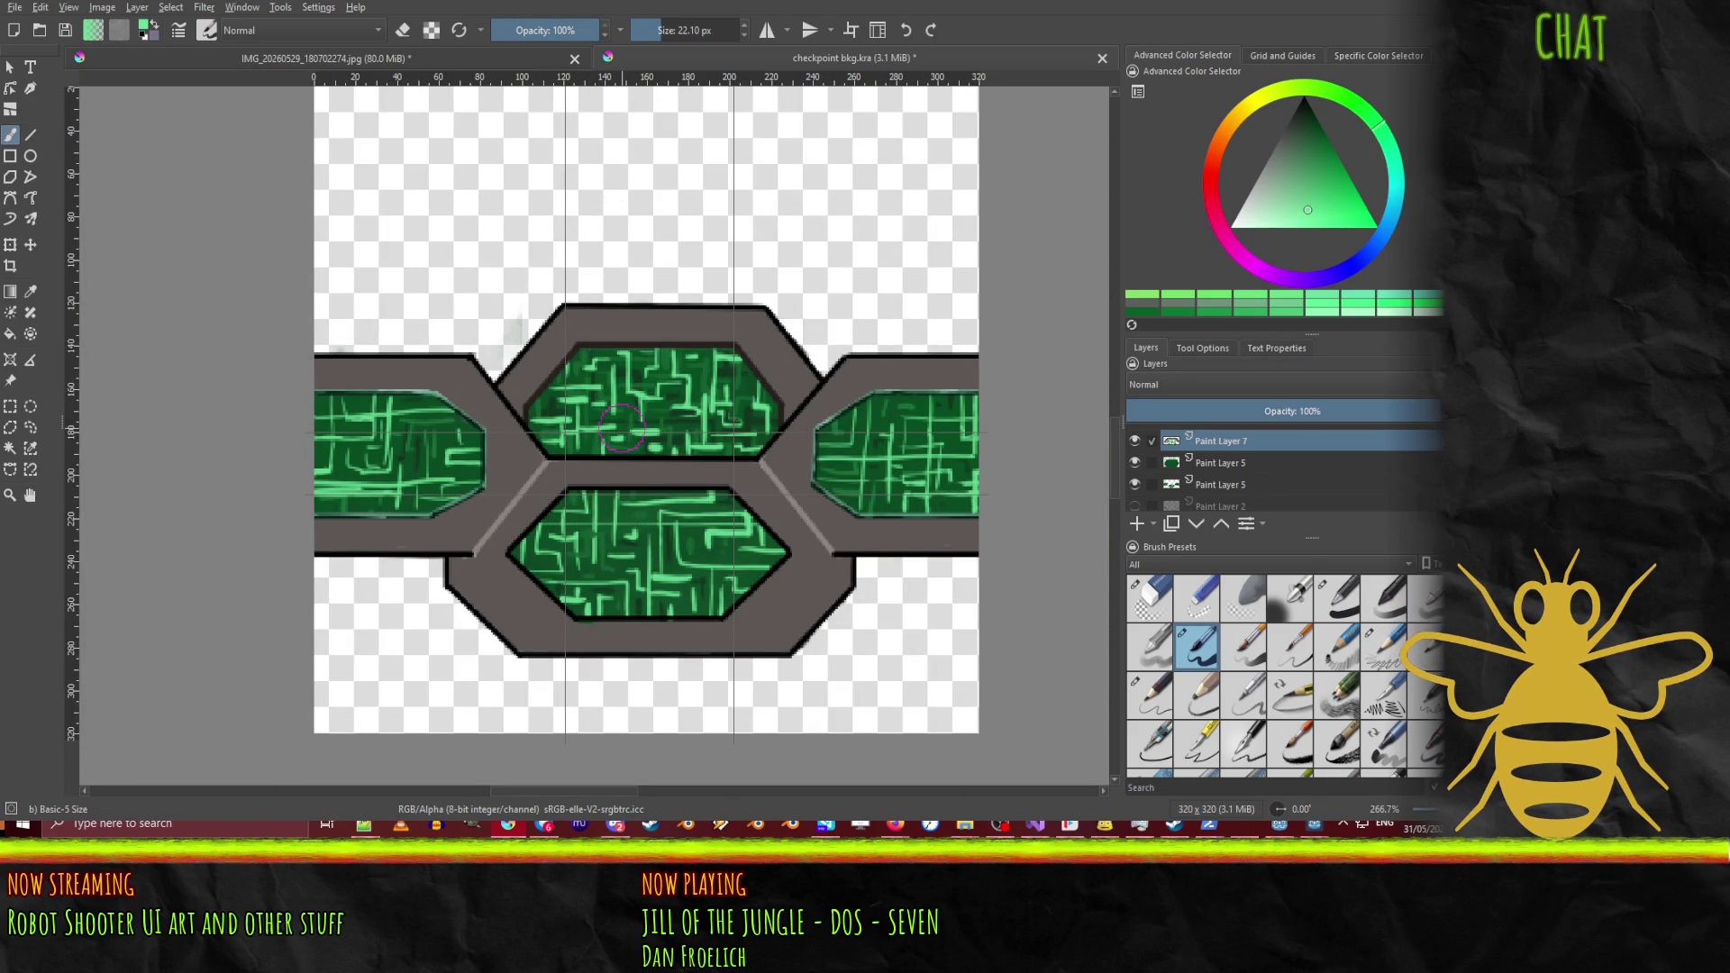
scroll(599, 459, up, 5)
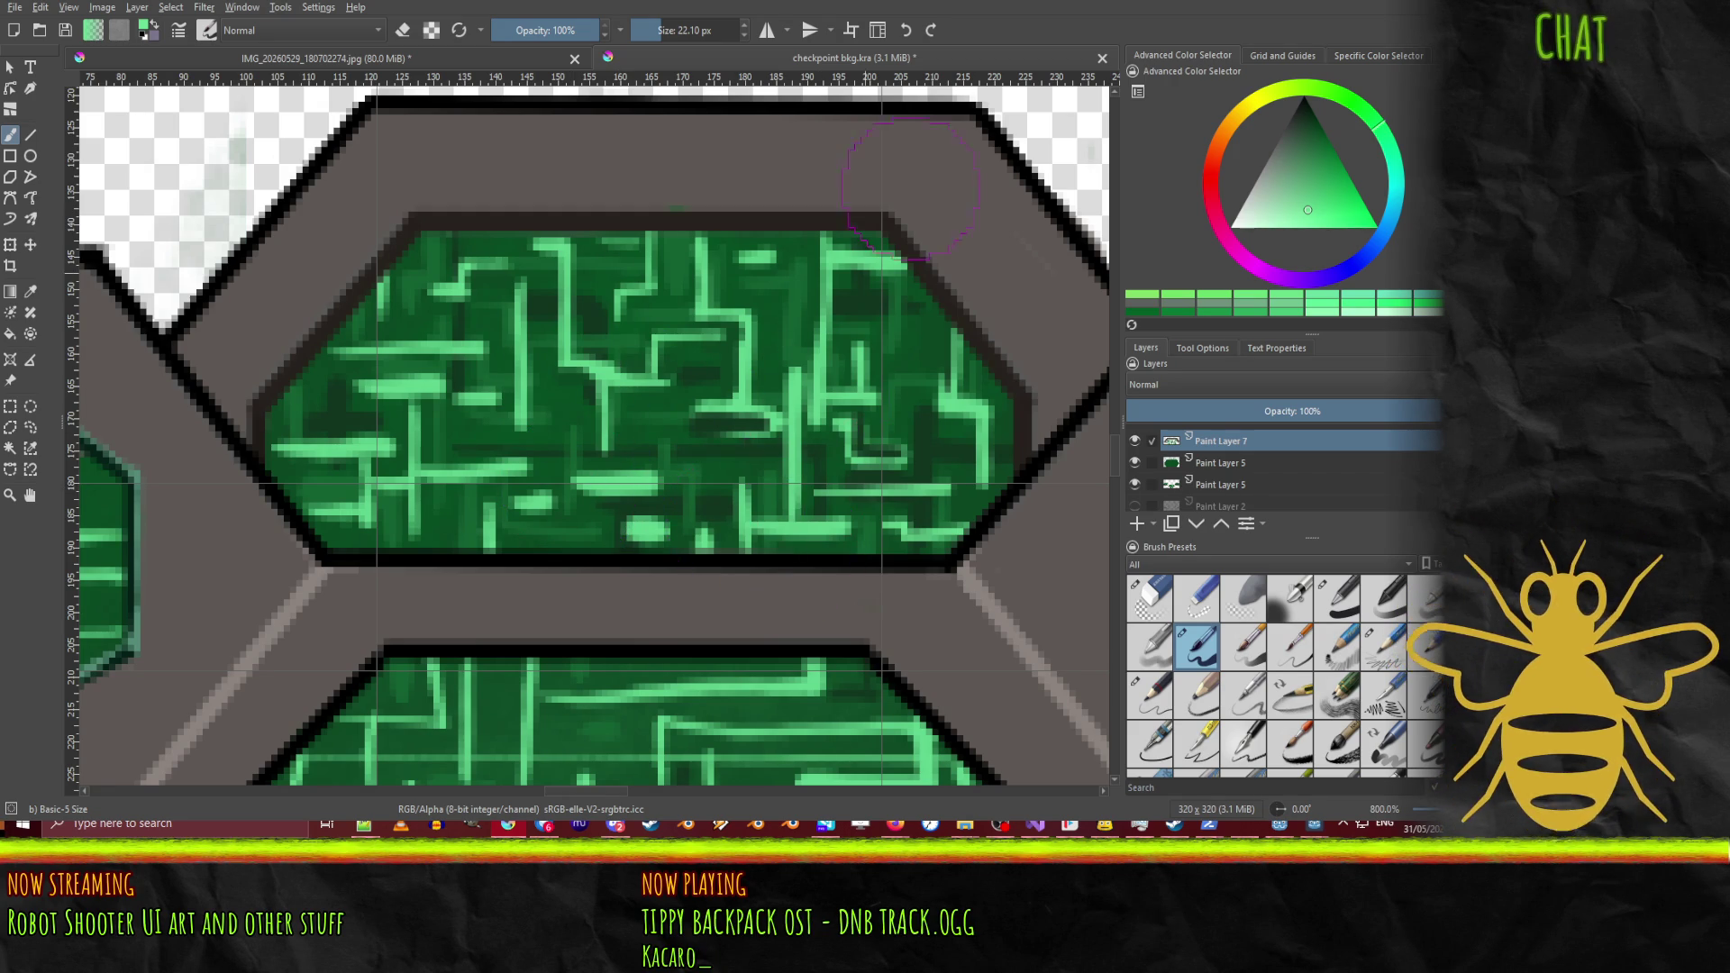
Step: Pick a darker green, set Airbrush Soft to 47% opacity, and test-then-undo a frame stroke
mouse_move(1330, 187)
mouse_down()
mouse_move(1343, 90)
mouse_move(1353, 157)
mouse_move(1328, 124)
mouse_up()
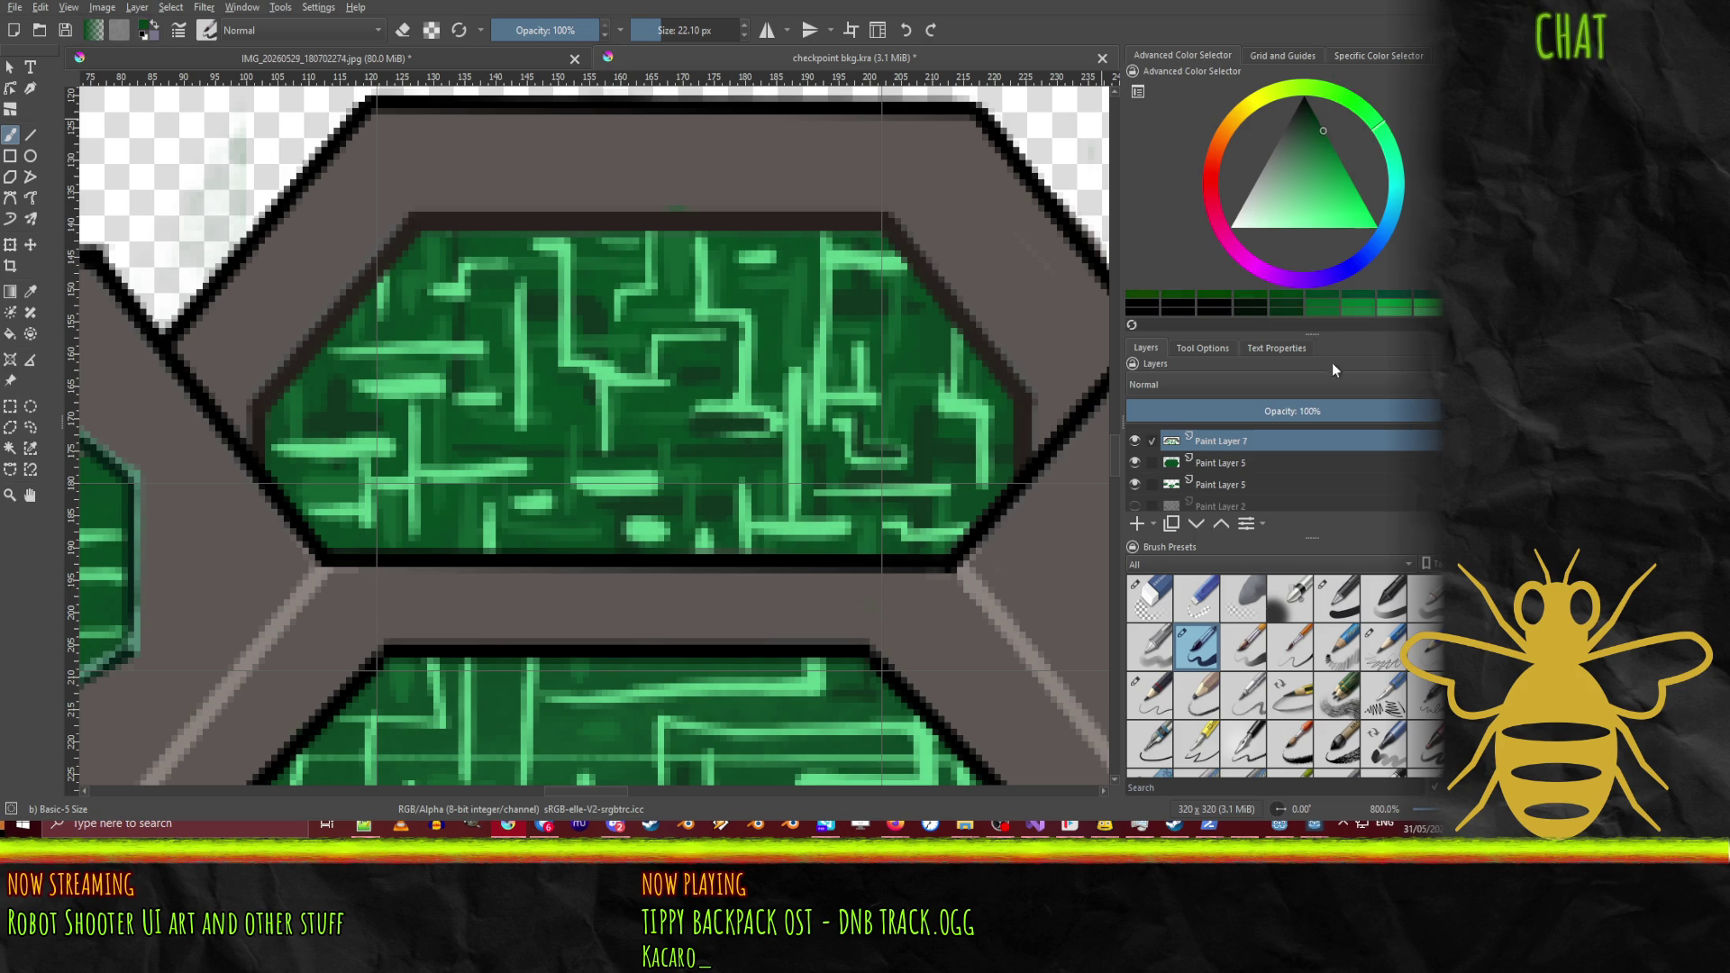
click(1290, 599)
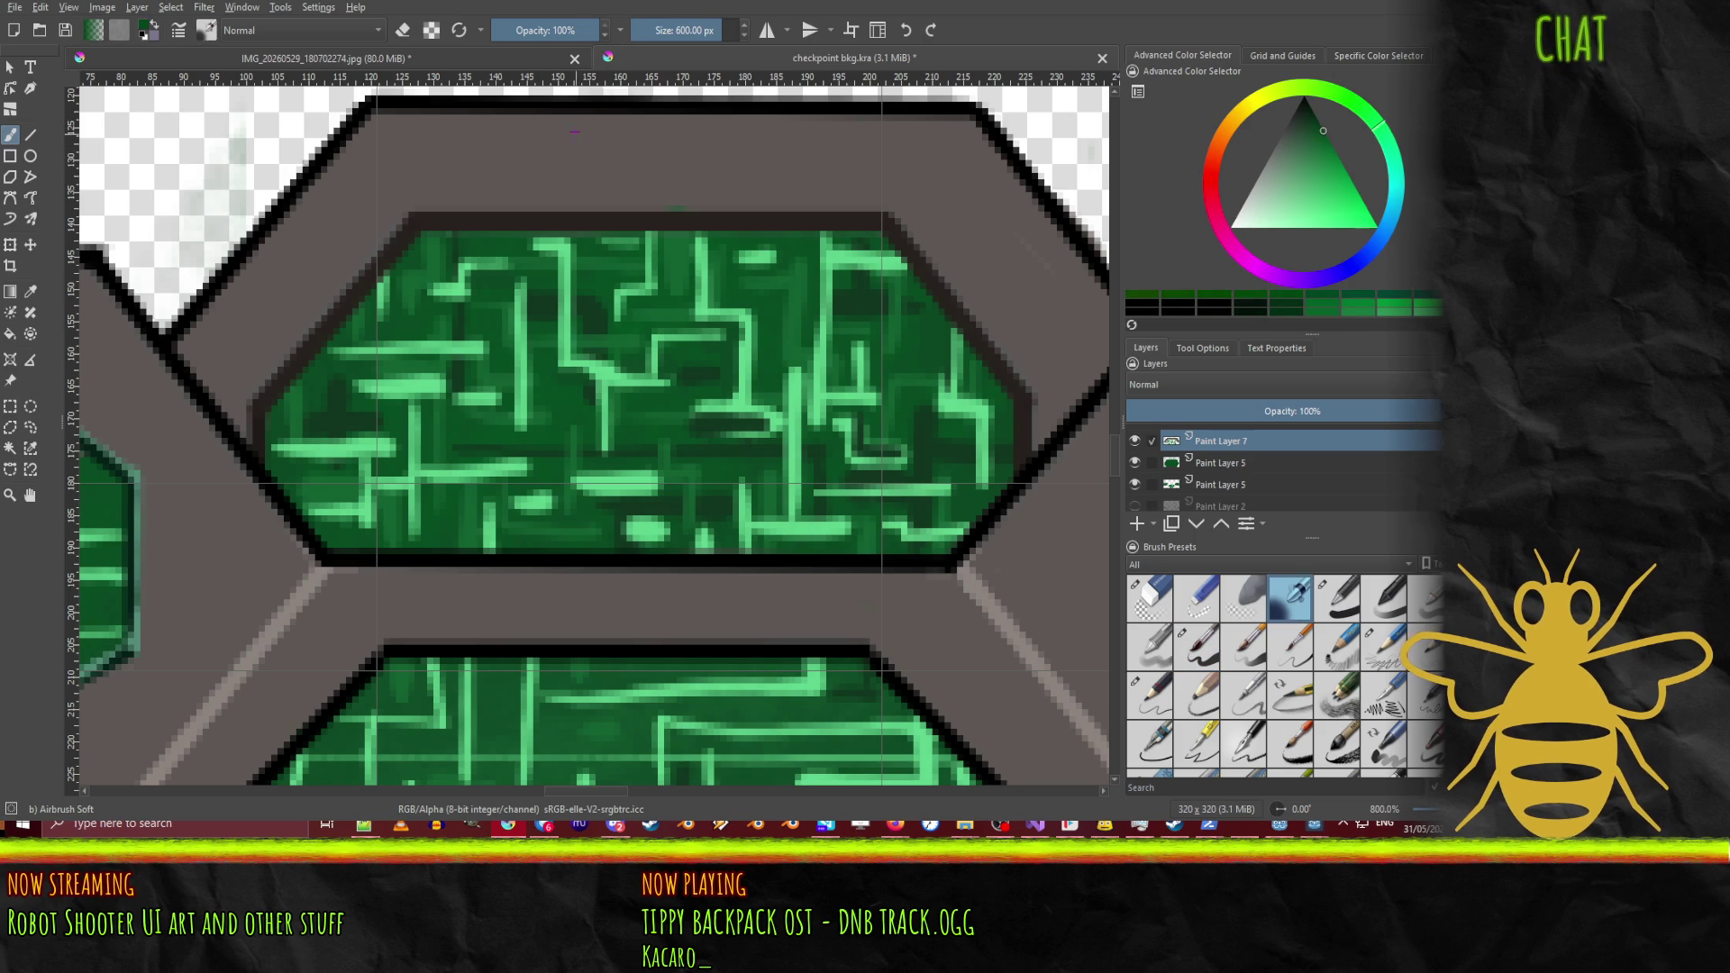
drag(560, 40, 542, 37)
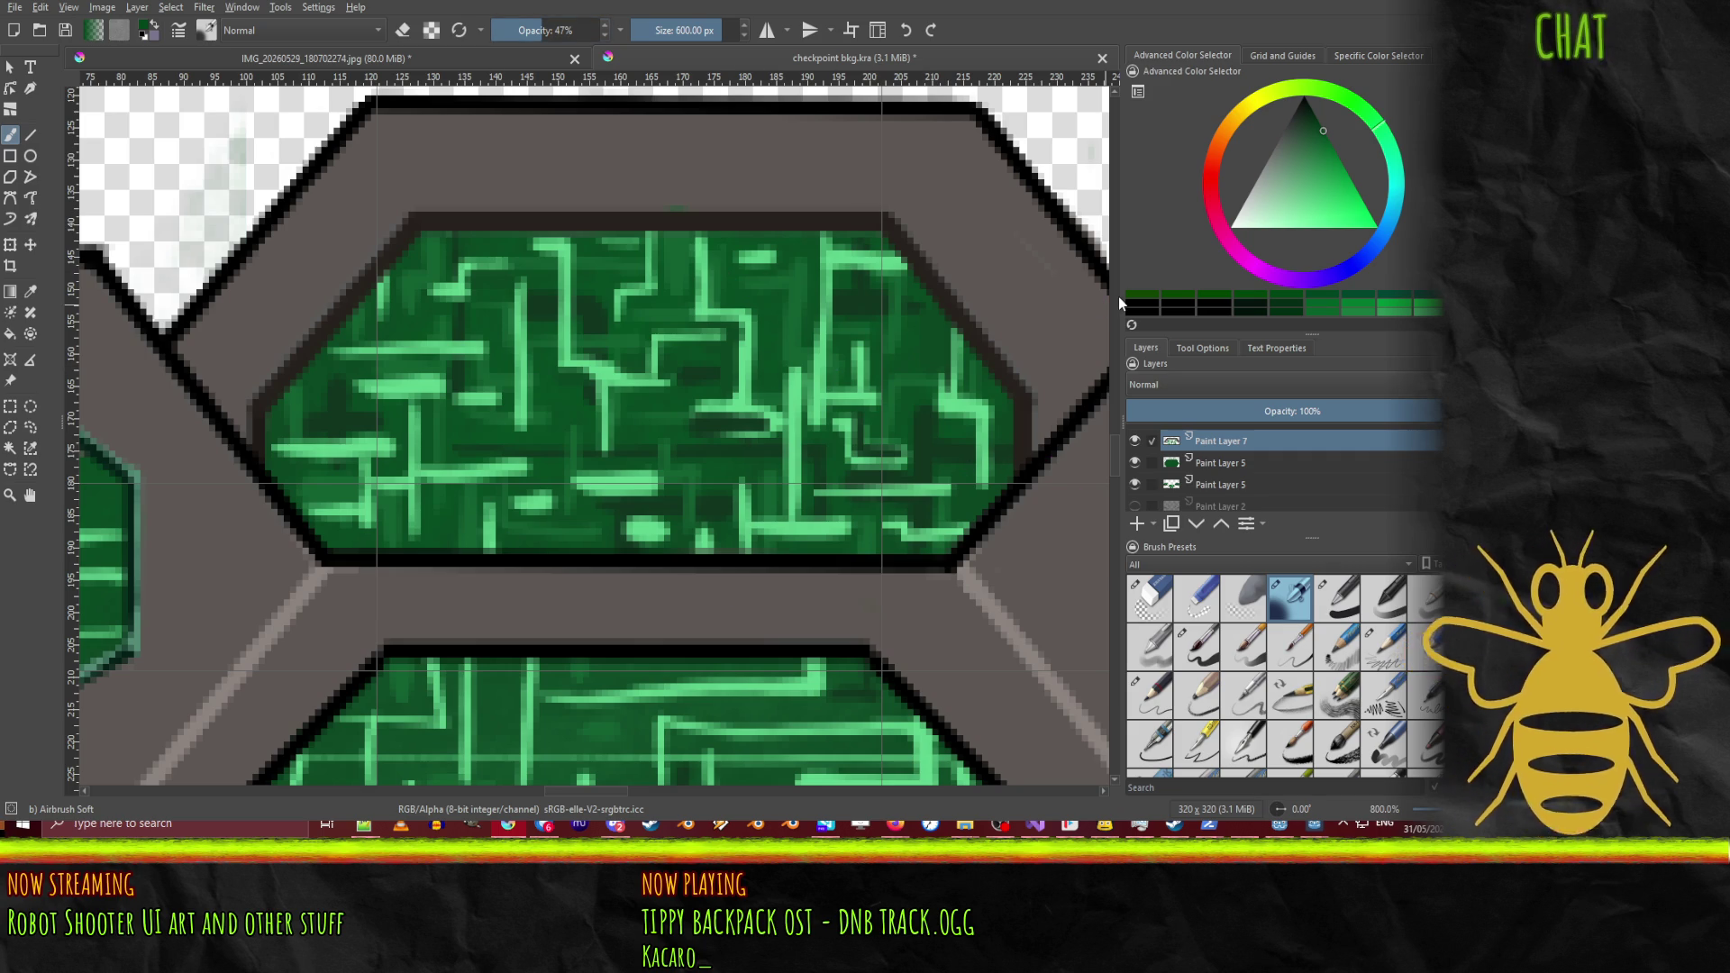
drag(604, 372, 746, 377)
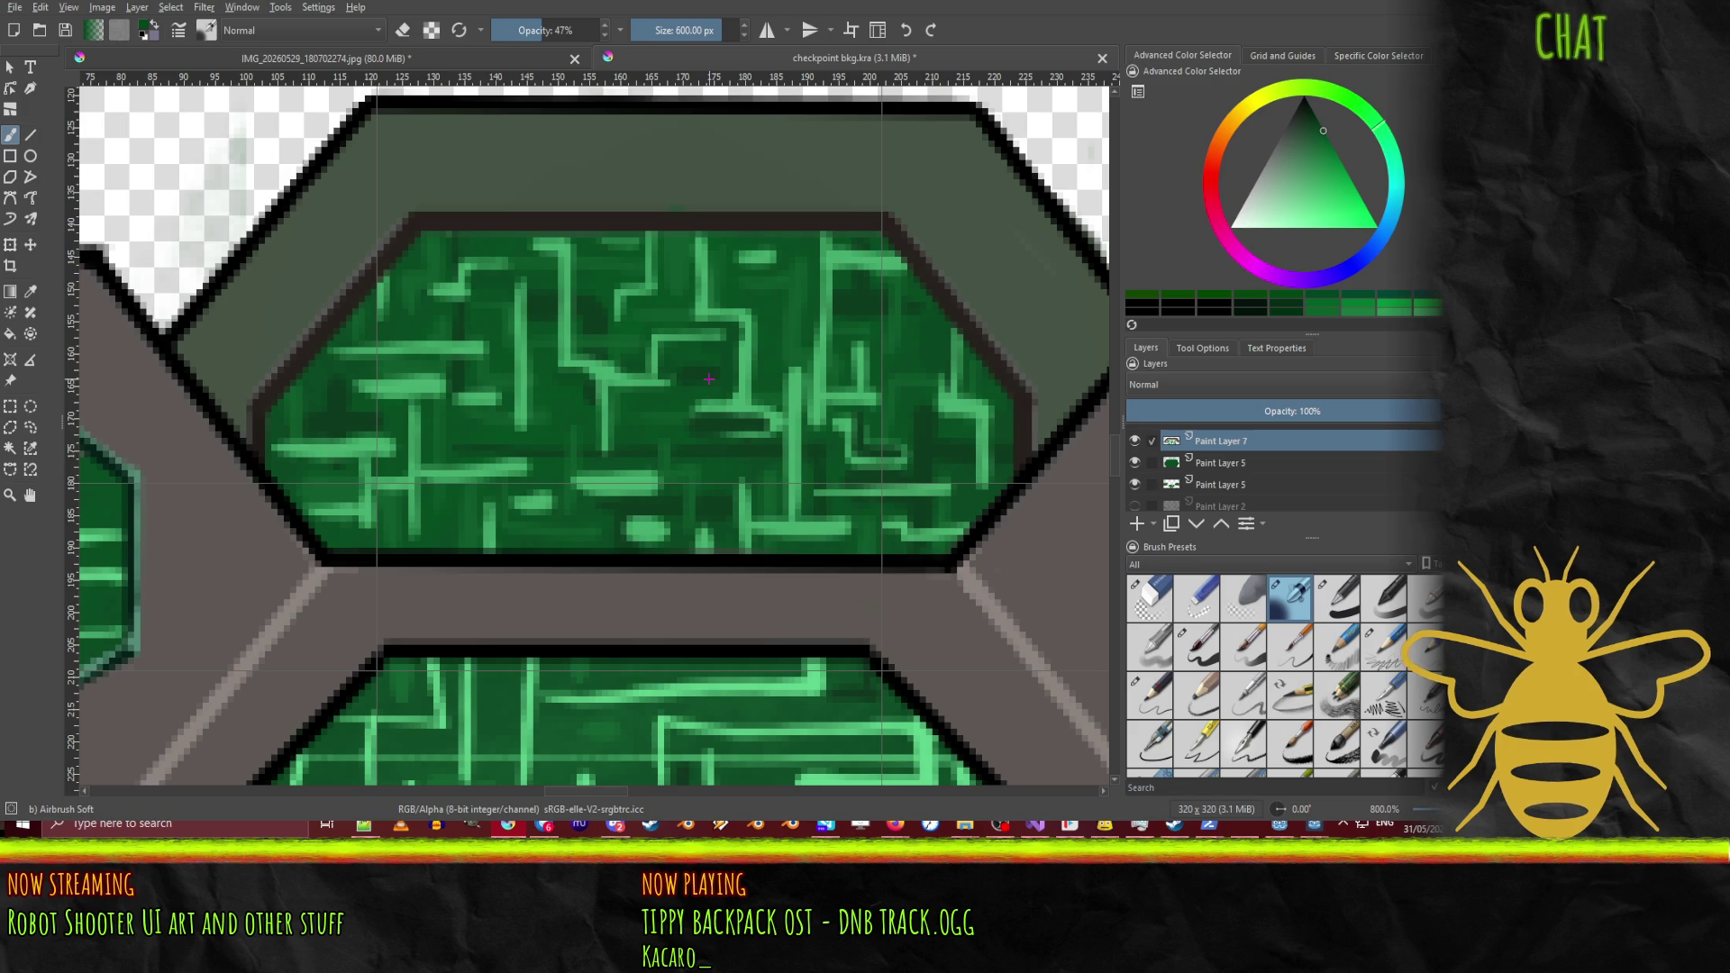
key(ctrl+z)
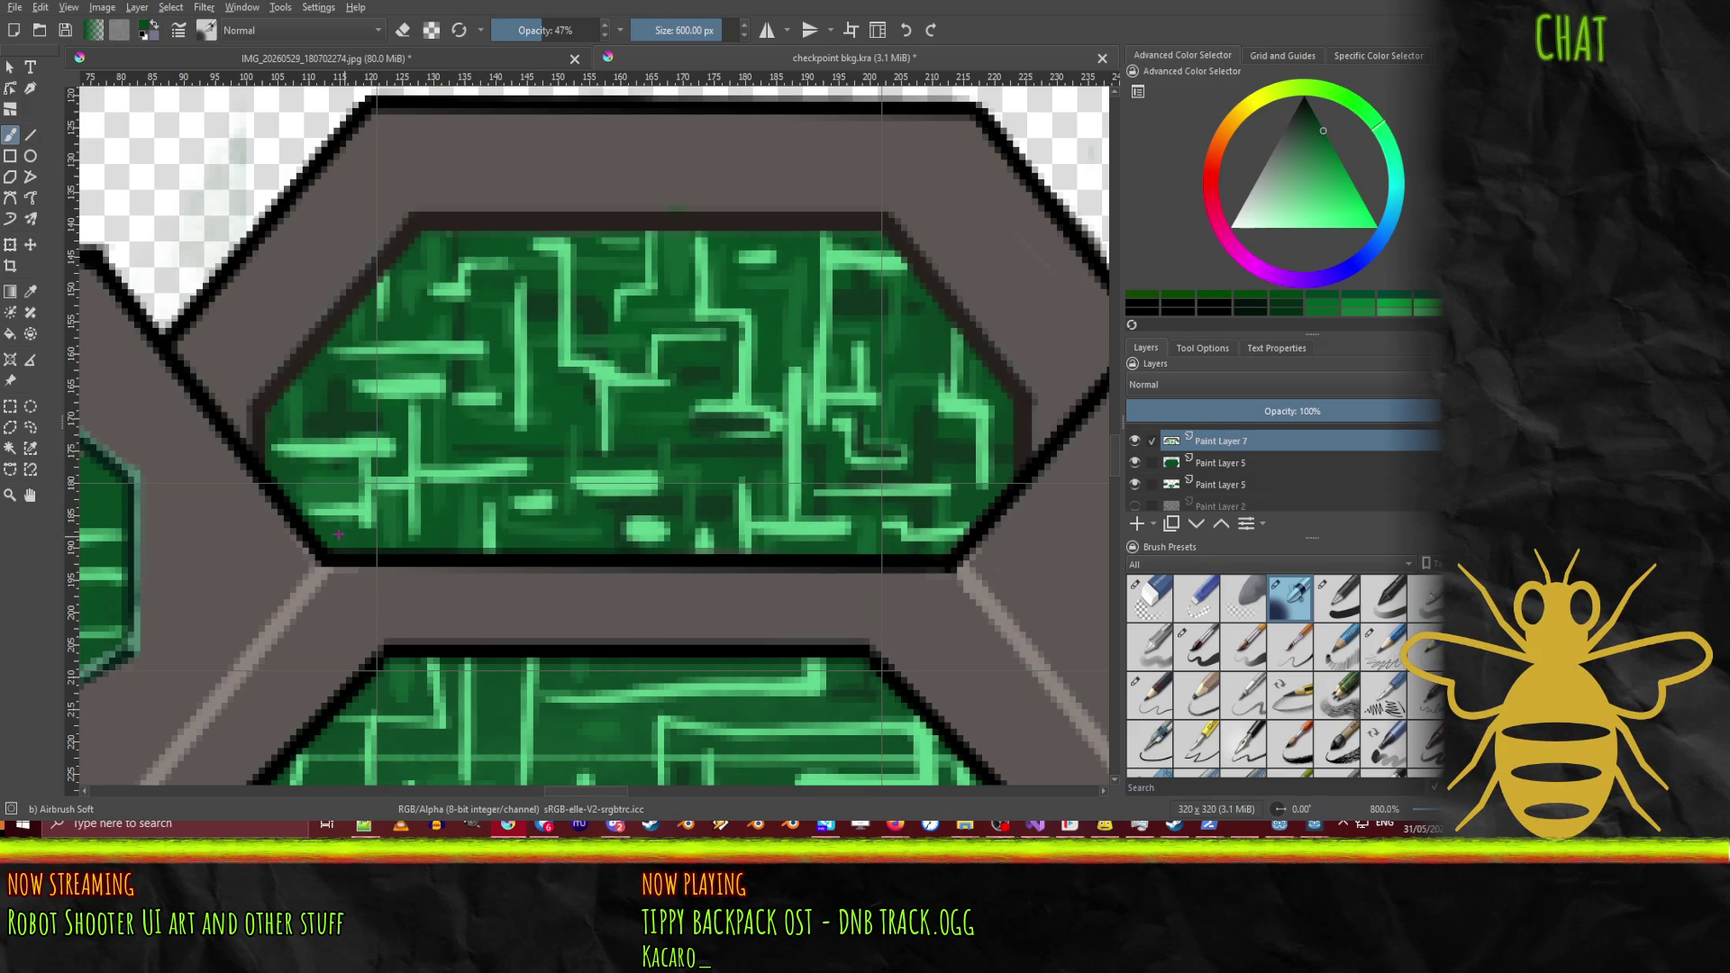
Step: Trace an eight-corner polygonal selection along the top panel's inner outline and close it
click(10, 427)
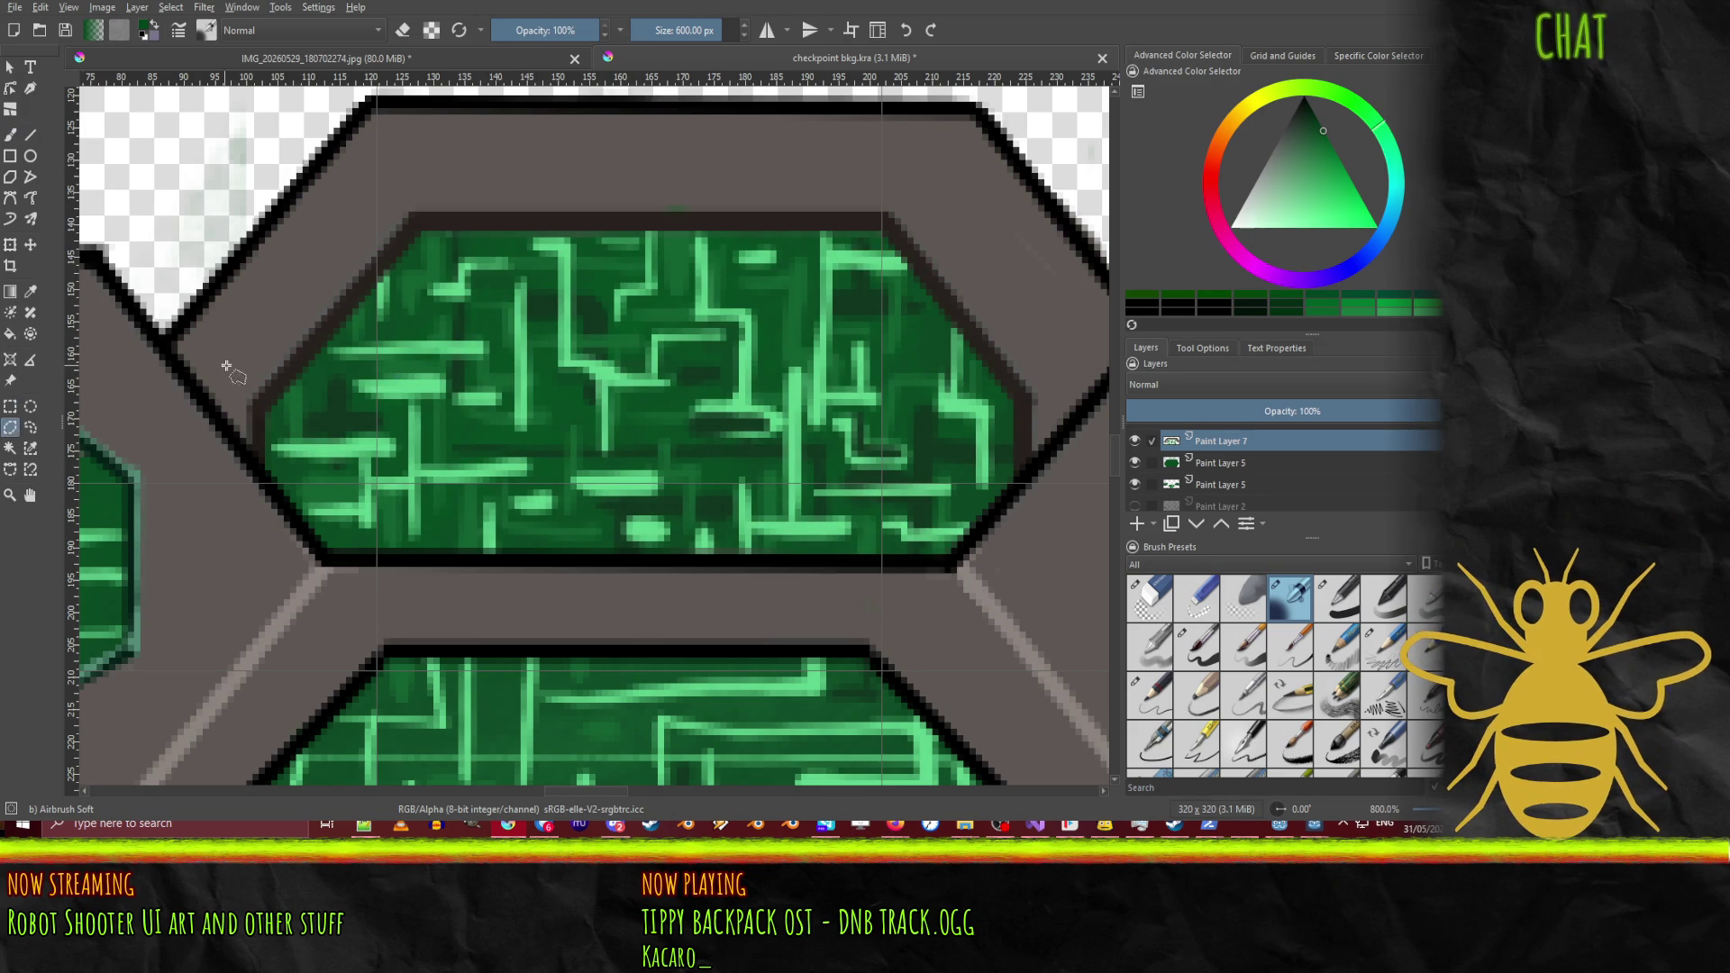
click(259, 467)
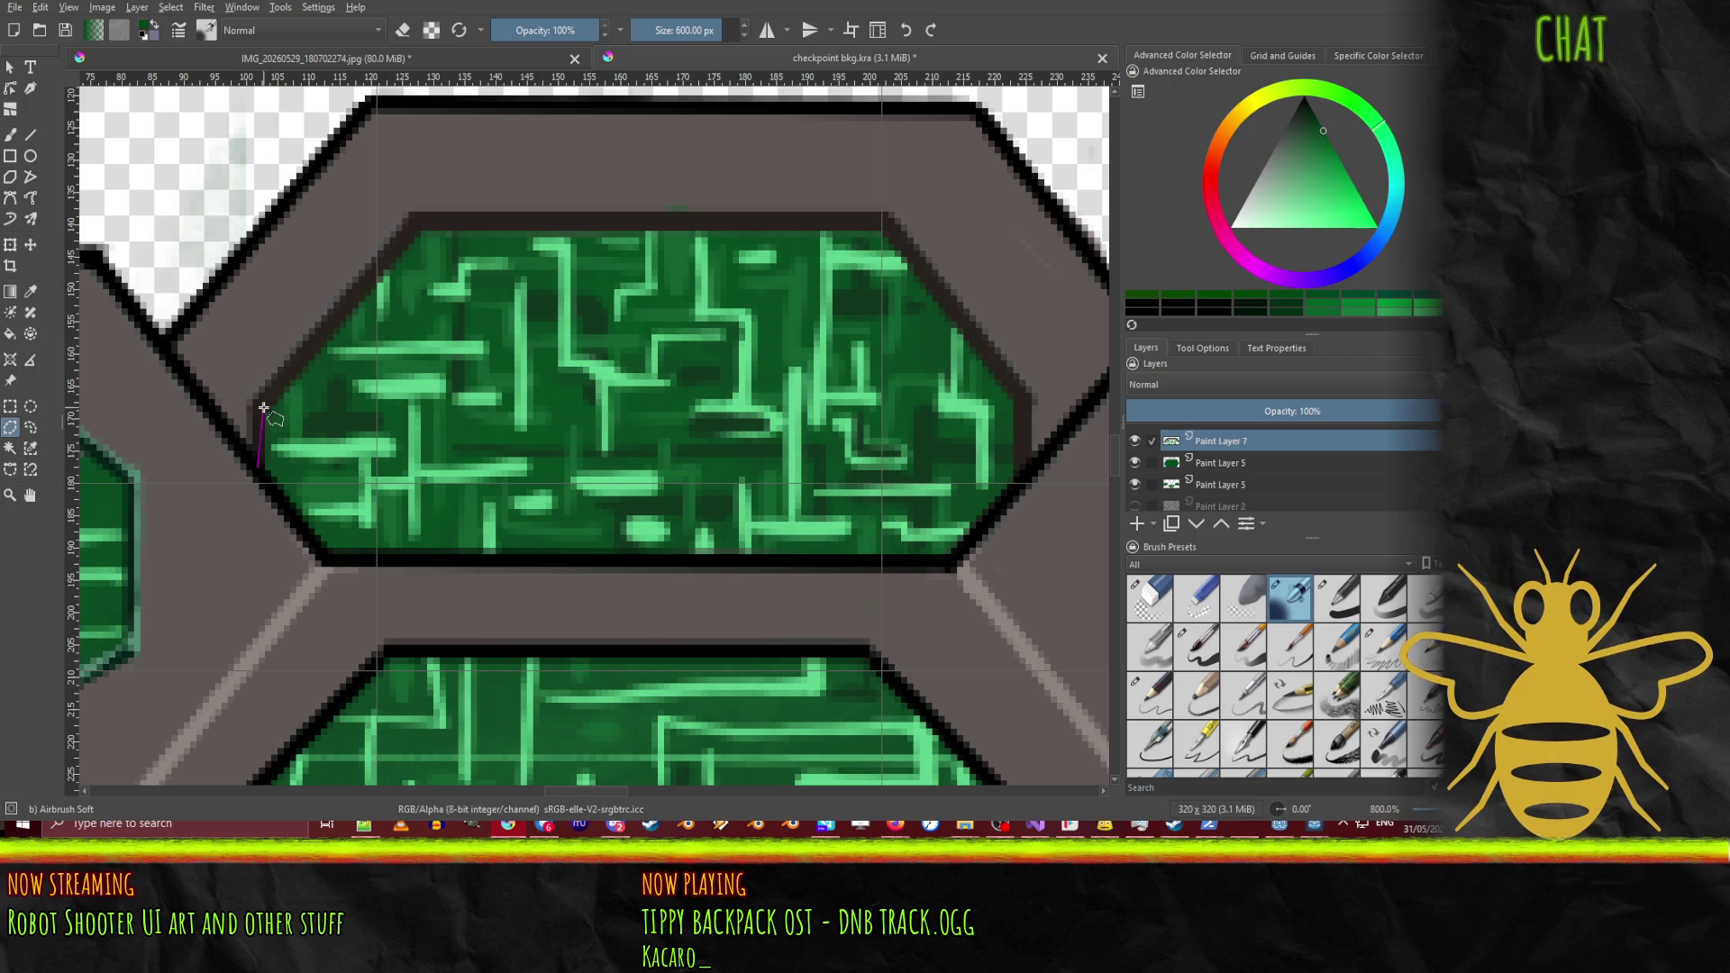
click(260, 402)
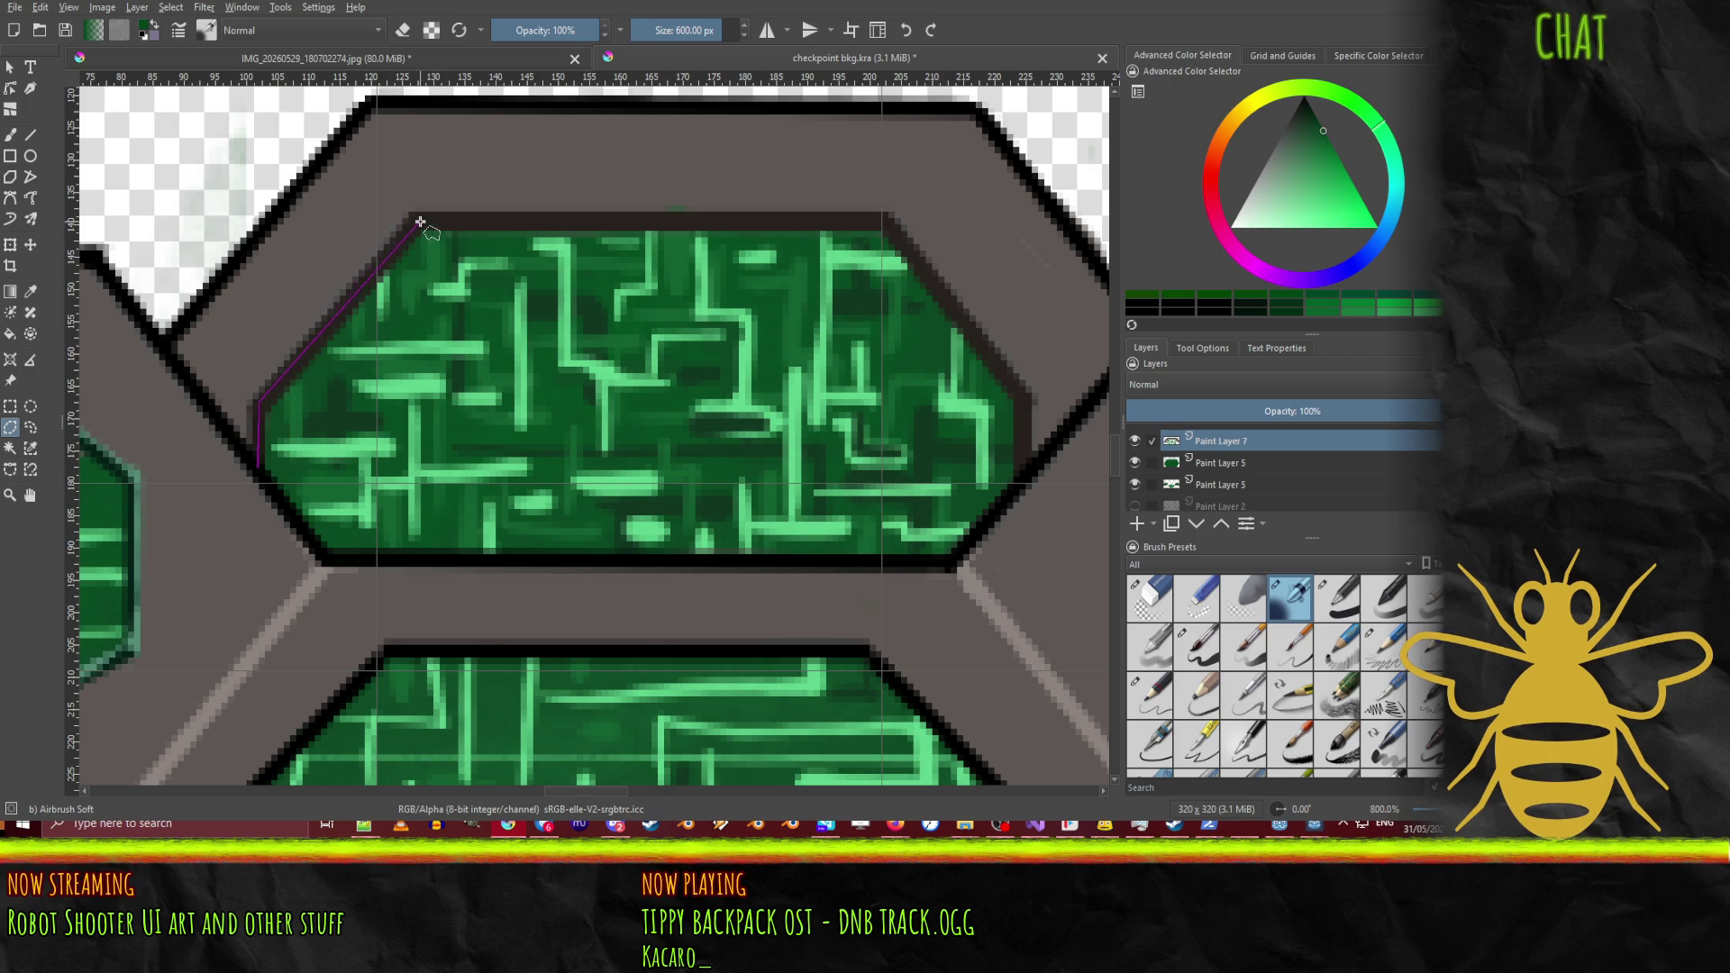
click(419, 220)
click(883, 220)
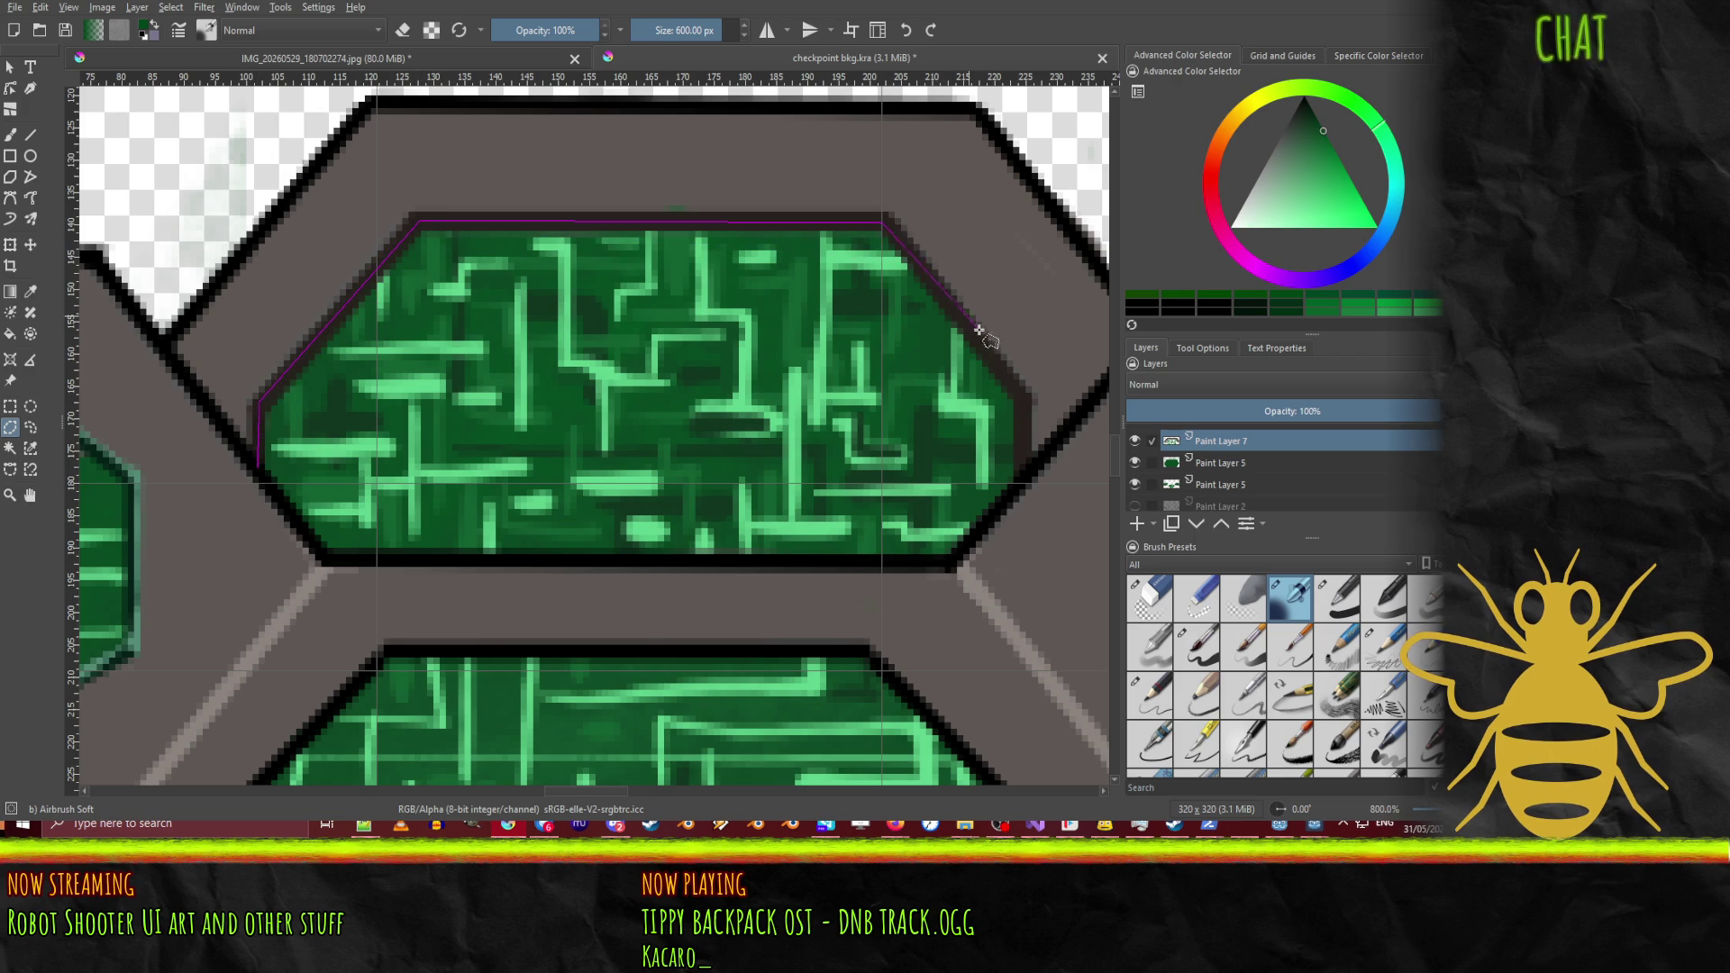
click(1019, 394)
click(1020, 484)
click(955, 563)
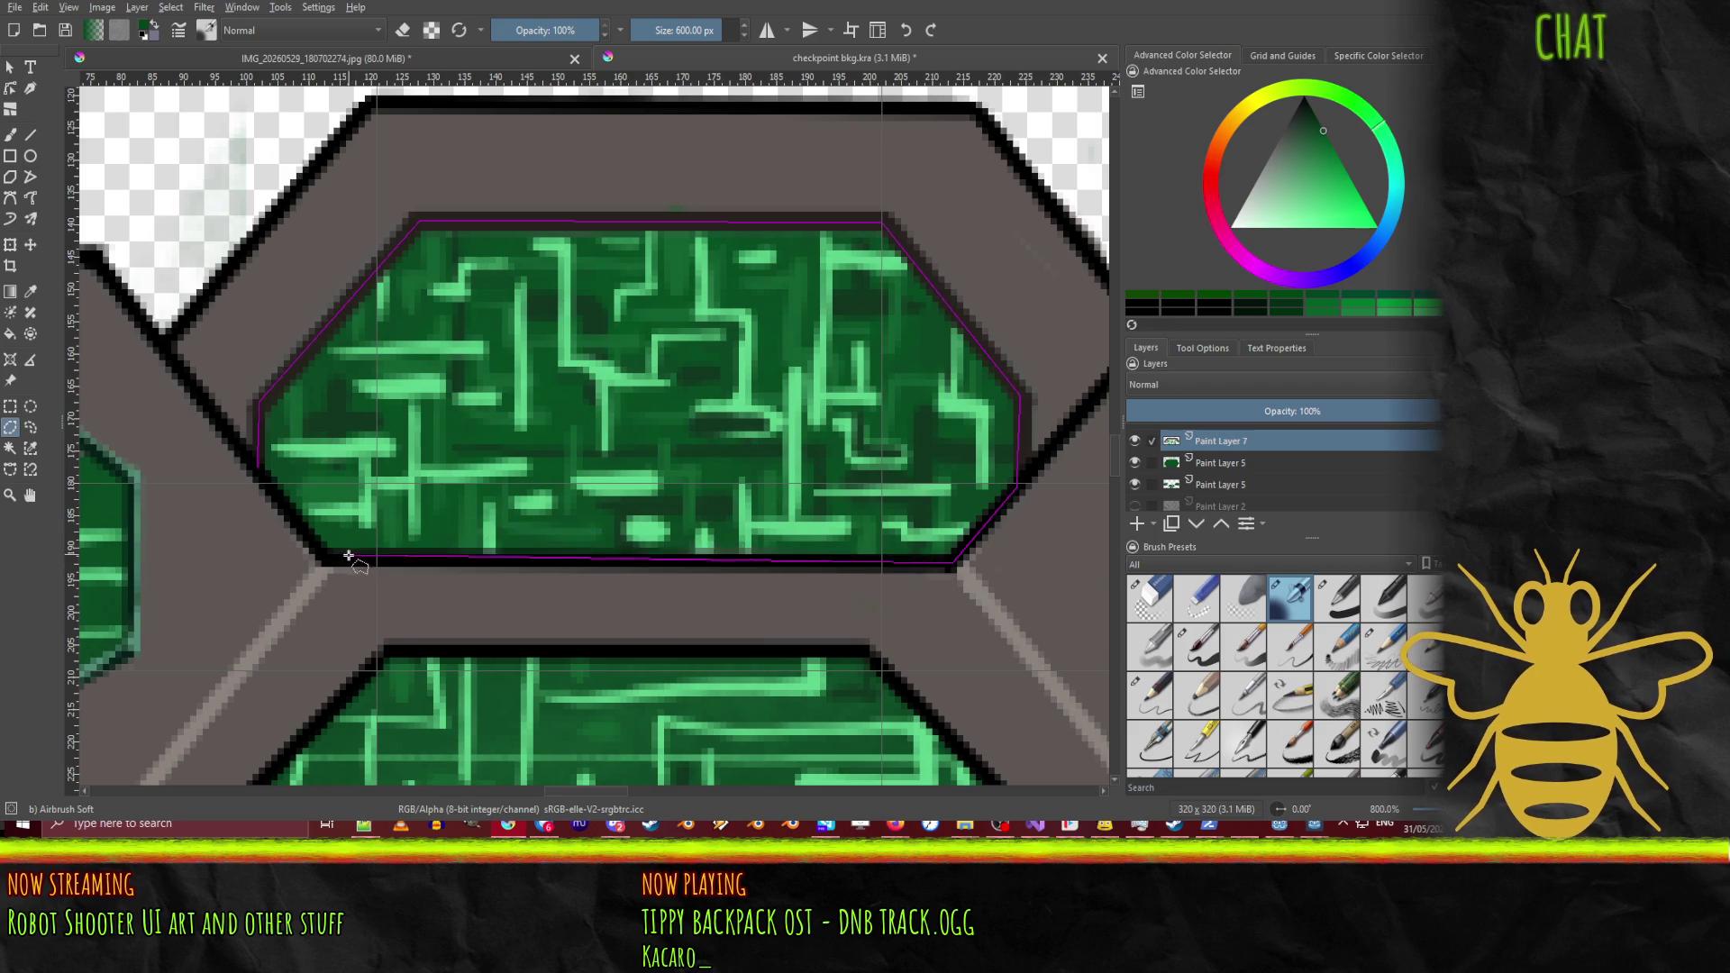
click(330, 560)
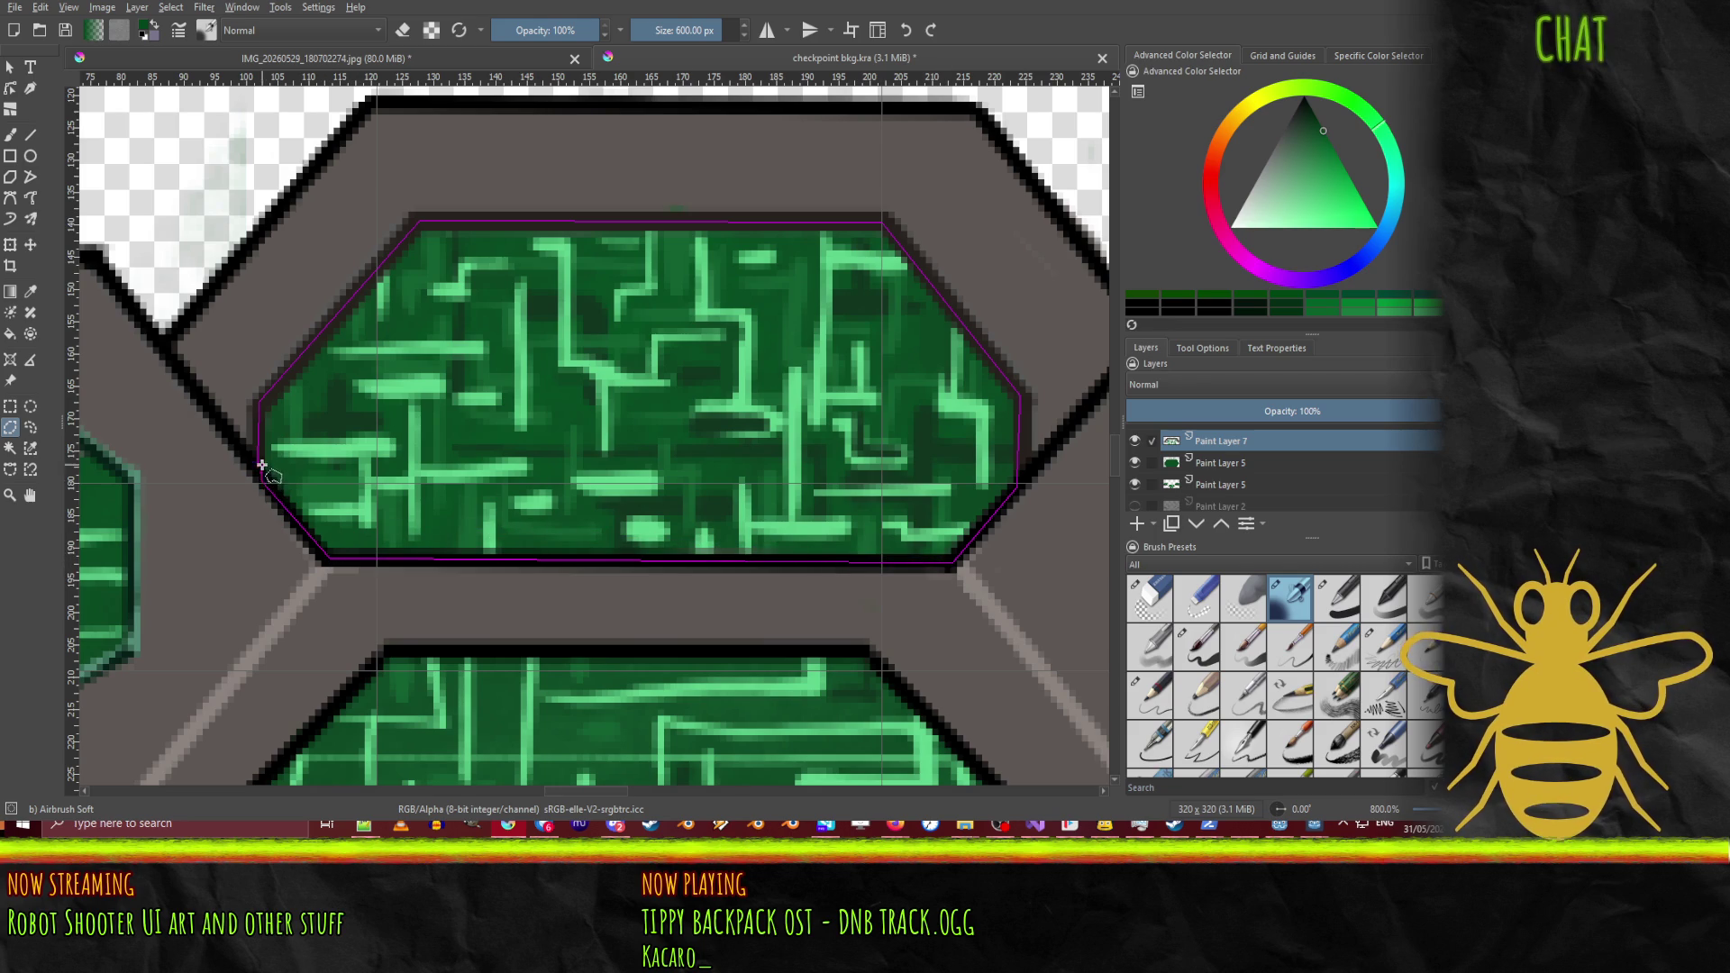
click(258, 466)
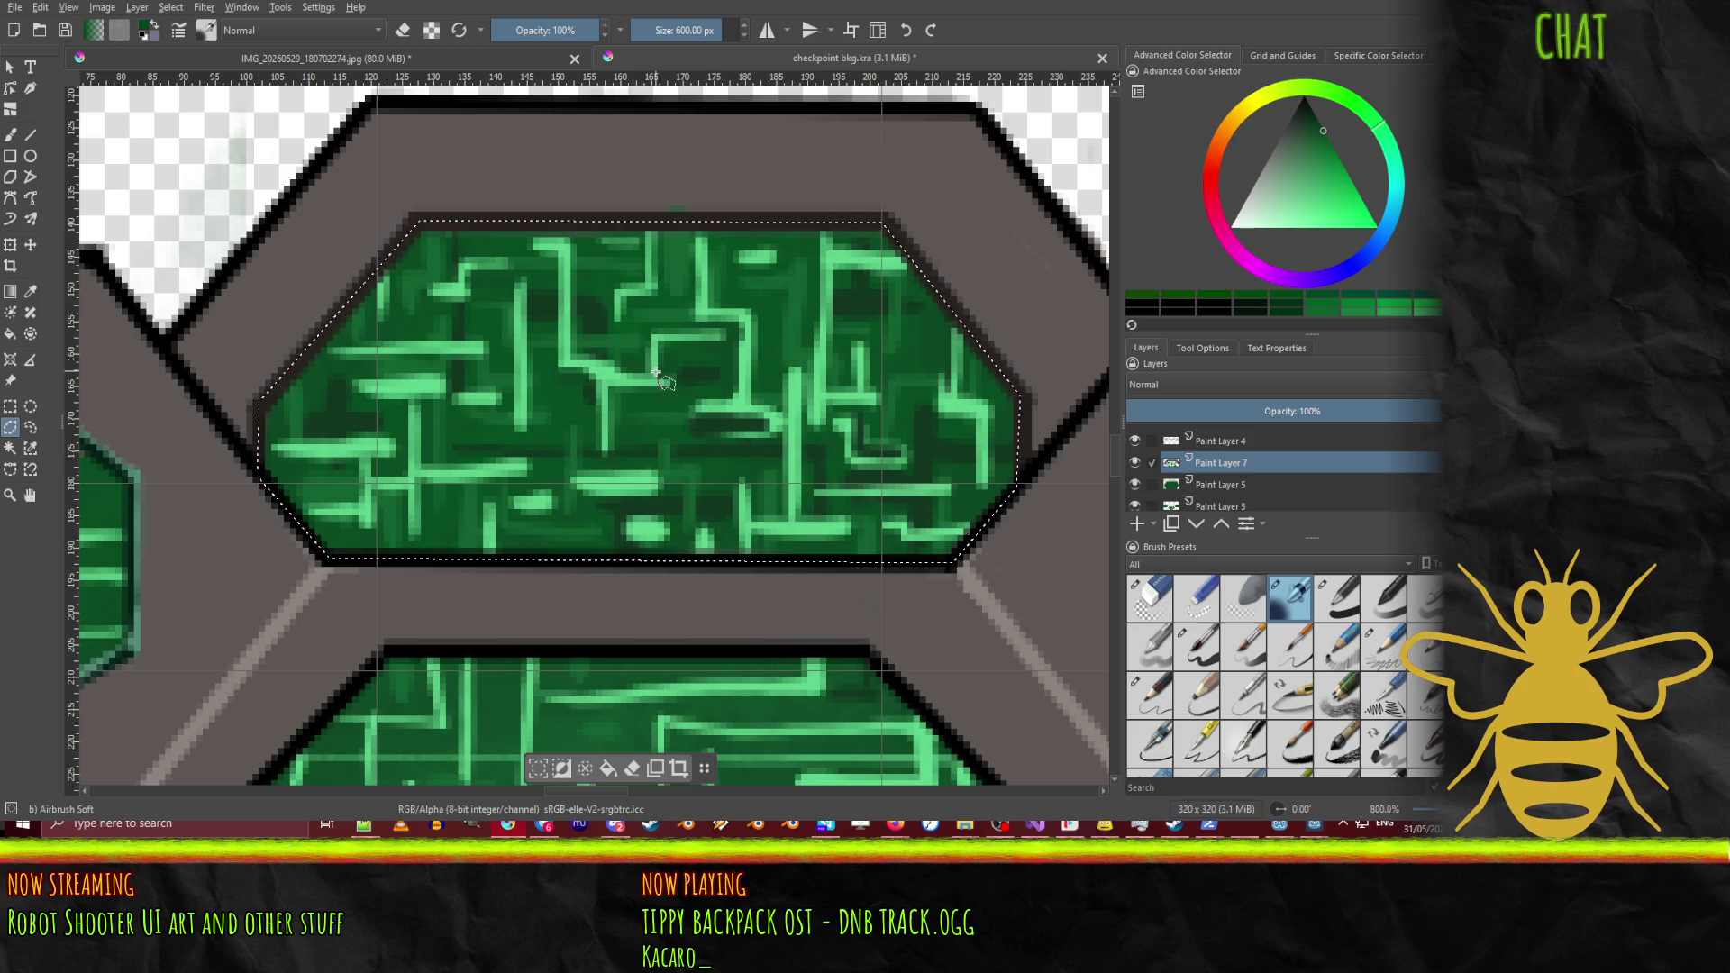
Step: Airbrush the selected panel darker, add faint 30% Basic-1 strokes, and pick the darkest shade
key(b)
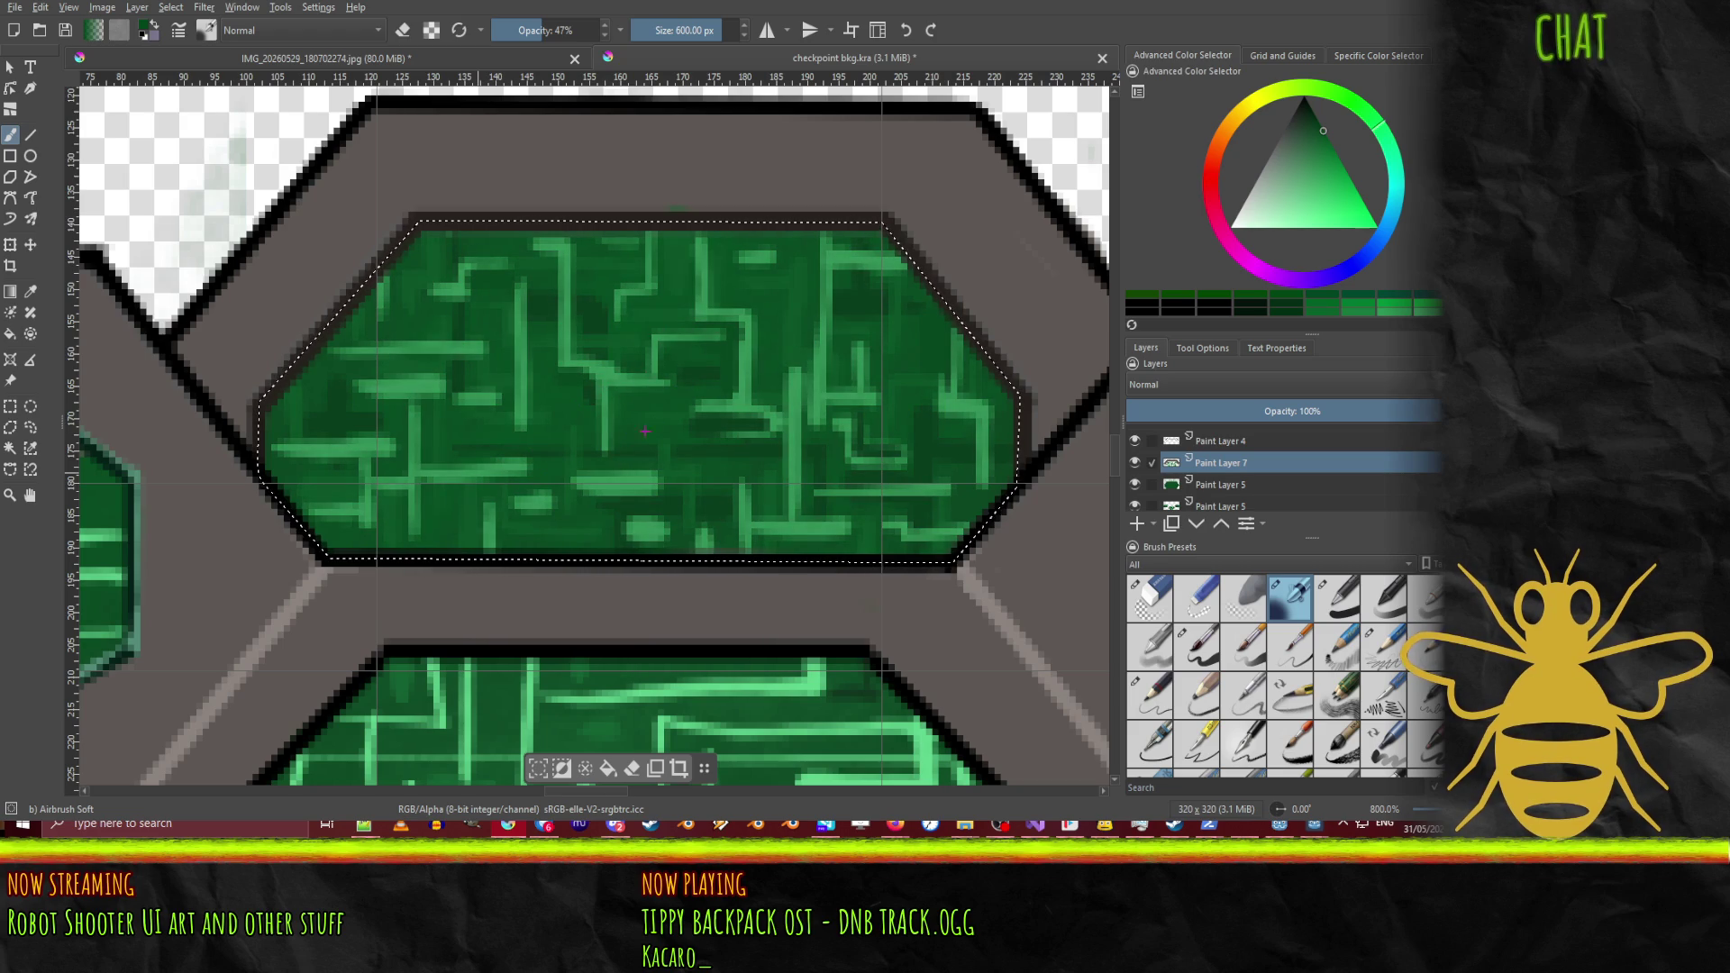
drag(696, 323, 699, 300)
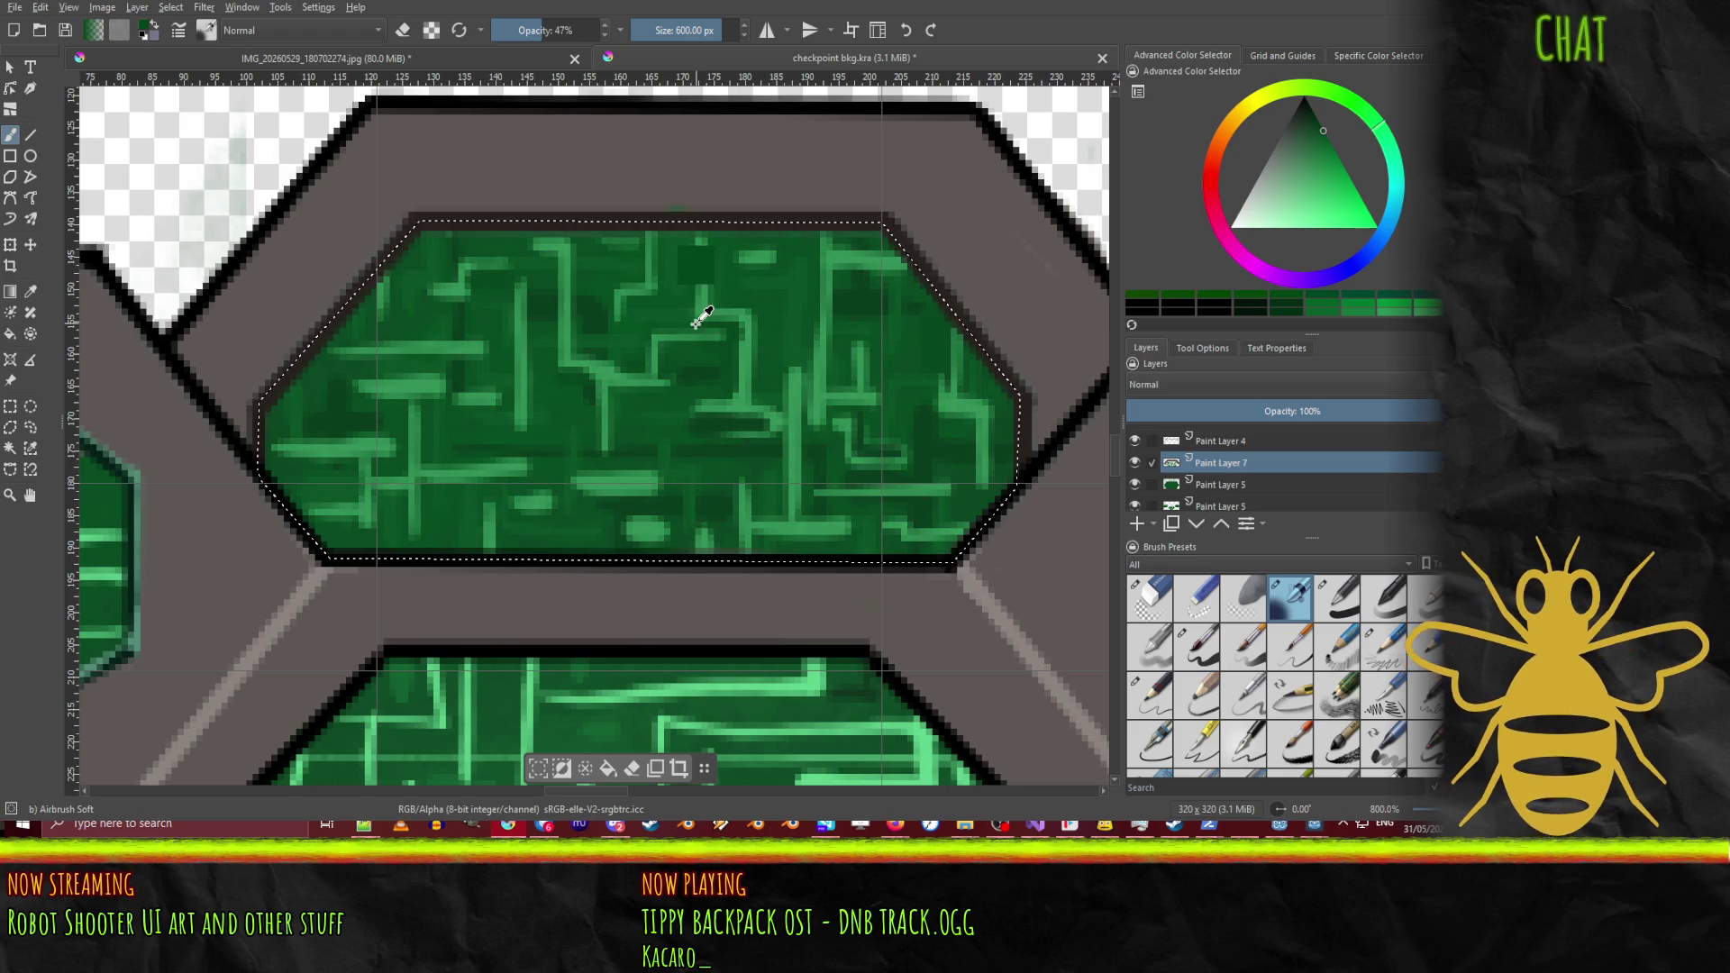
click(1346, 601)
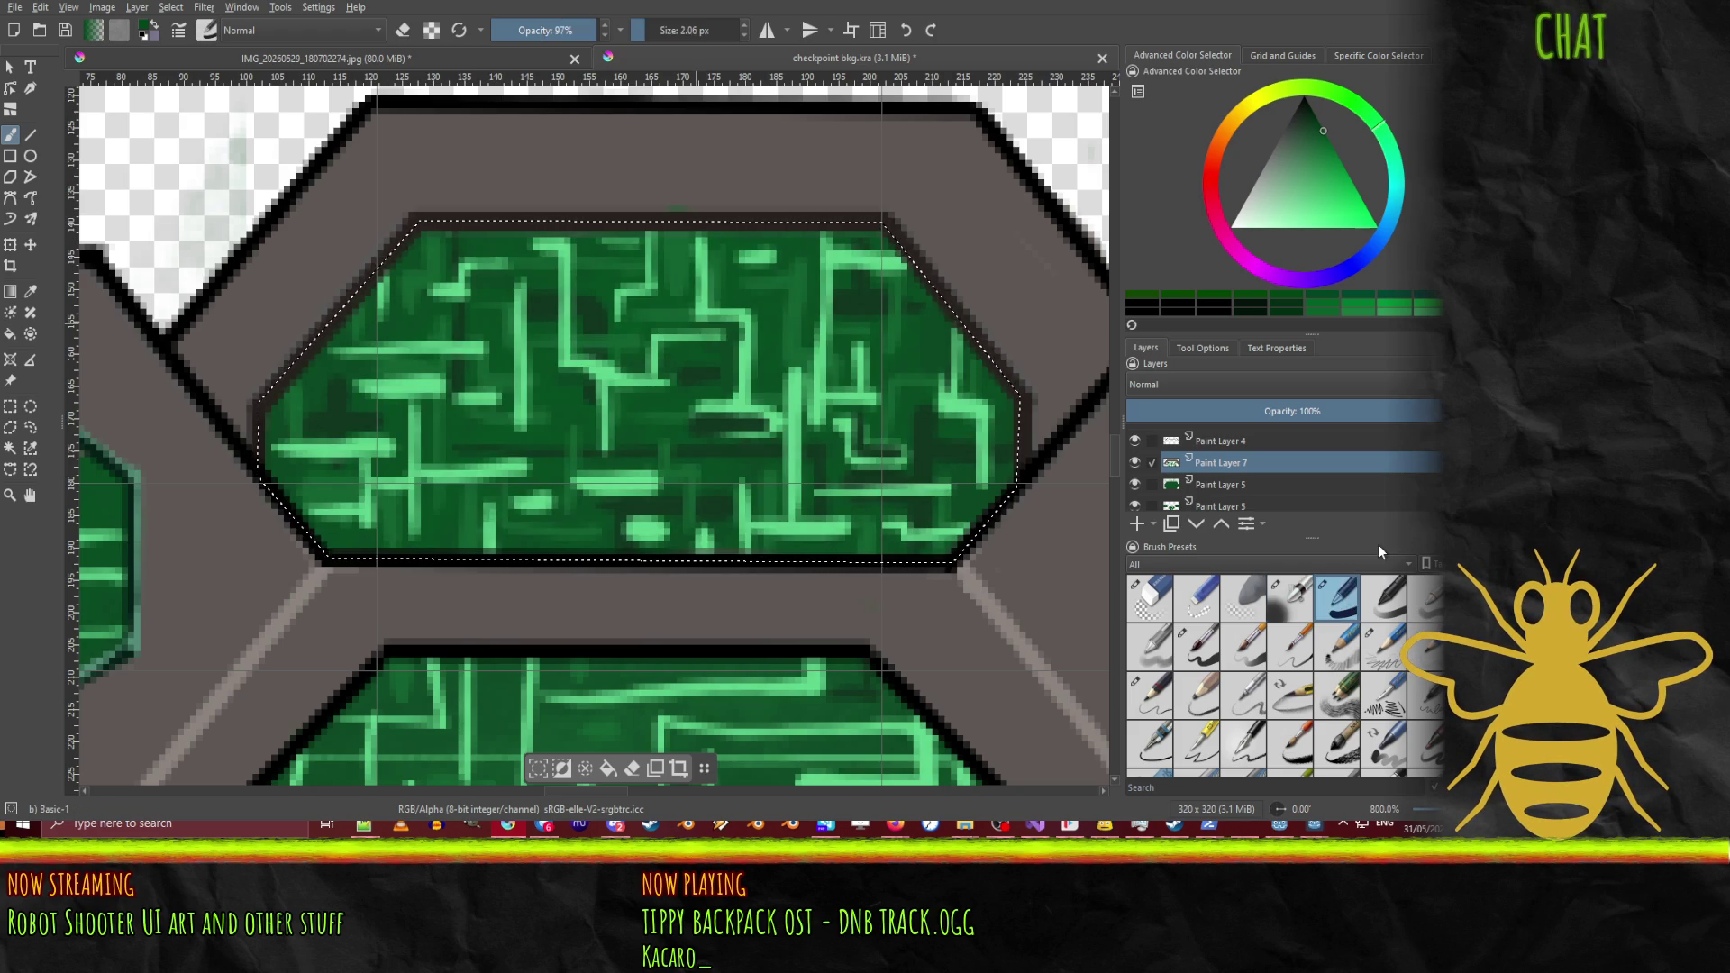
drag(694, 29, 713, 8)
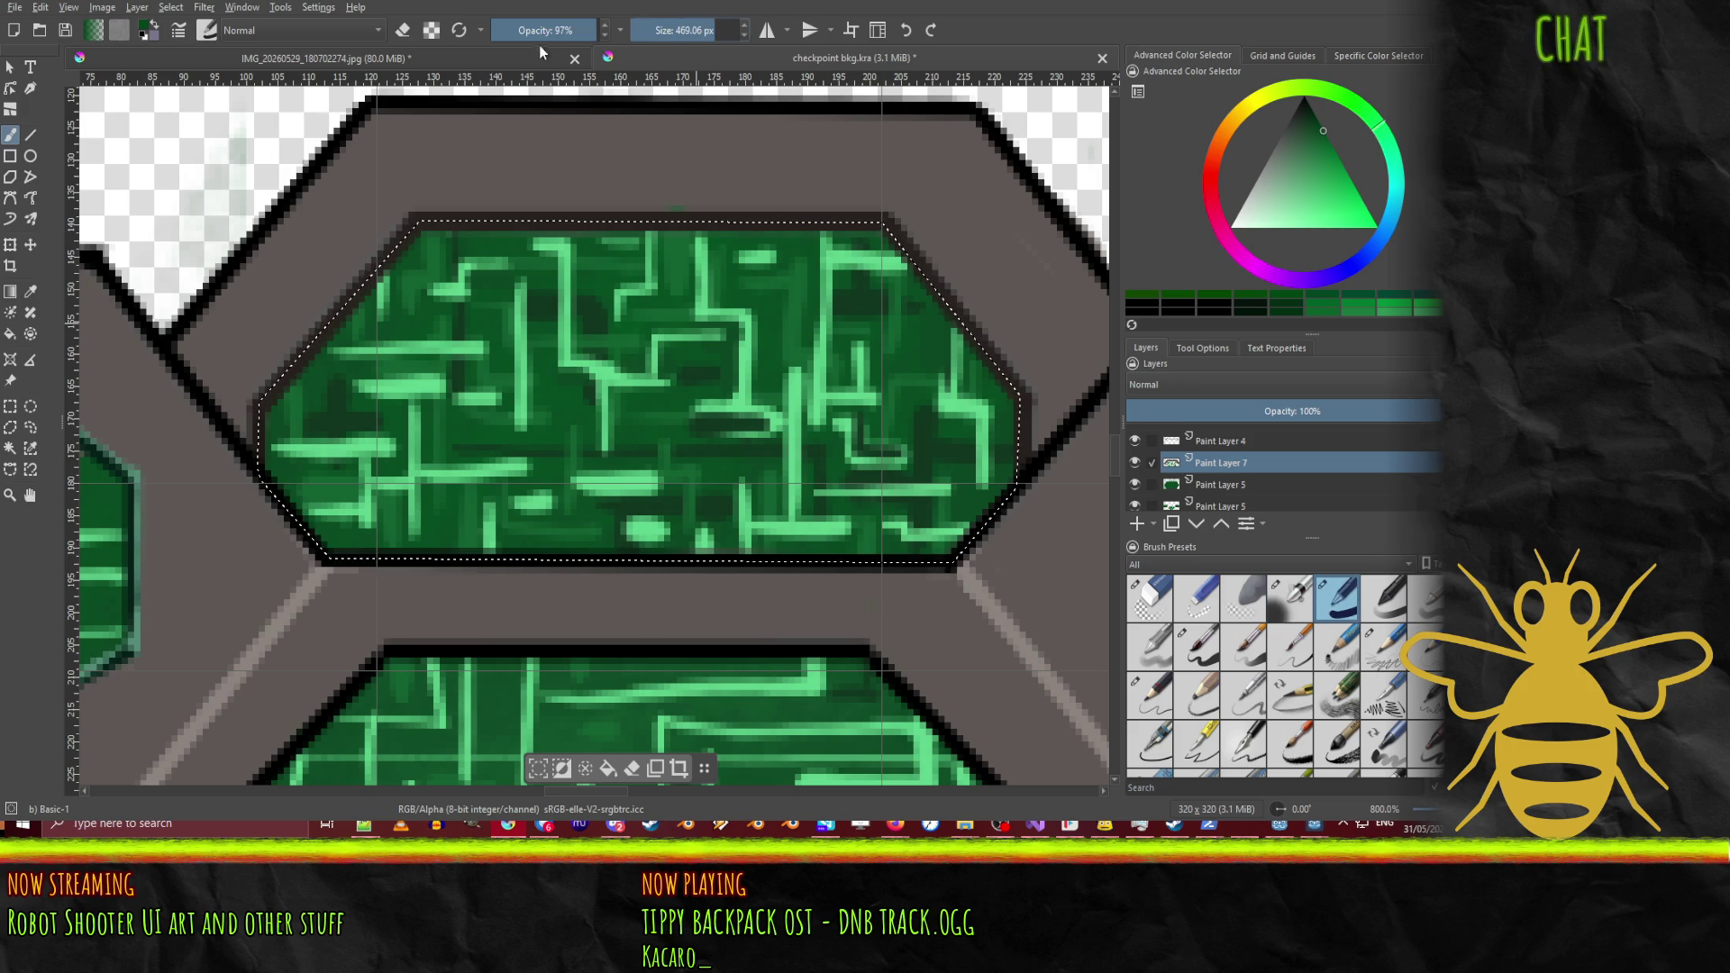
drag(546, 30, 523, 30)
mouse_move(689, 30)
mouse_down()
mouse_move(662, 29)
mouse_move(689, 30)
mouse_up()
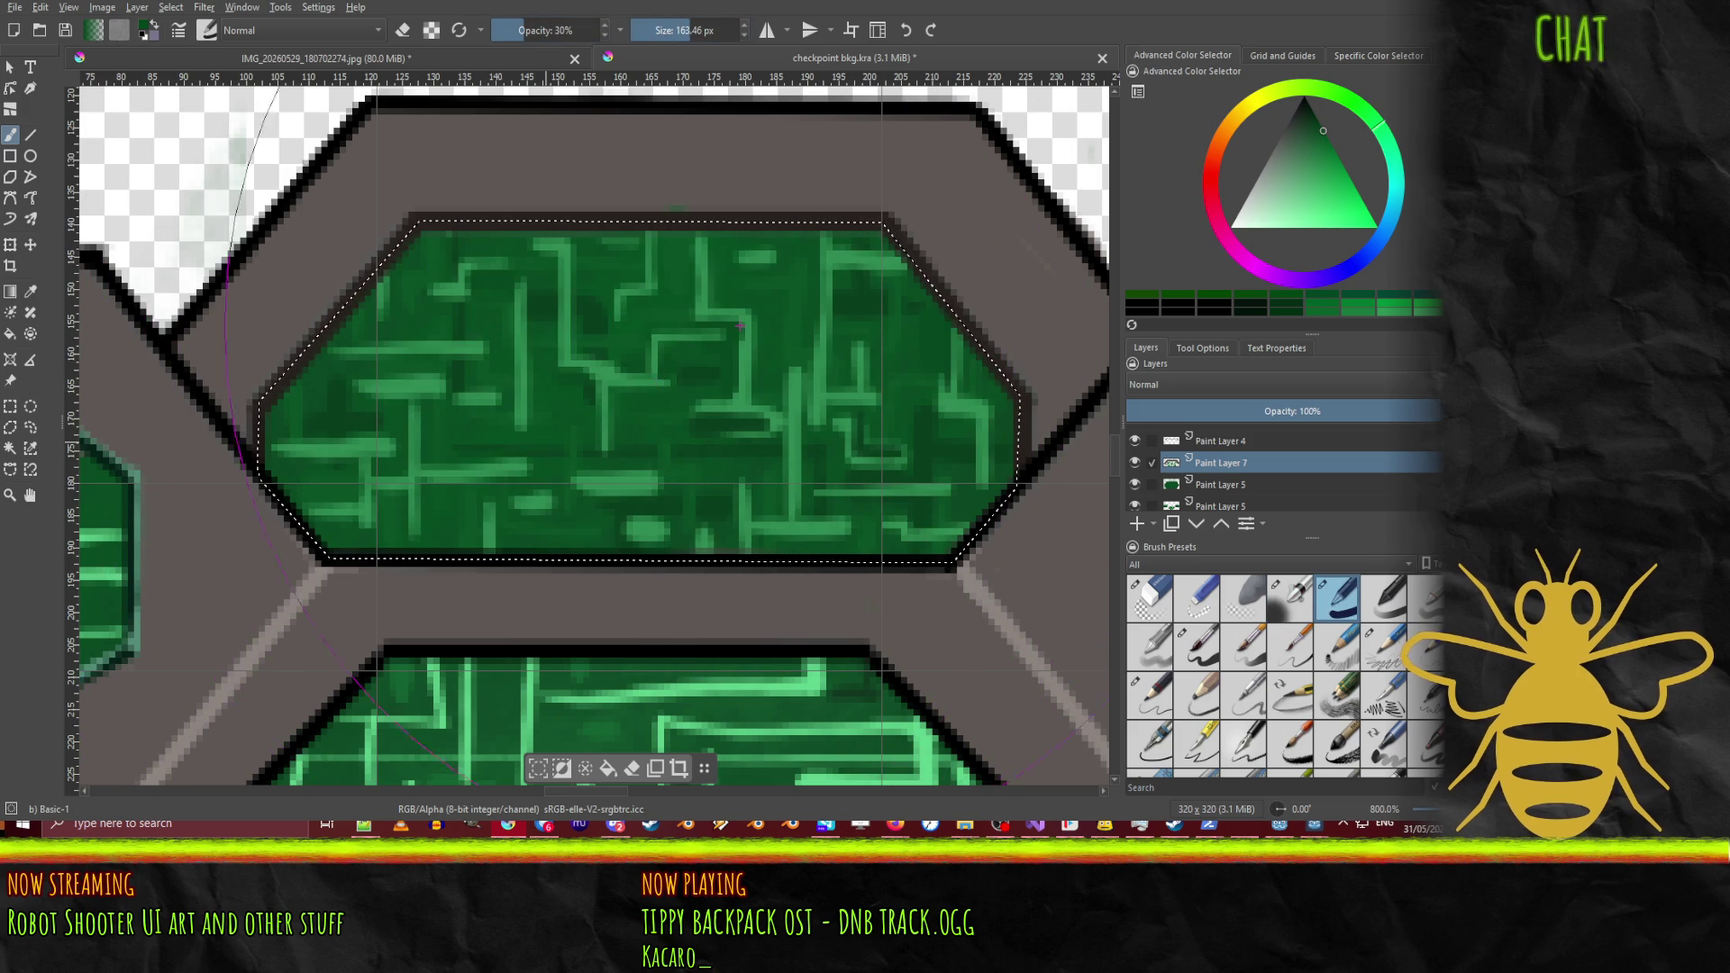
drag(740, 326, 772, 300)
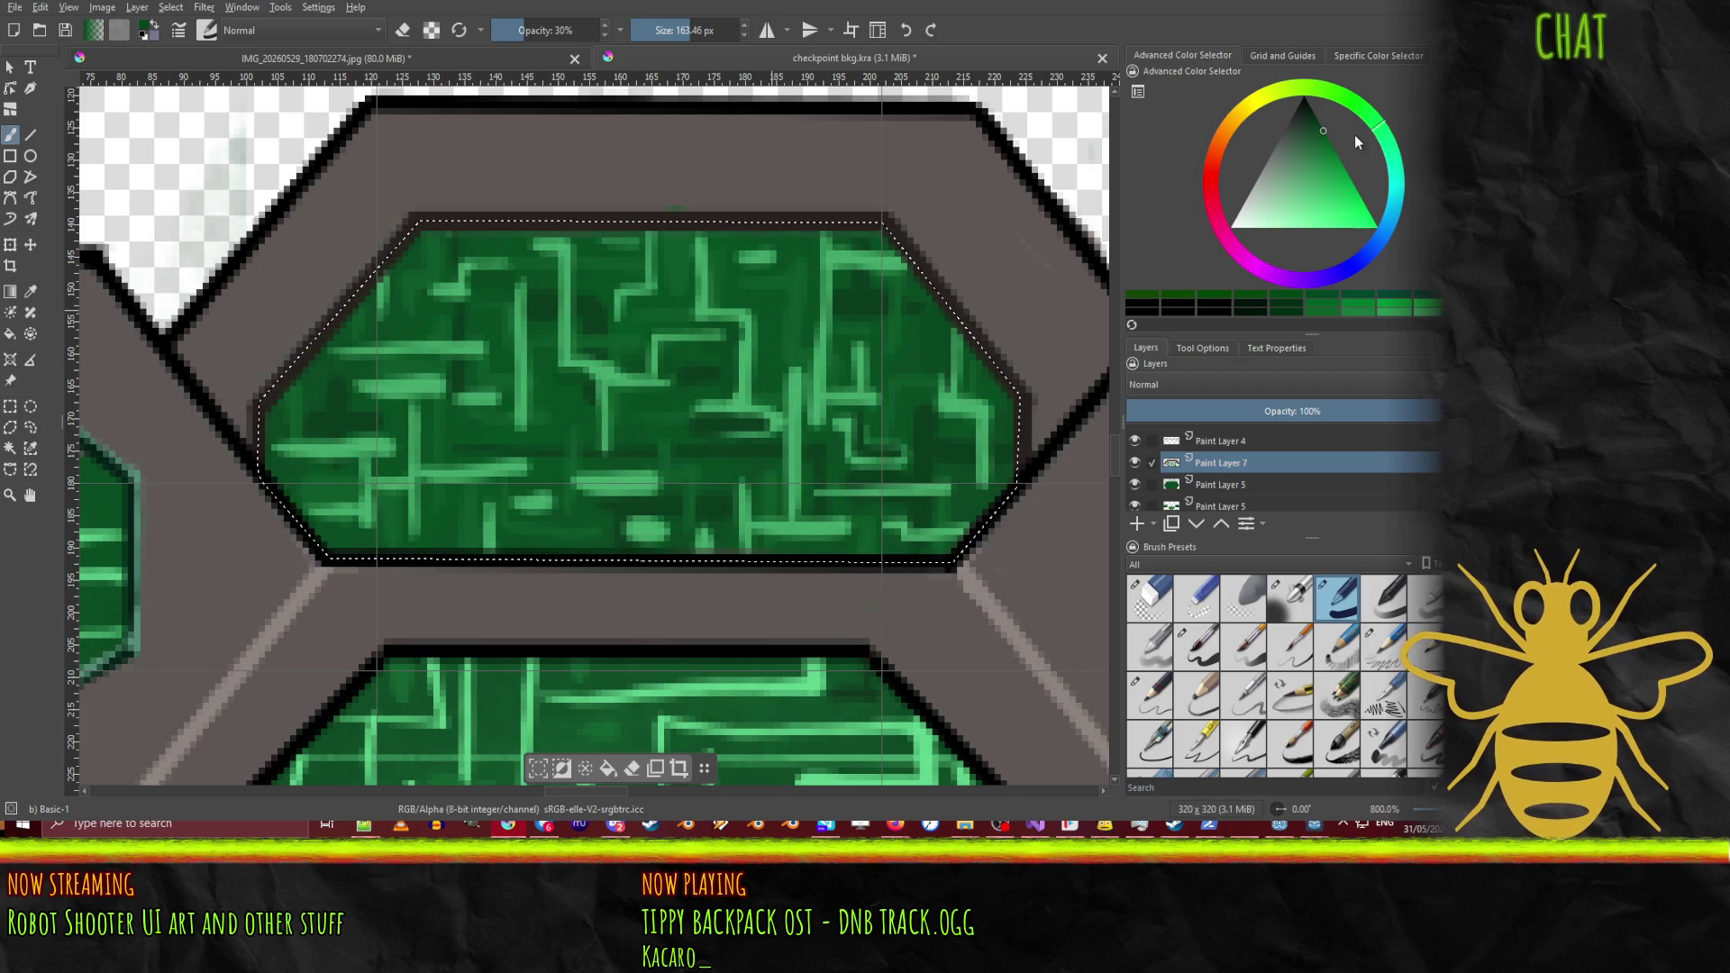
click(1308, 121)
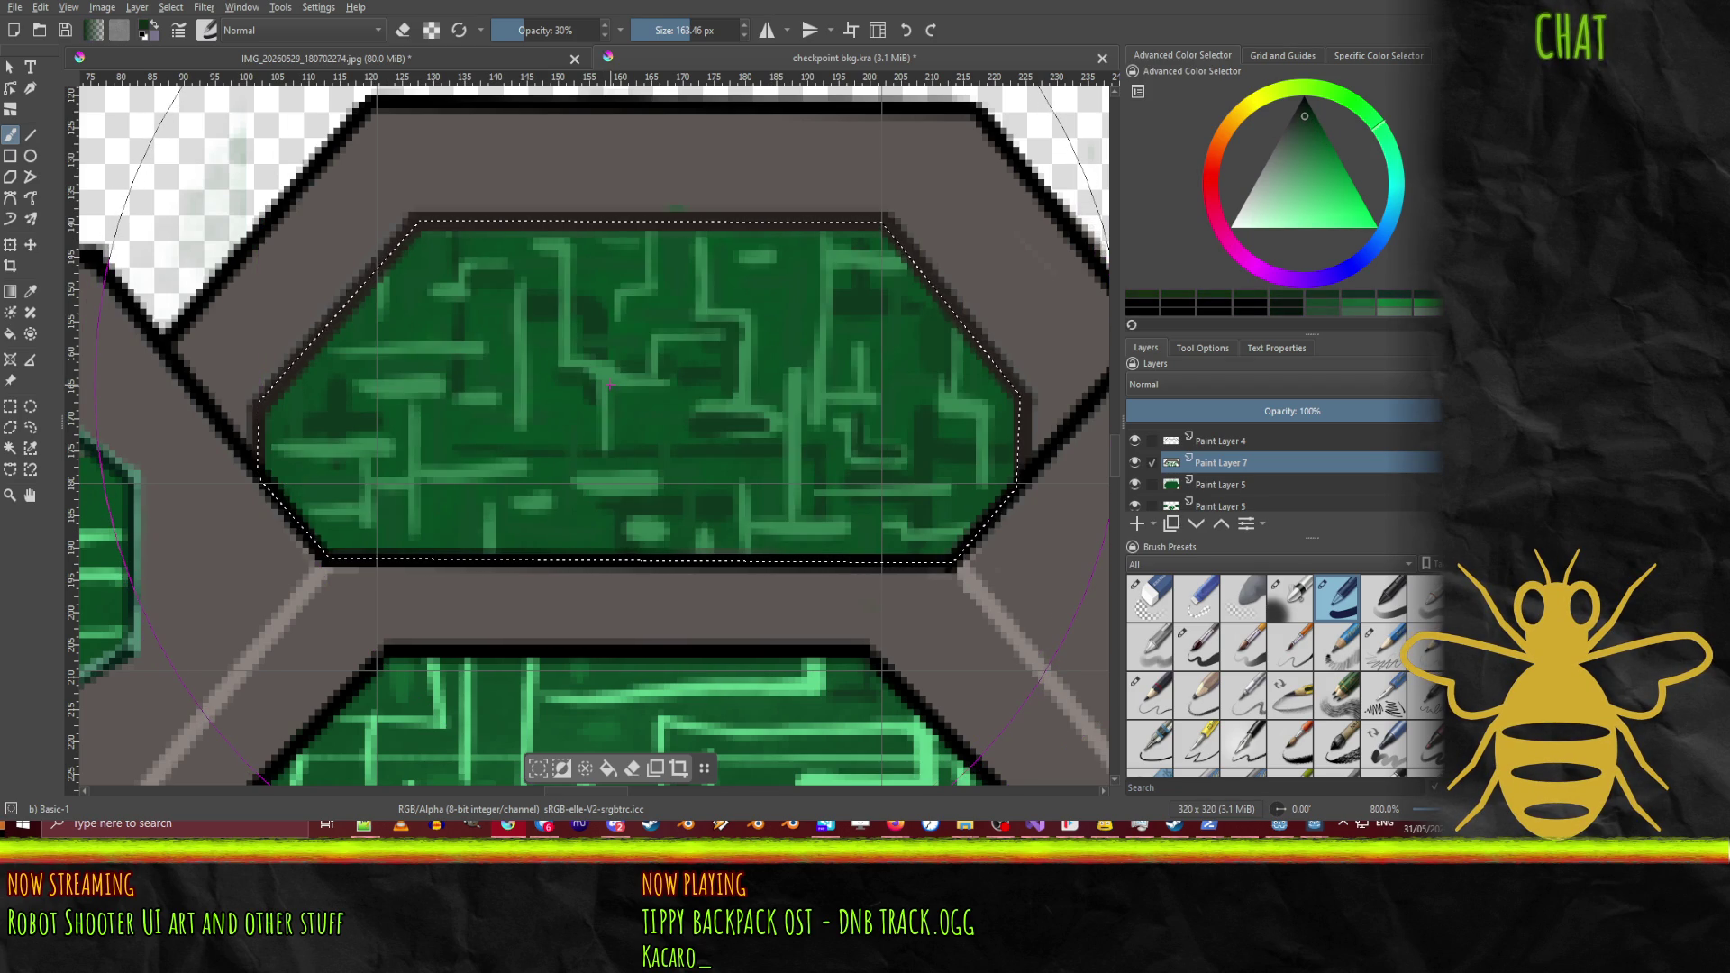
Step: Deselect the top panel and zoom out to view the whole 320x320 tile
scroll(610, 386, down, 2)
scroll(590, 416, down, 6)
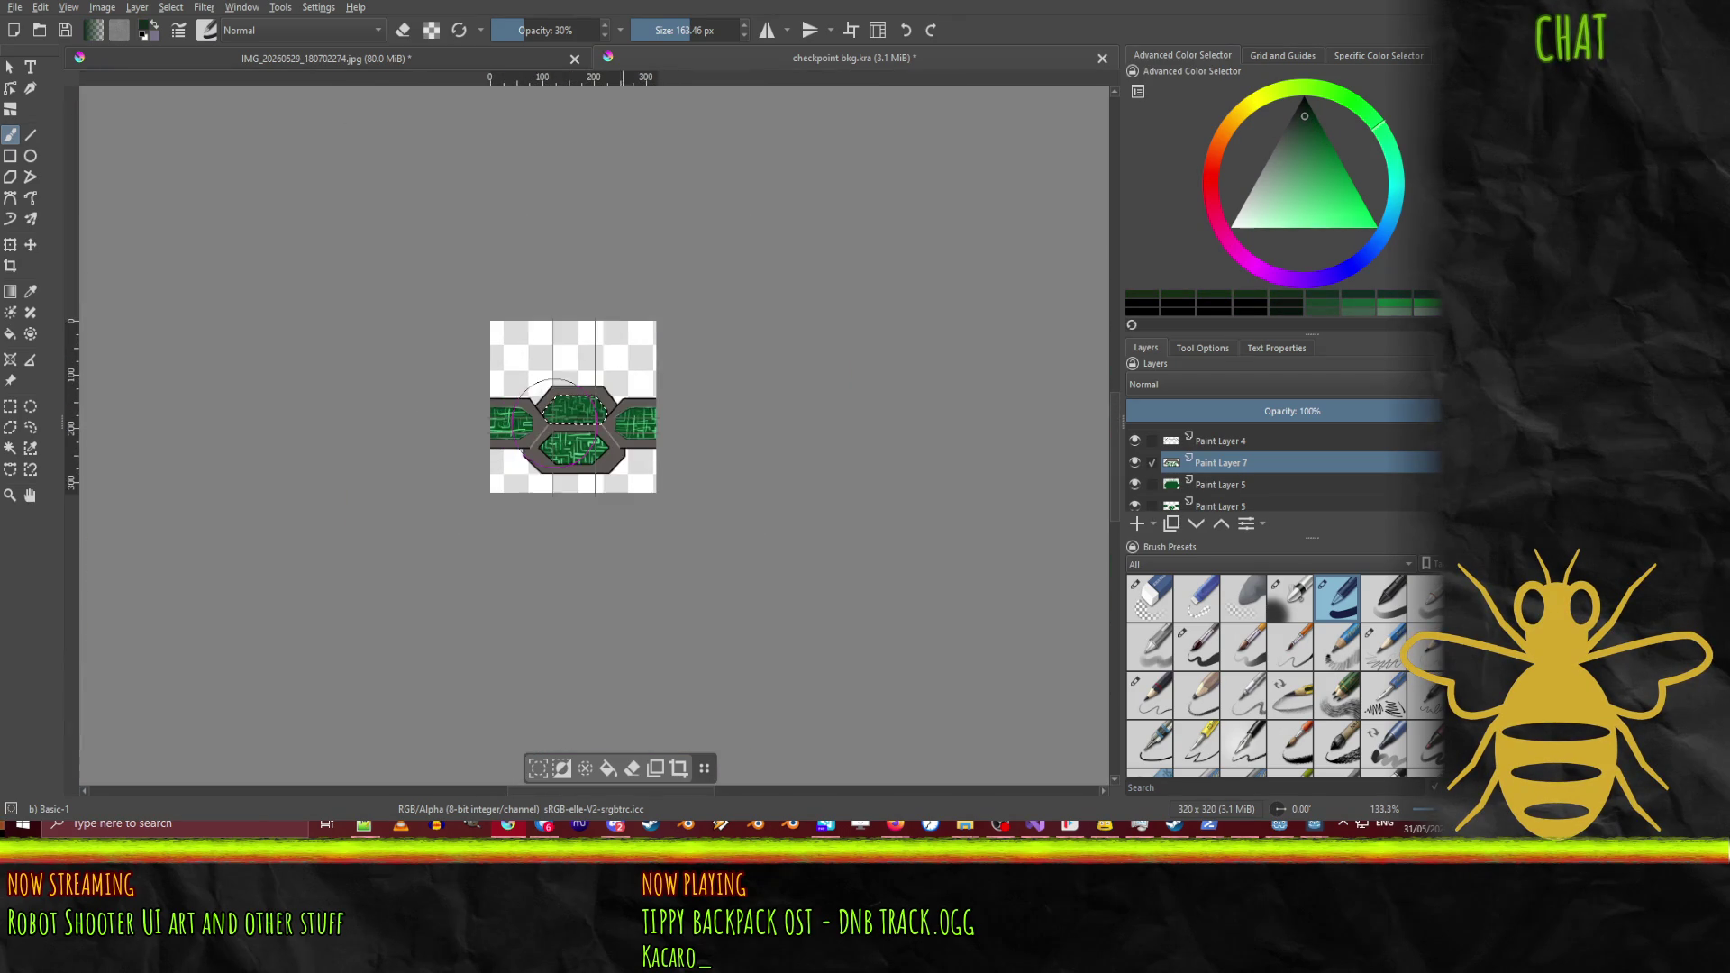
scroll(563, 504, up, 2)
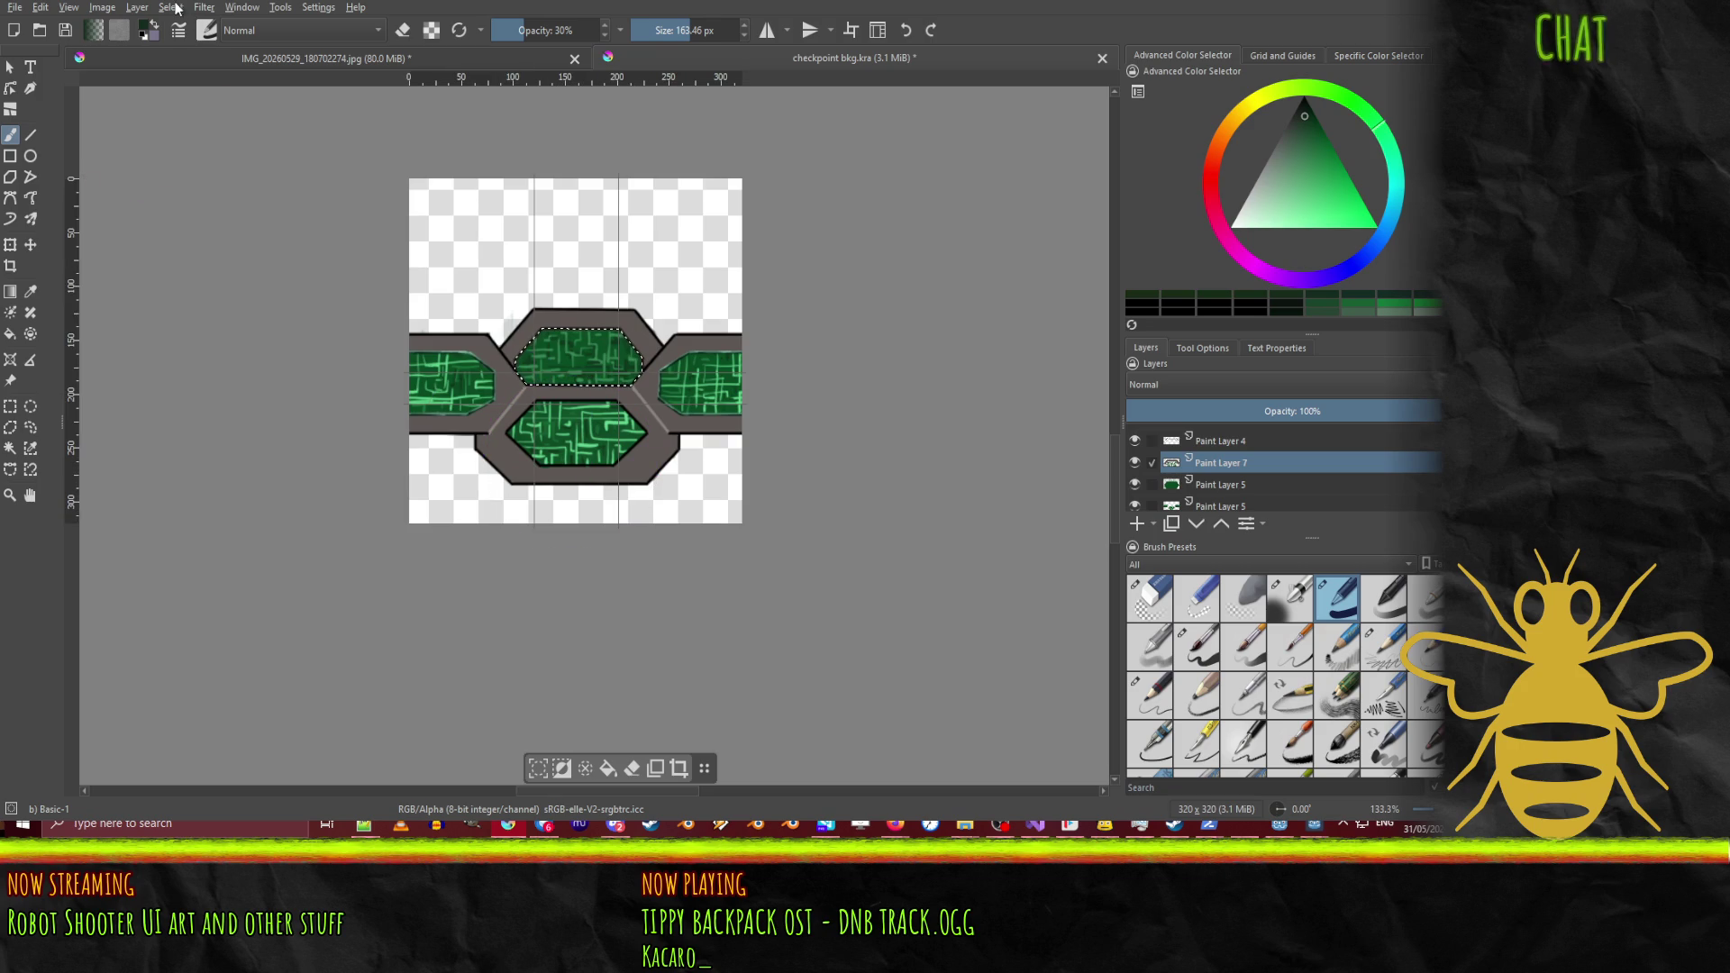
key(ctrl+shift+a)
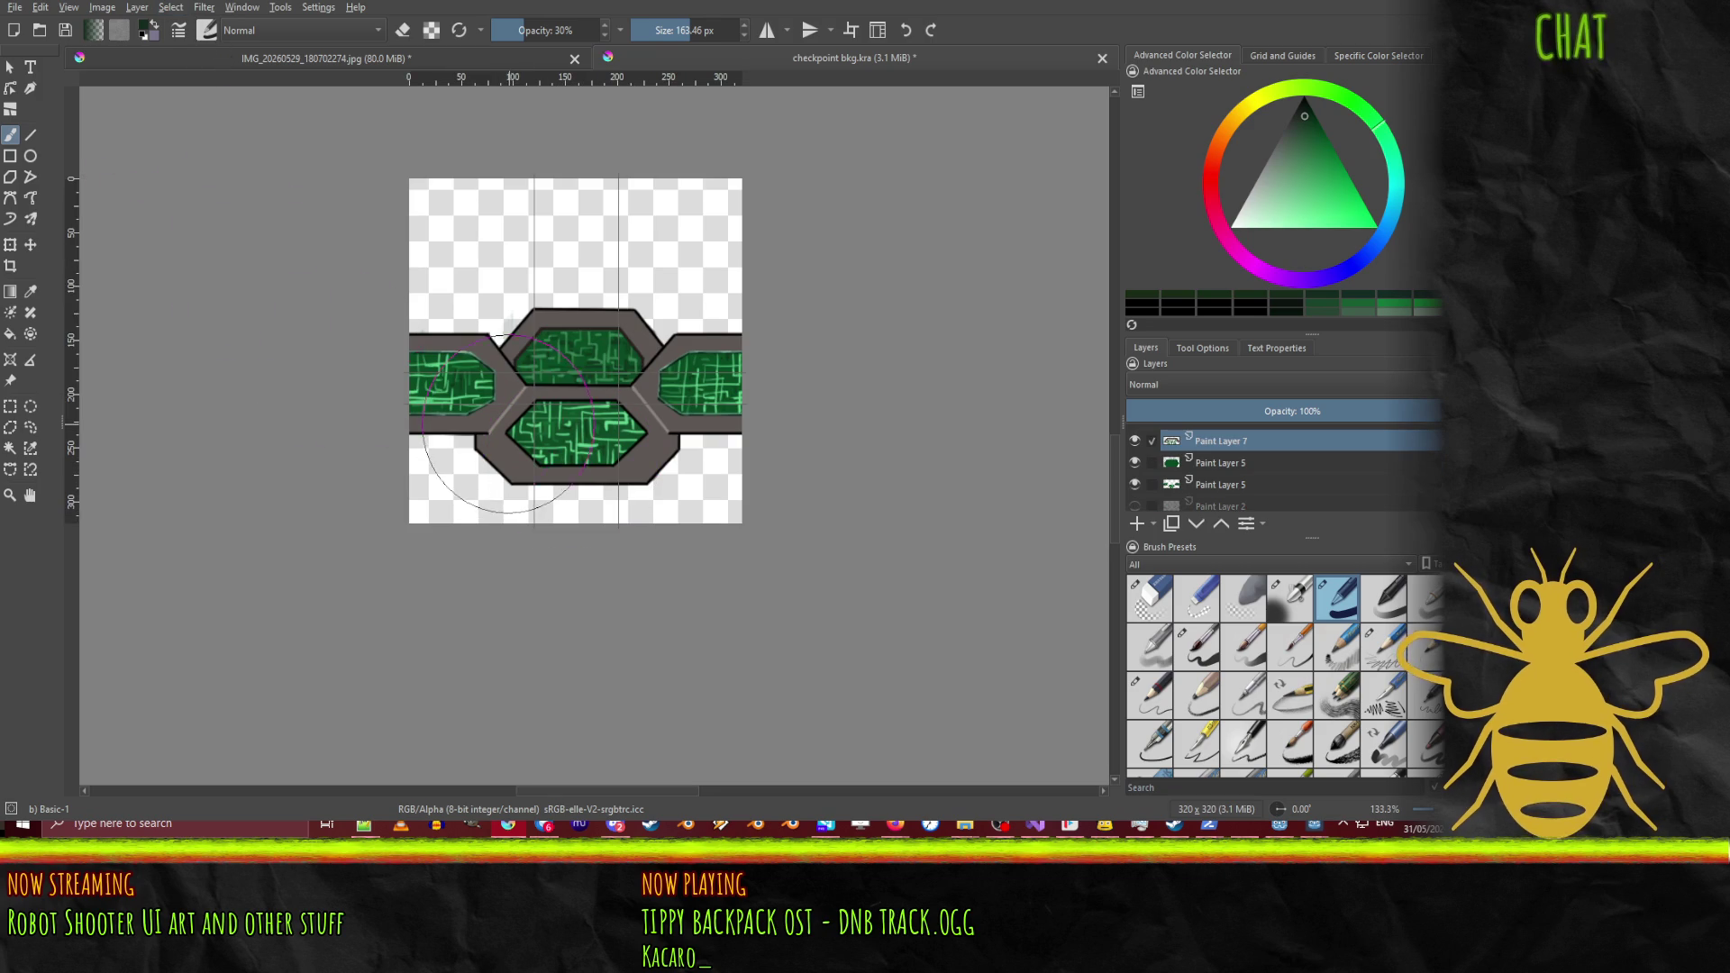
scroll(571, 495, down, 1)
scroll(525, 463, down, 1)
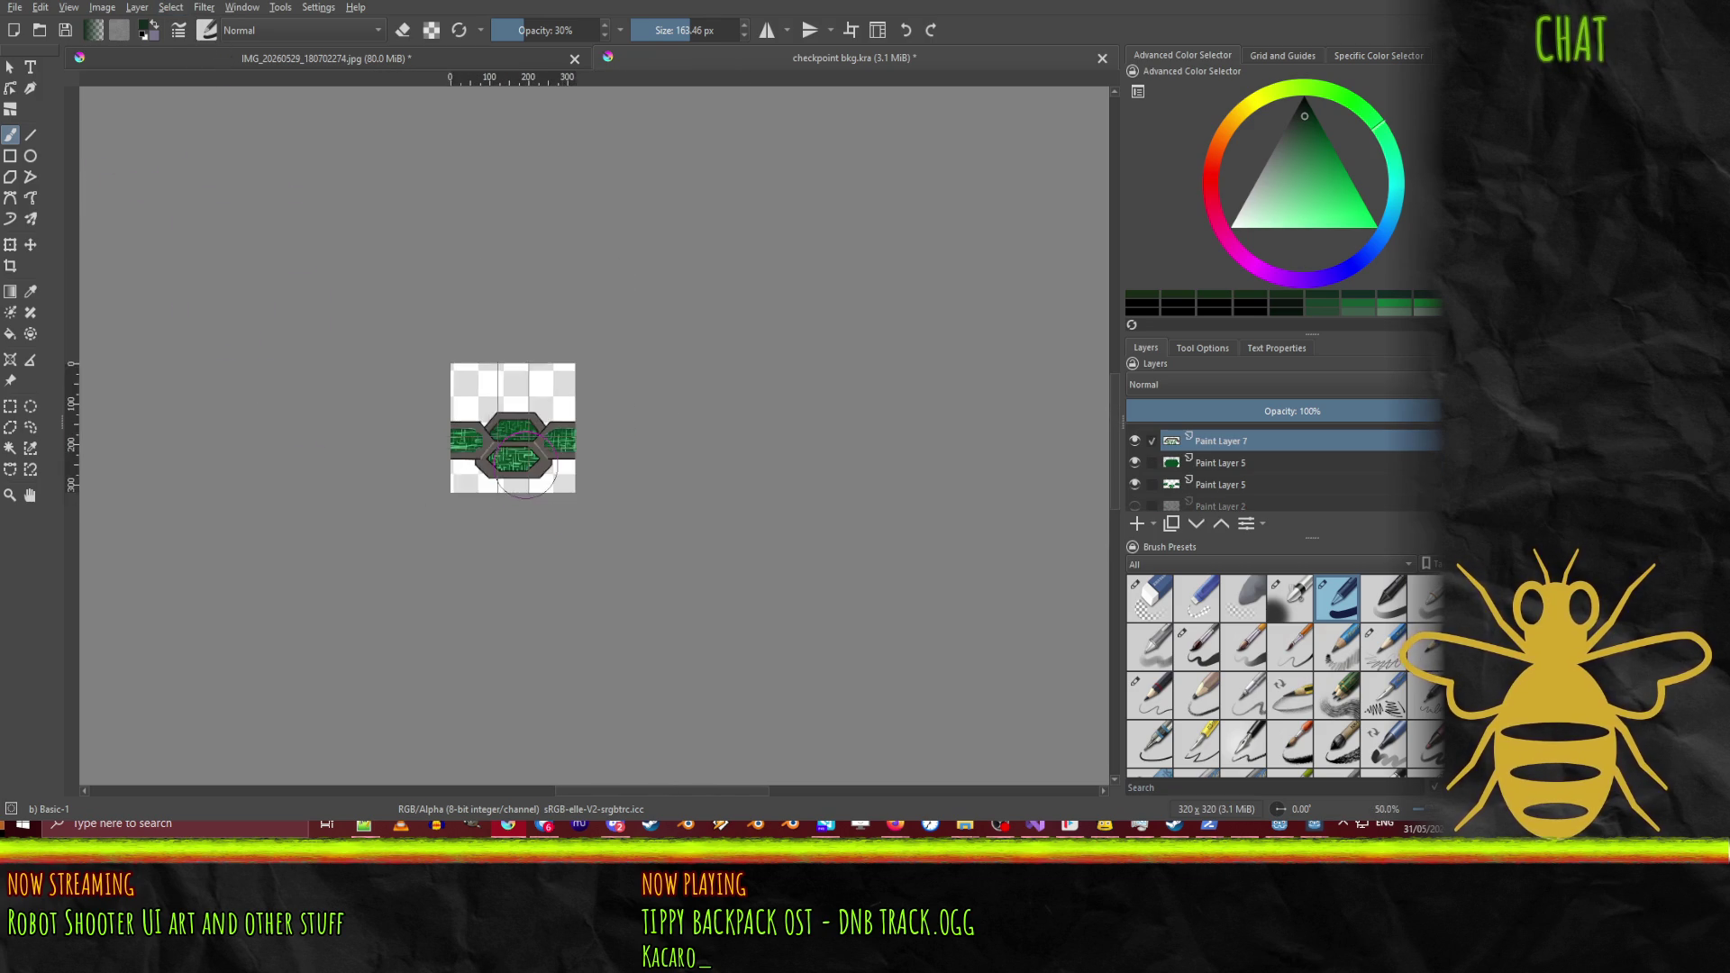
scroll(514, 458, up, 1)
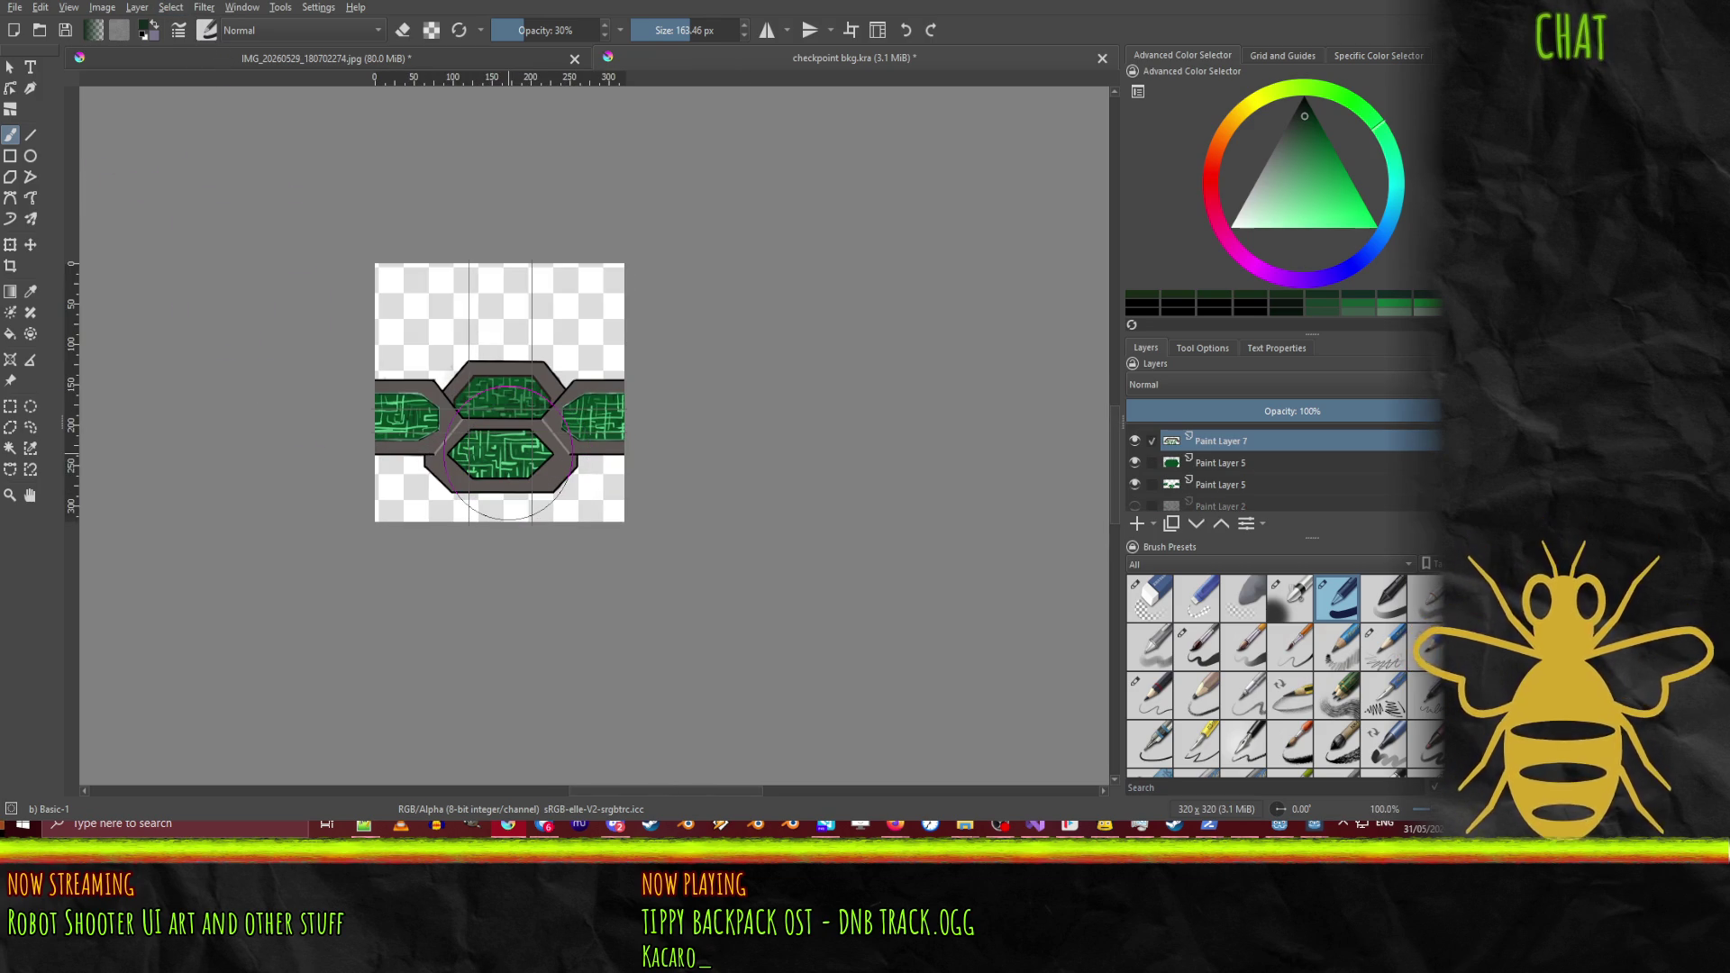
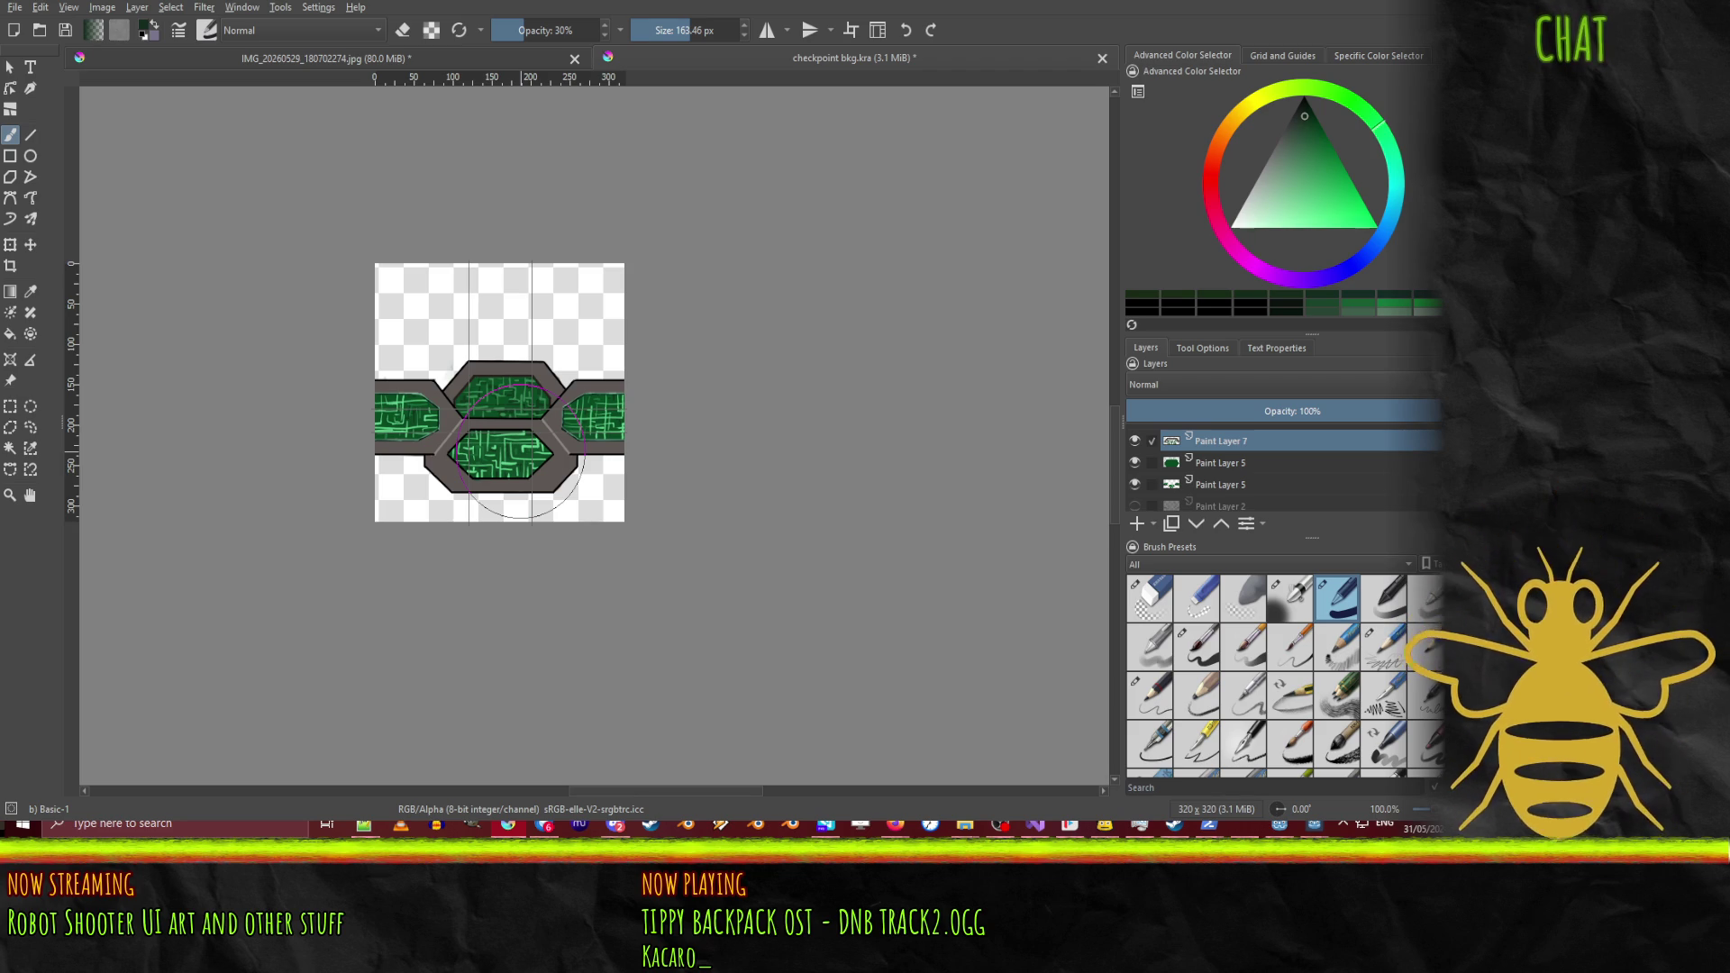
Step: Zoom in and magic-wand select the inside of the top green hexagon
scroll(521, 450, up, 3)
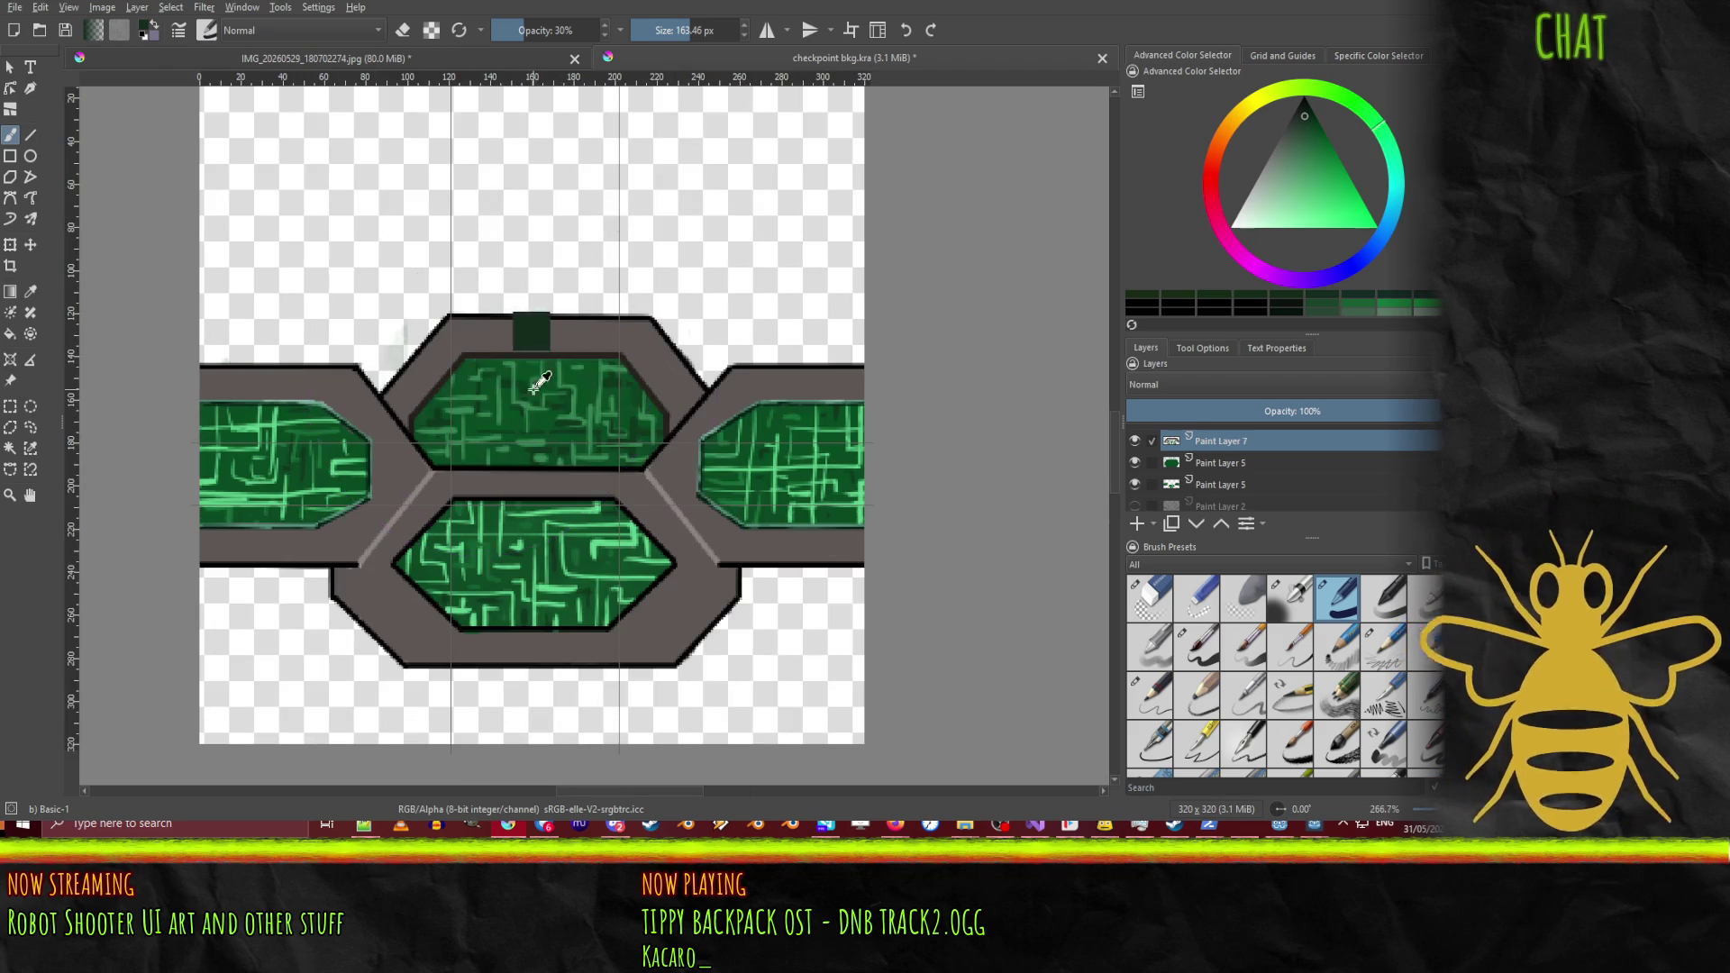
ctrl+click(541, 383)
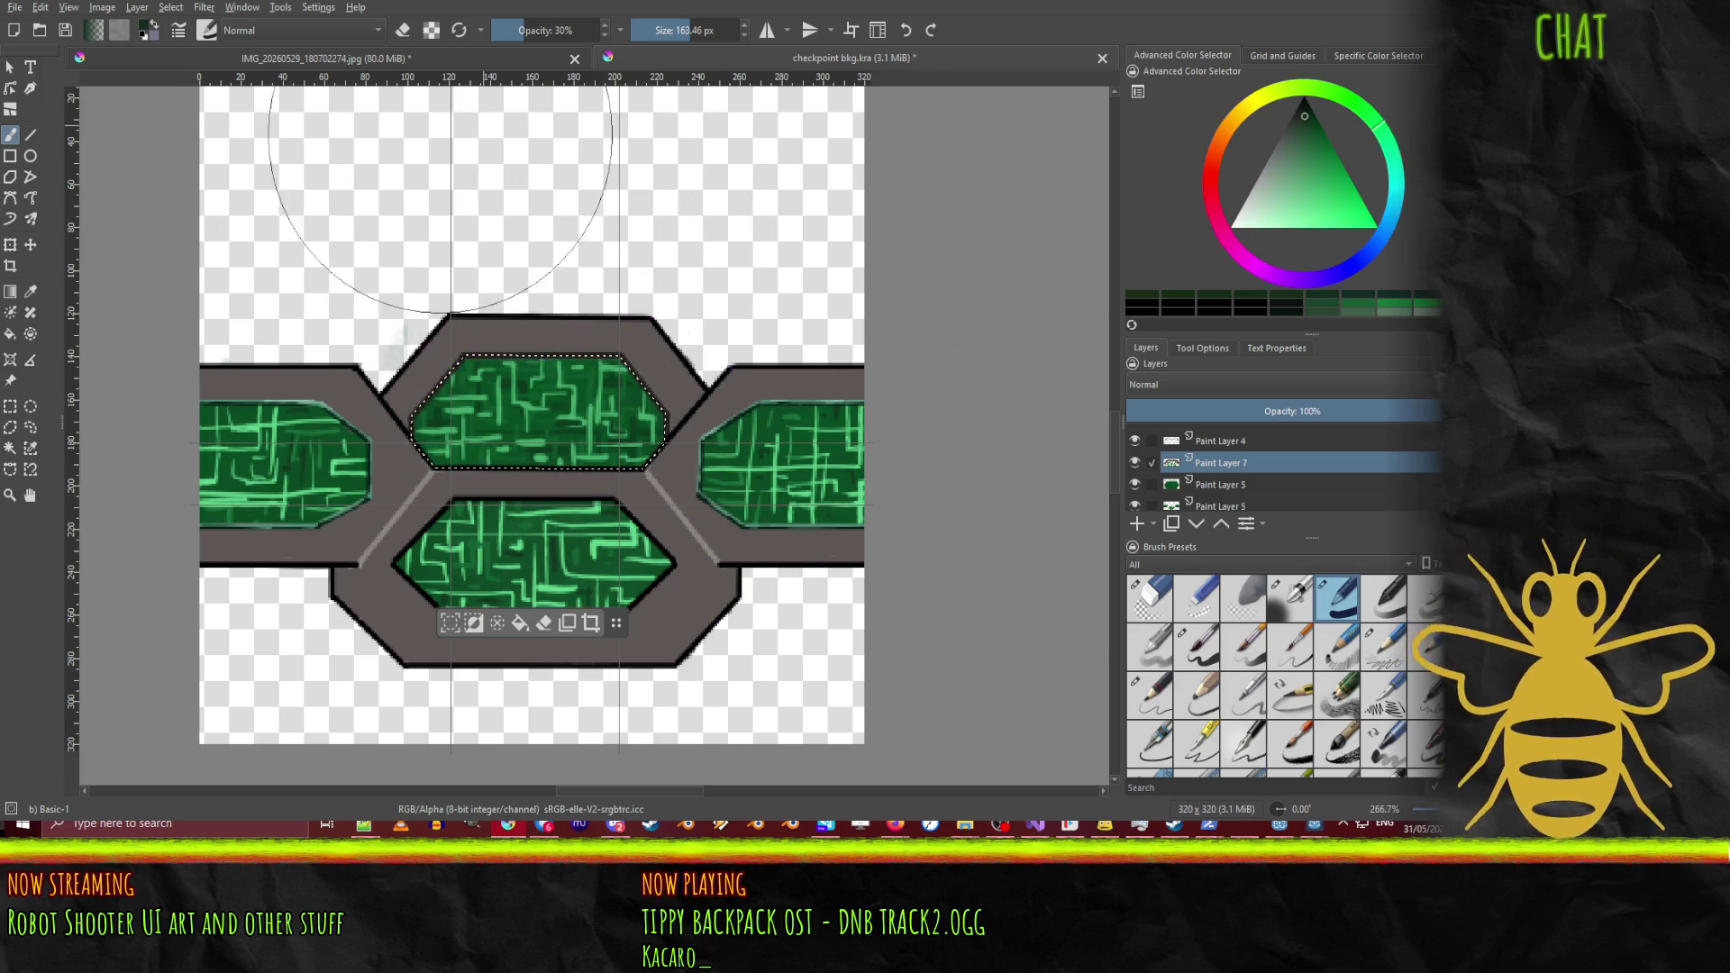
Step: Switch to the Airbrush Soft preset at about 80 px with 76% opacity
click(1291, 597)
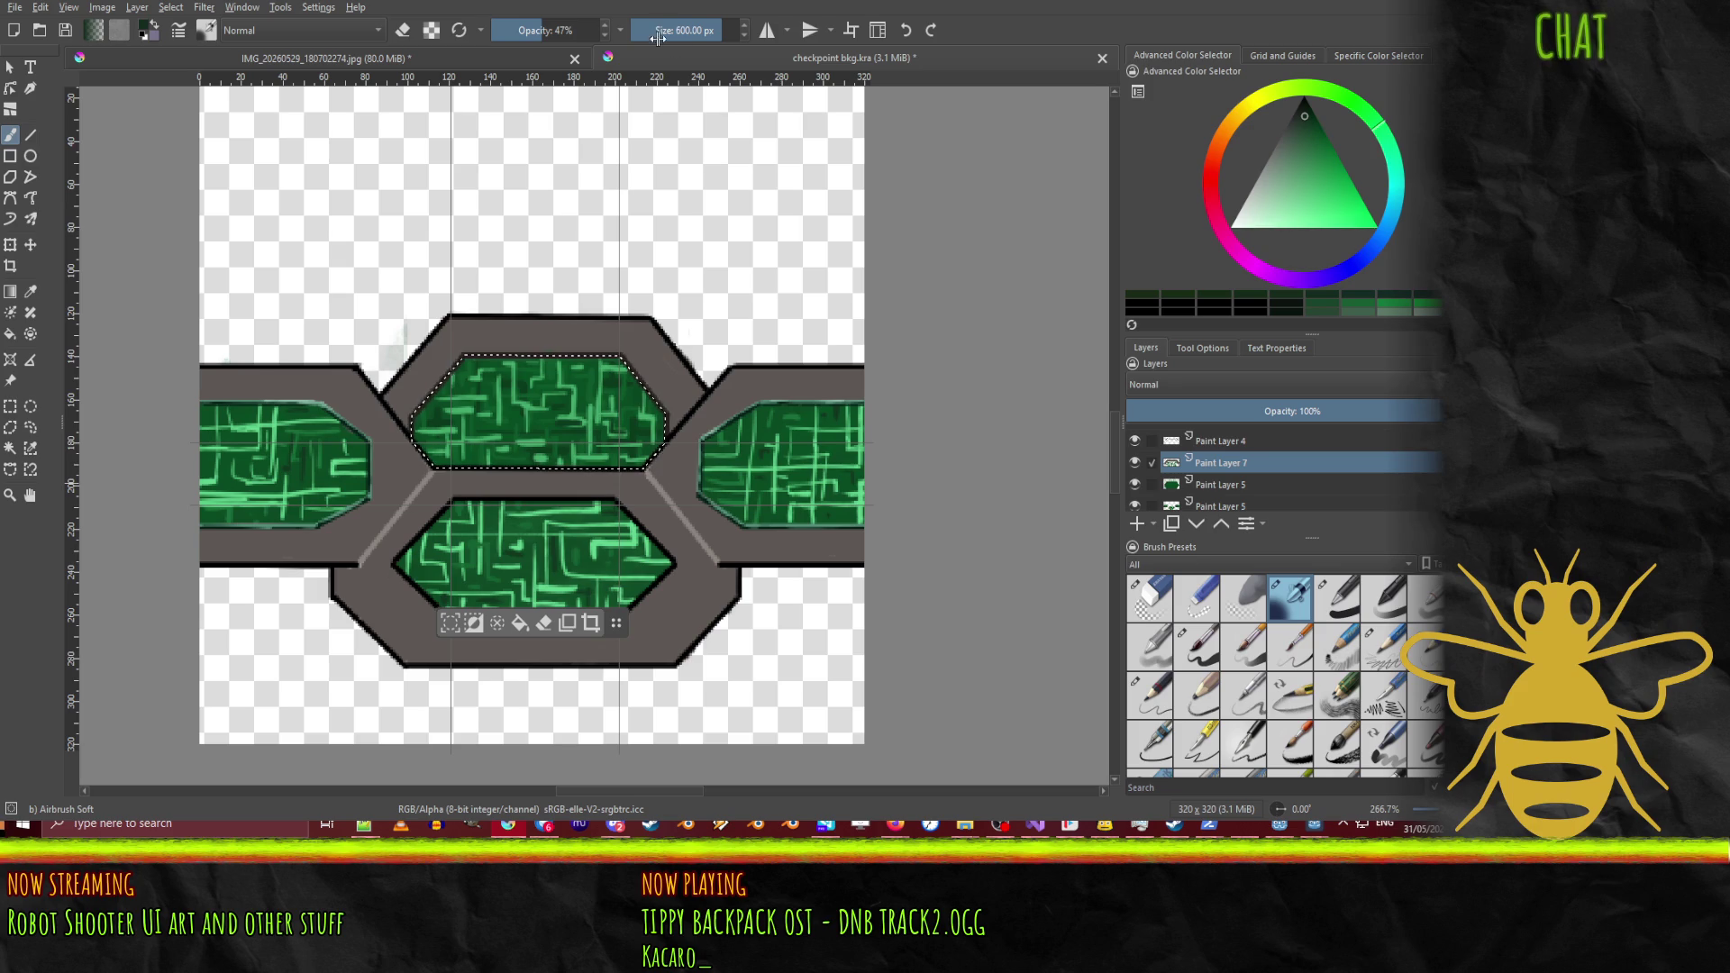
drag(658, 38, 647, 37)
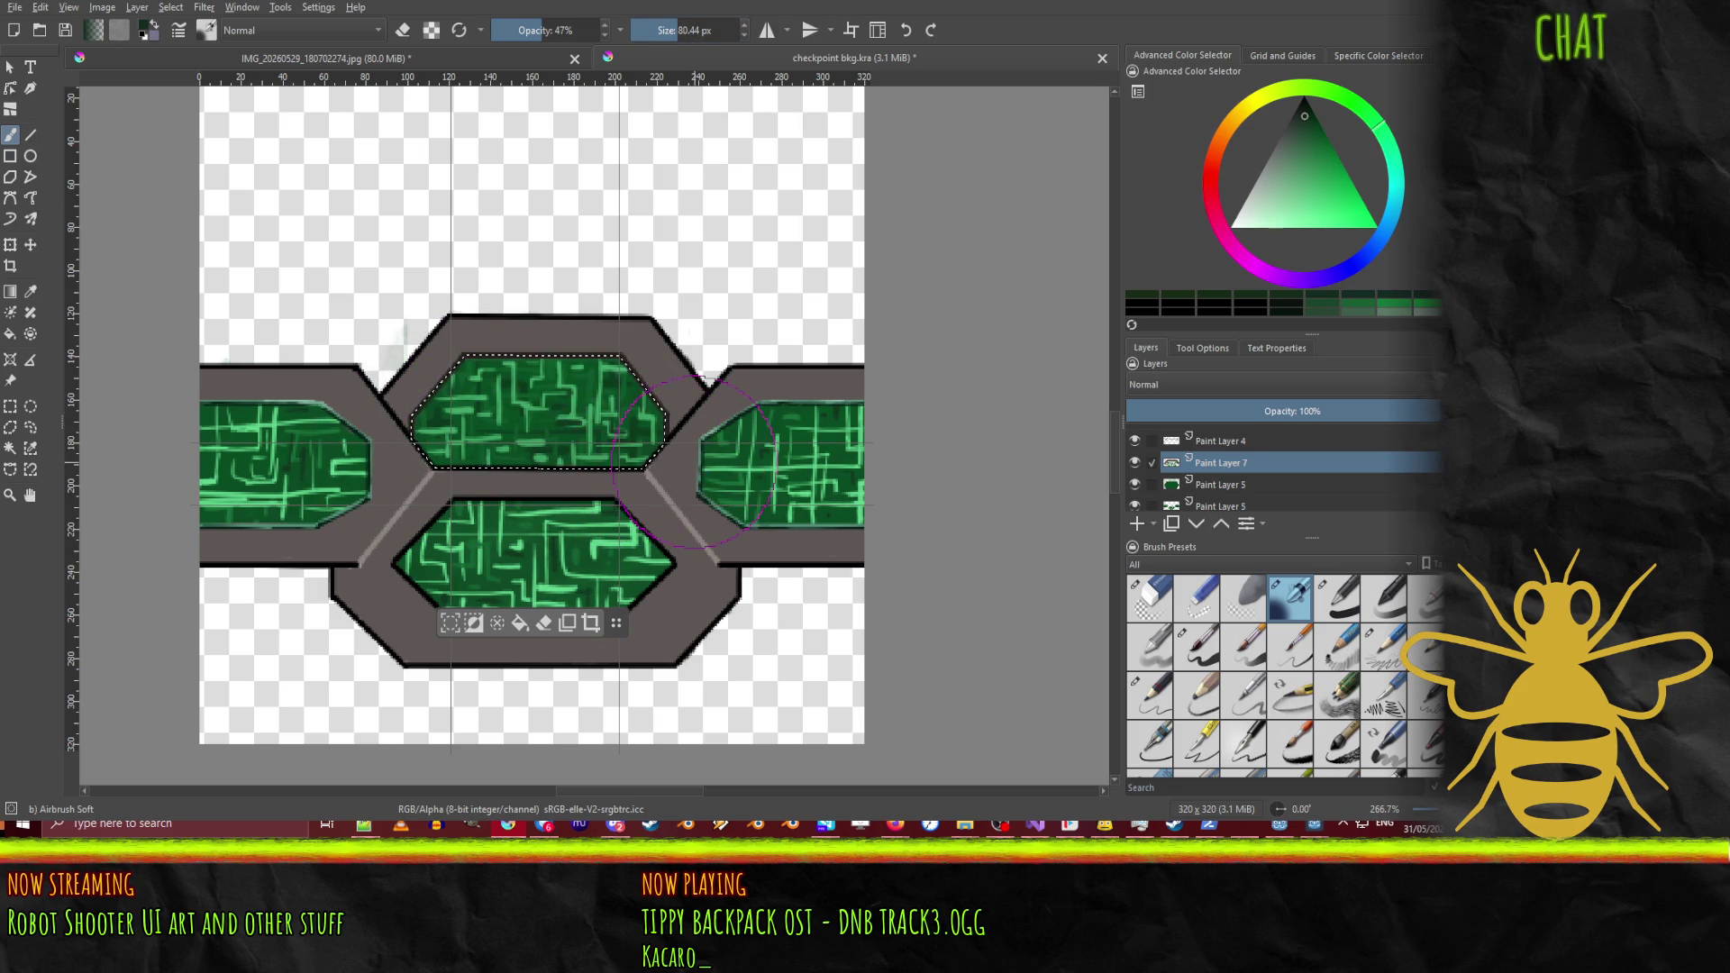
key(o)
key(o)
key(o)
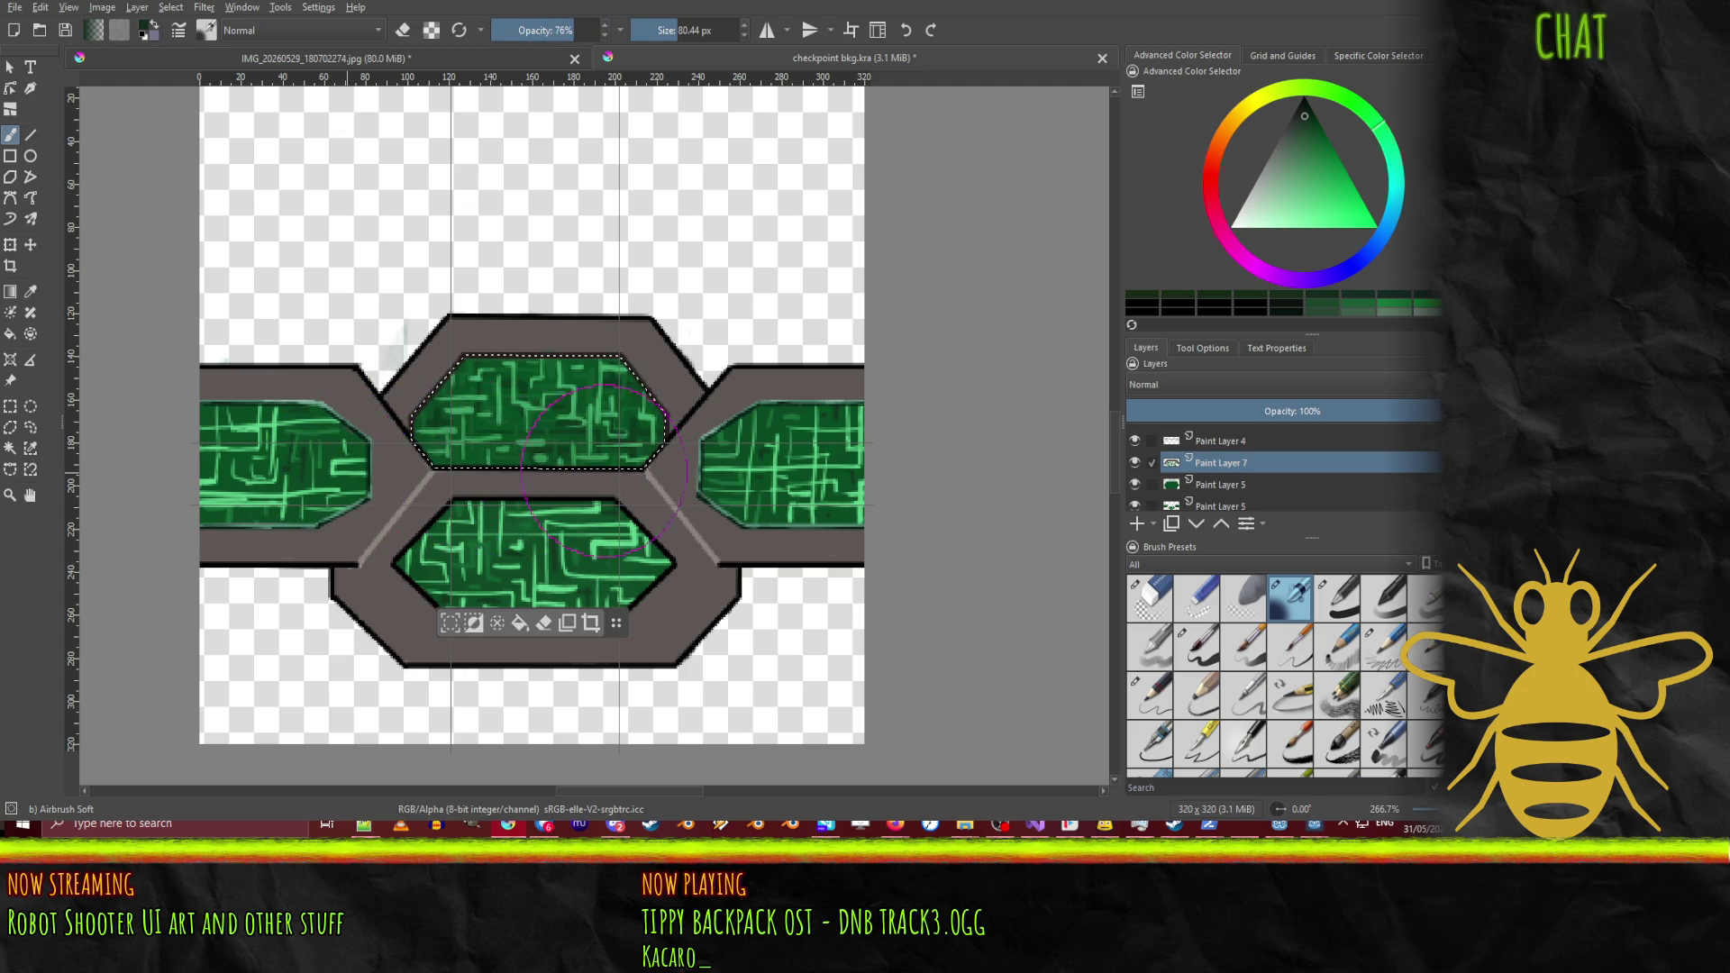
Step: Airbrush darker shading across the top hexagon's lower half, then choose a lighter green
drag(492, 469, 462, 470)
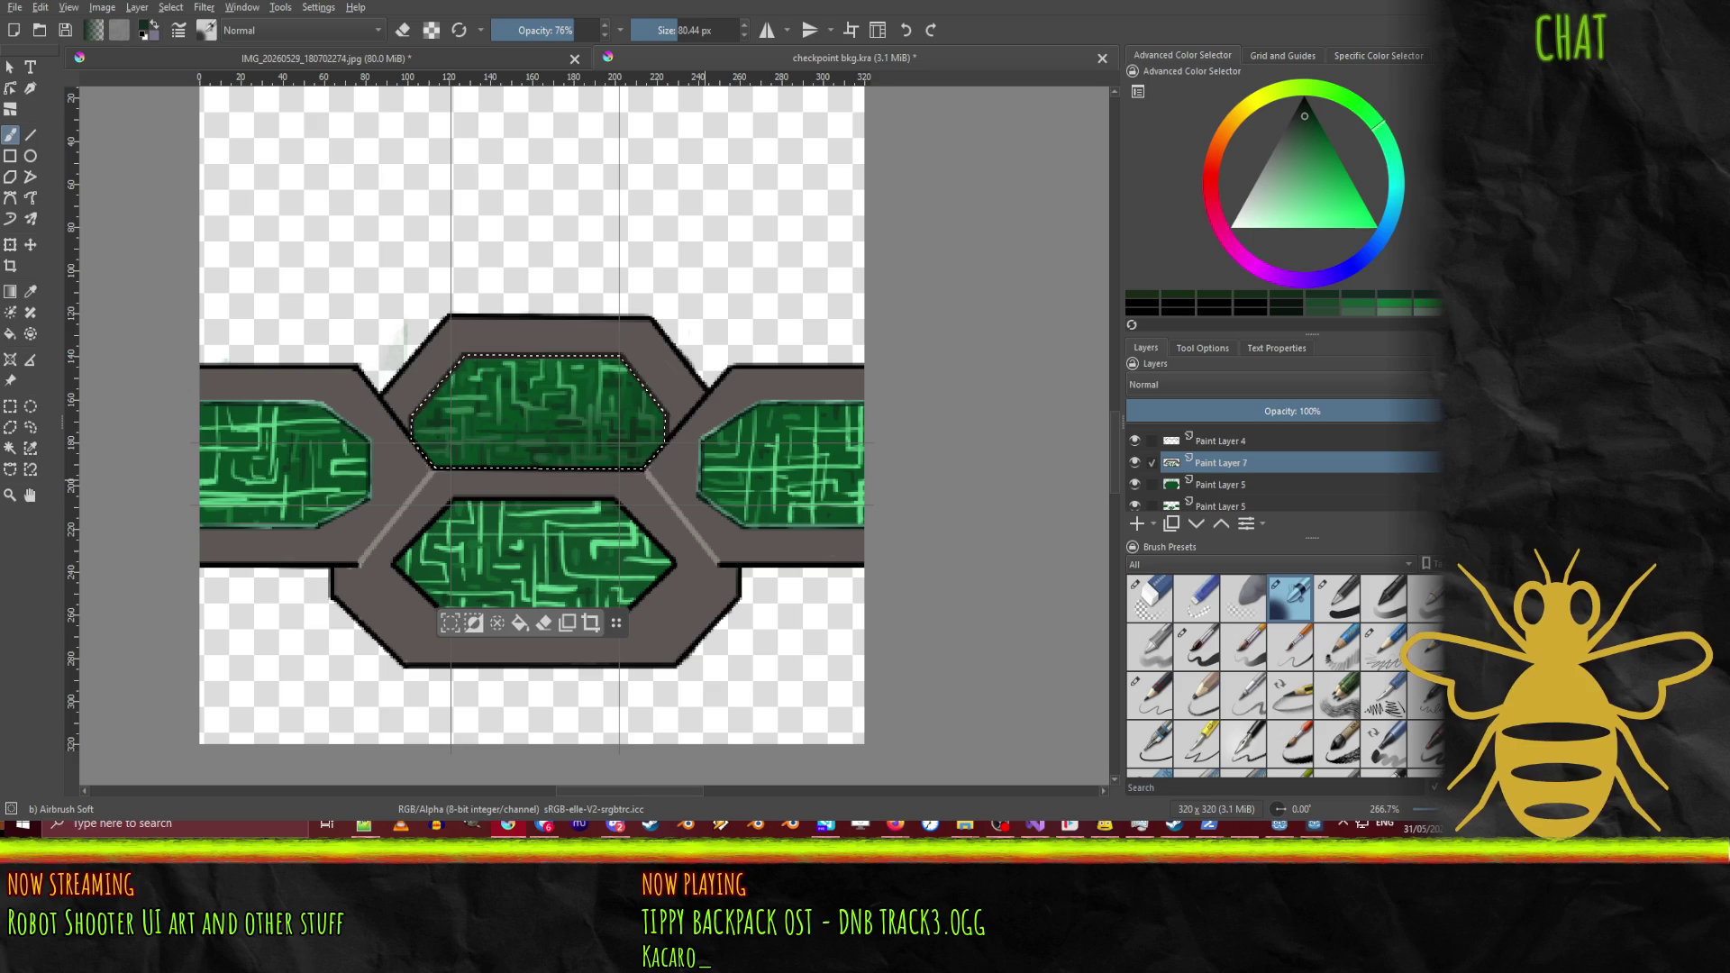
click(1317, 131)
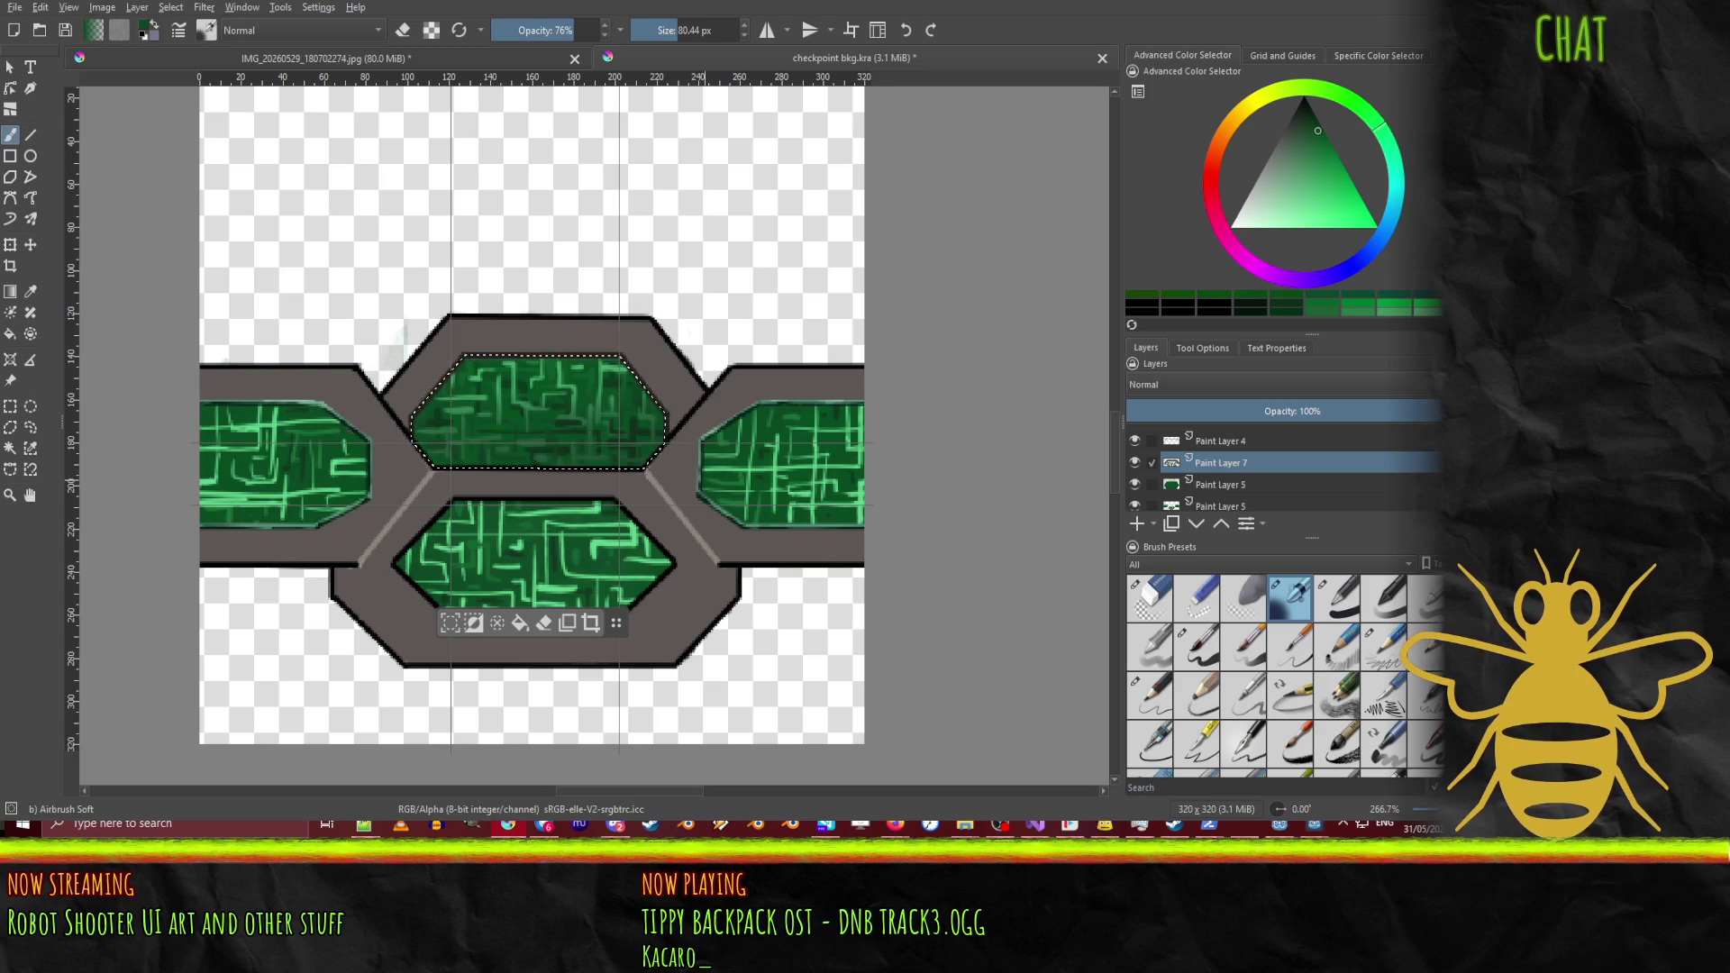
click(1310, 205)
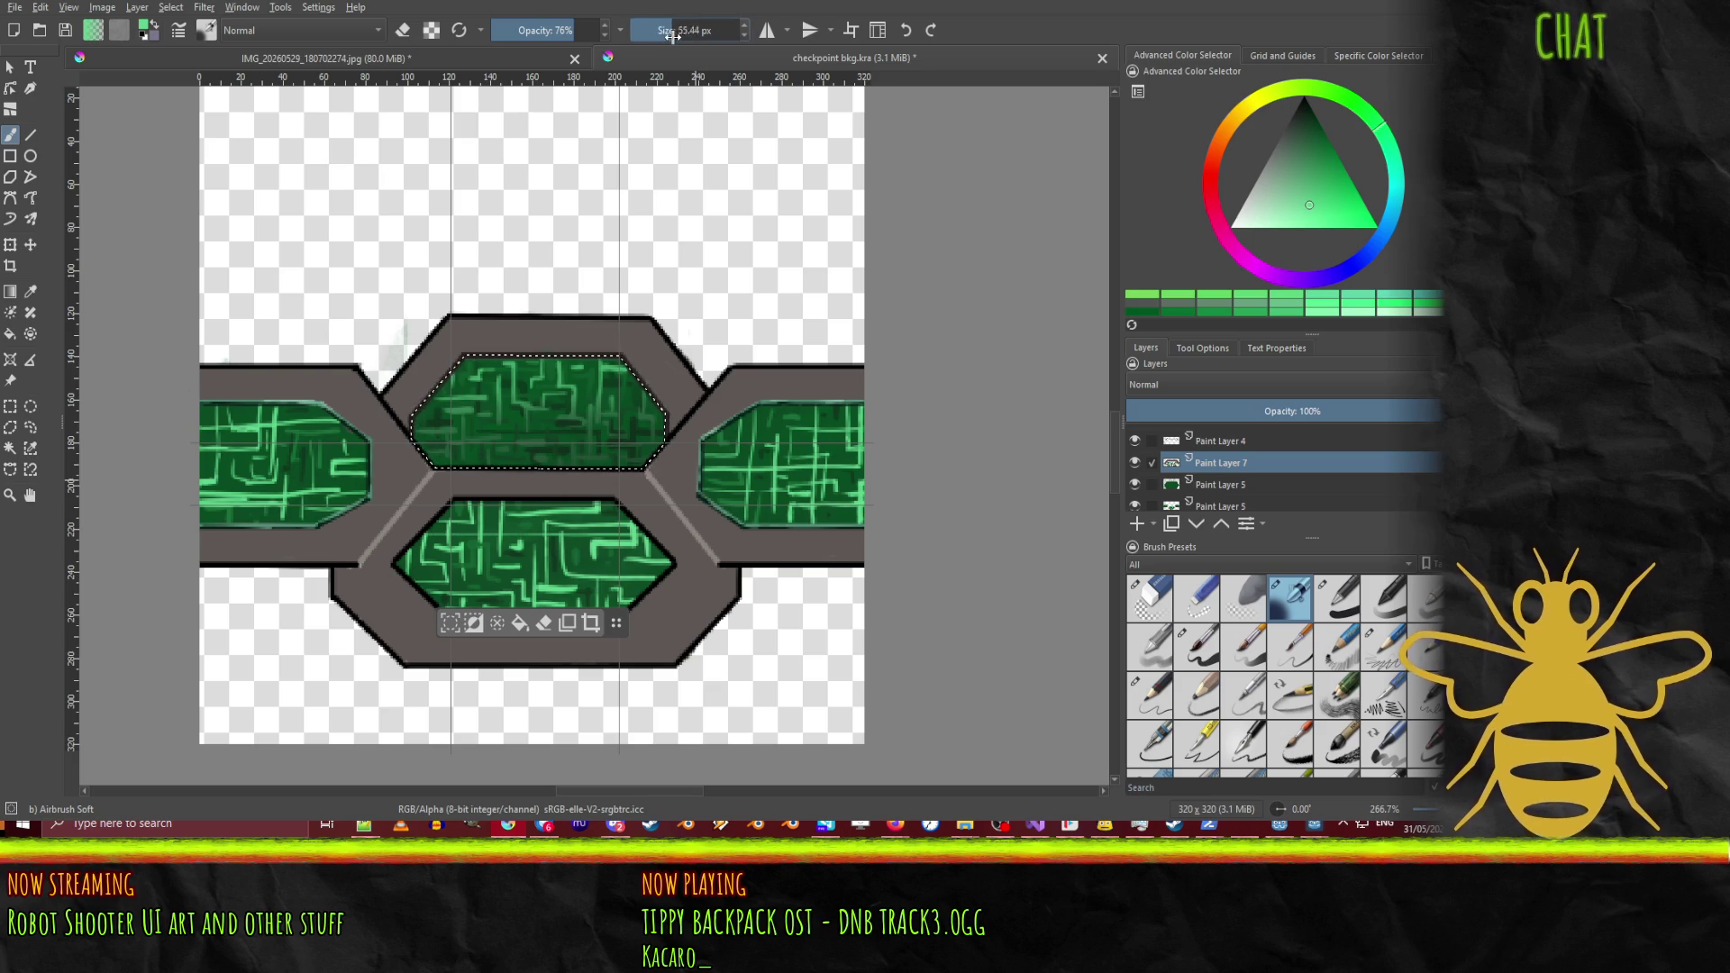